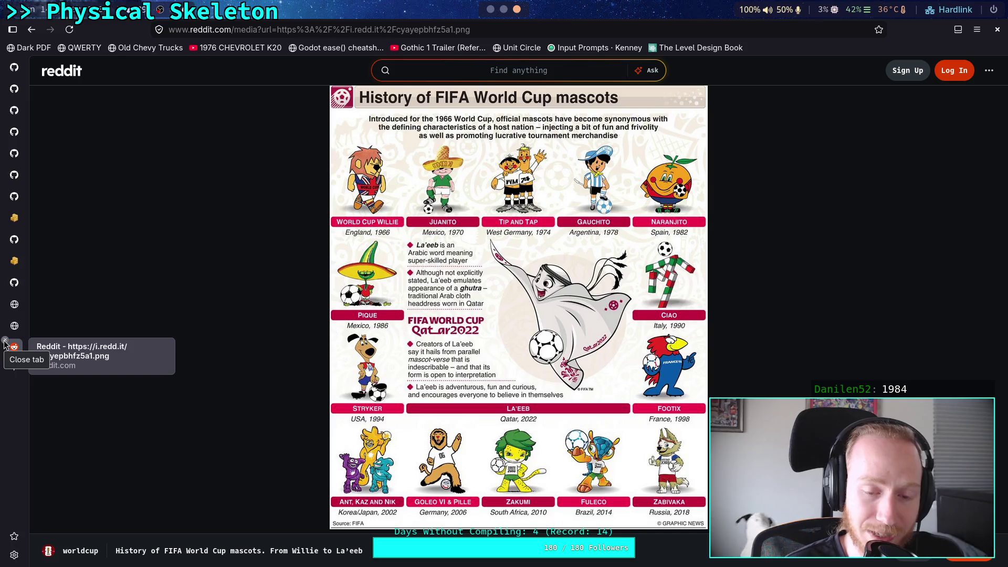
Close the Reddit World Cup mascots tab and bring up physical_skeleton.gd in the Godot editor
click(5, 343)
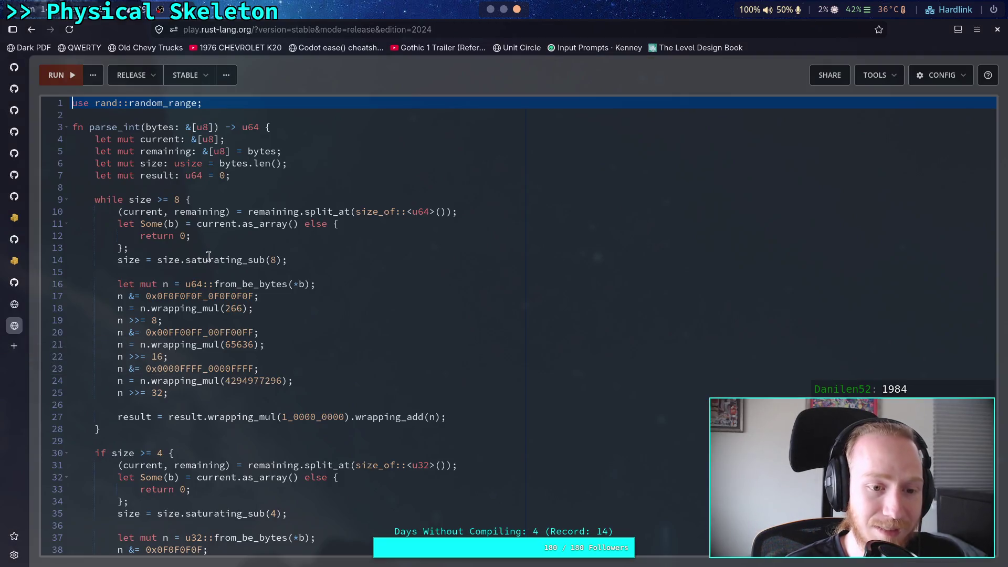
click(490, 10)
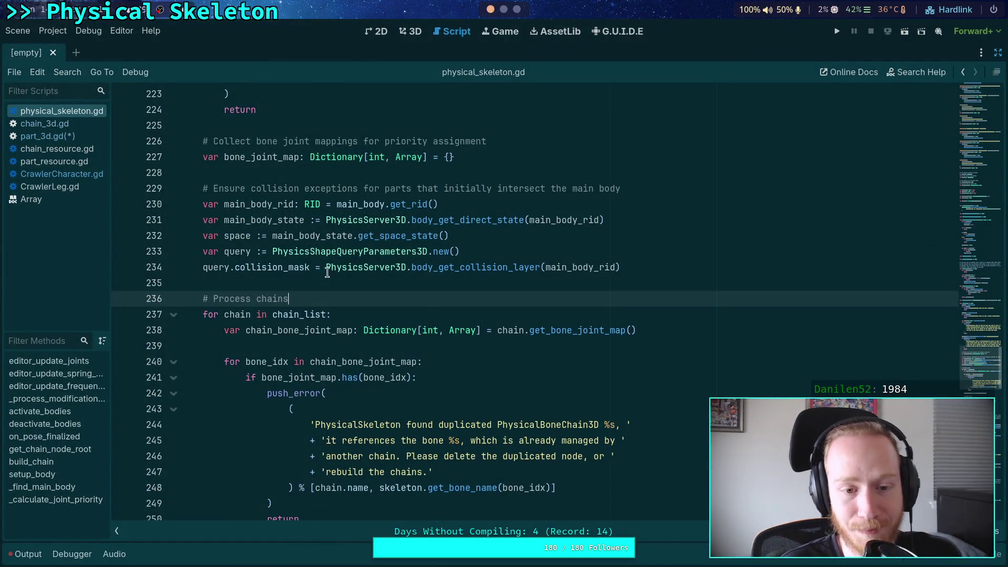
click(300, 282)
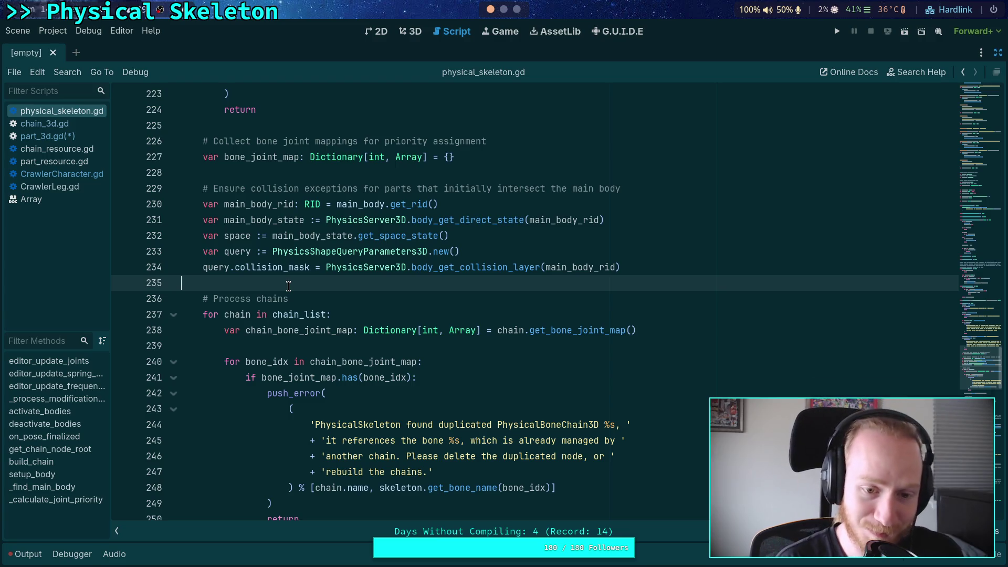
scroll(288, 285, down, 3)
click(279, 394)
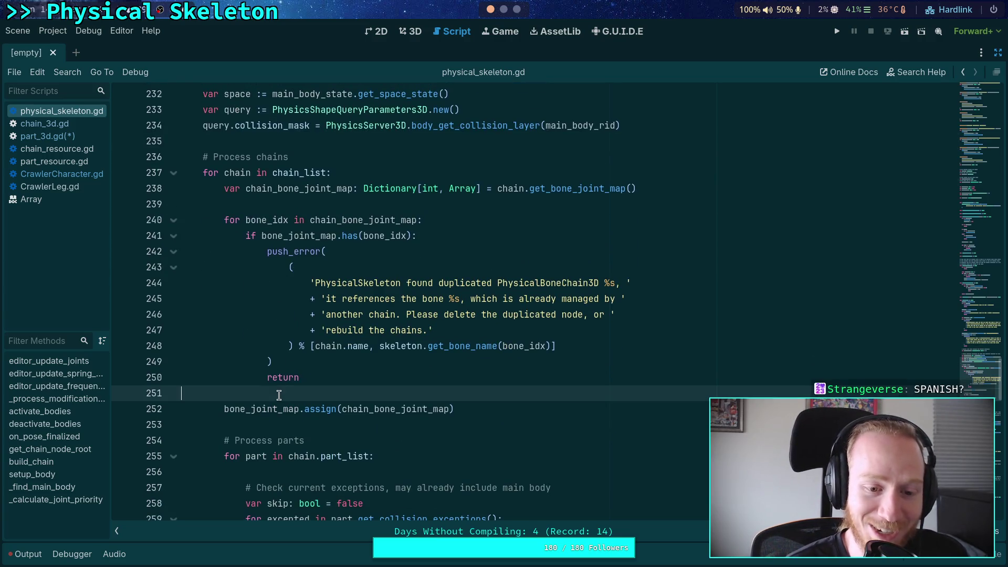
click(282, 205)
scroll(345, 276, down, 5)
click(326, 182)
scroll(315, 187, down, 4)
click(312, 186)
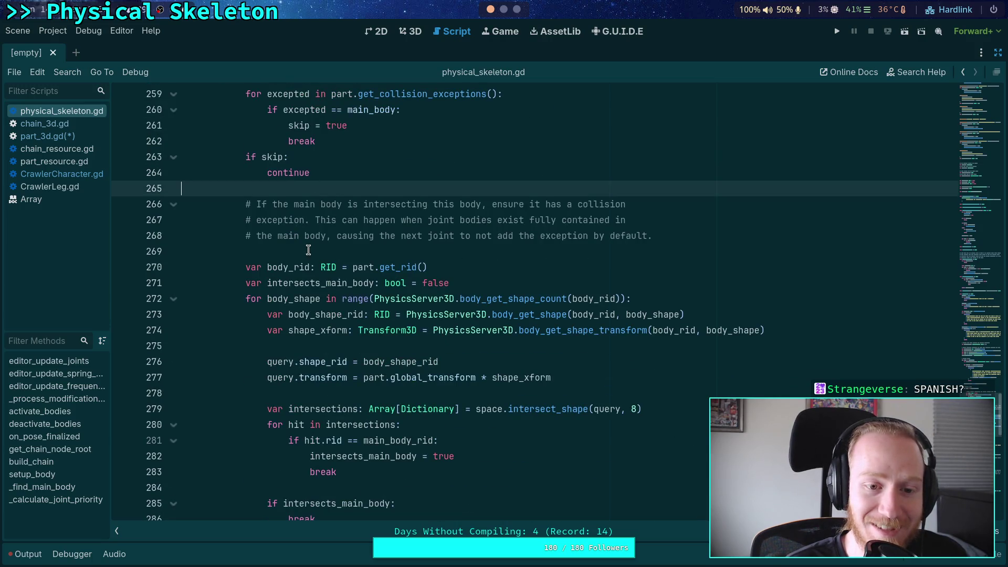
click(309, 250)
scroll(310, 250, down, 4)
scroll(325, 199, up, 2)
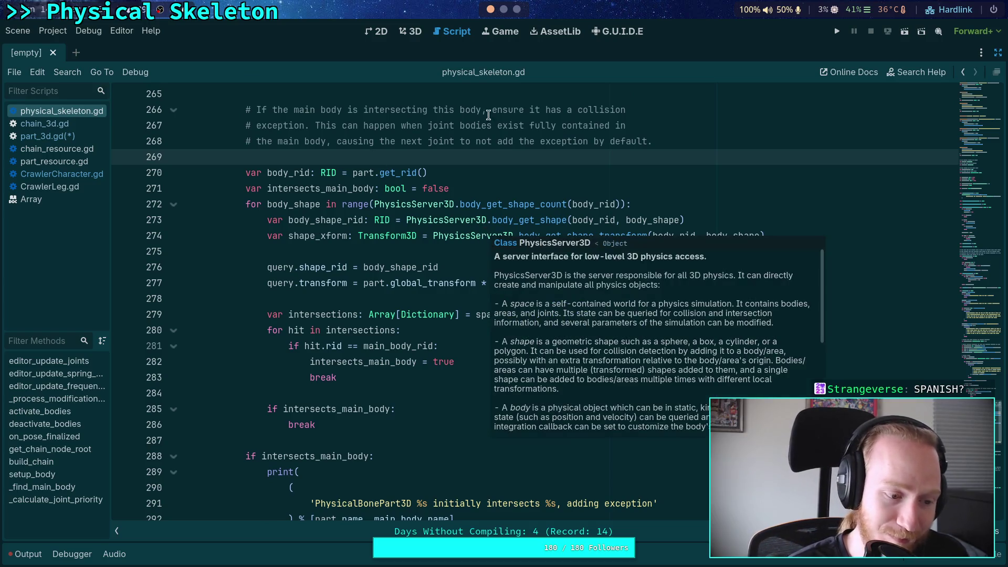
click(341, 392)
scroll(333, 394, down, 4)
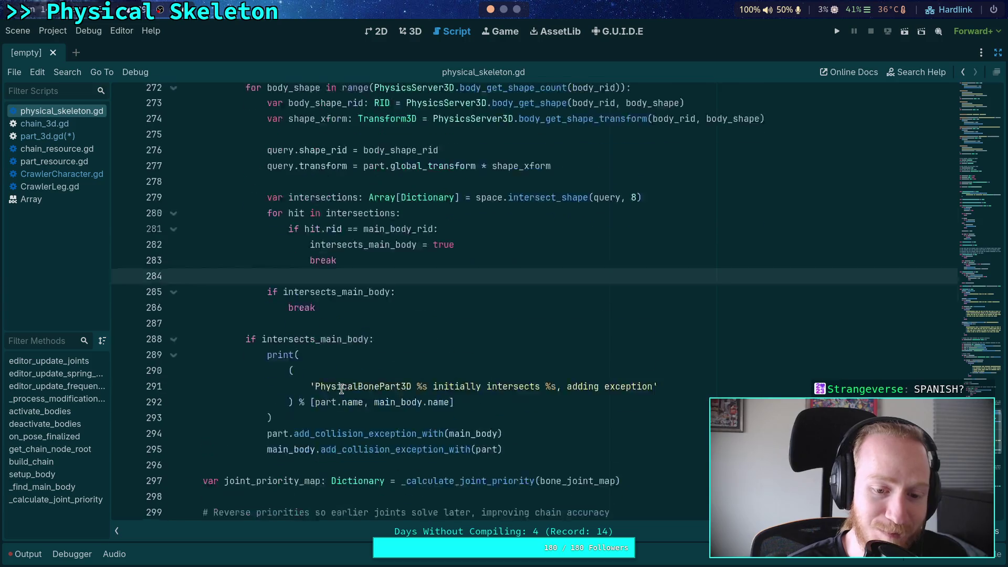
click(341, 393)
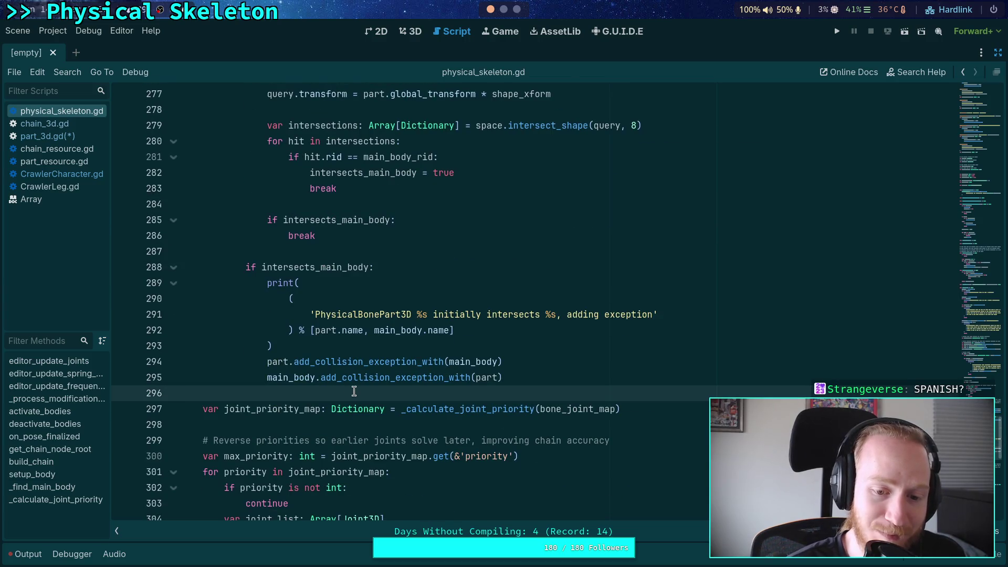
scroll(352, 382, down, 2)
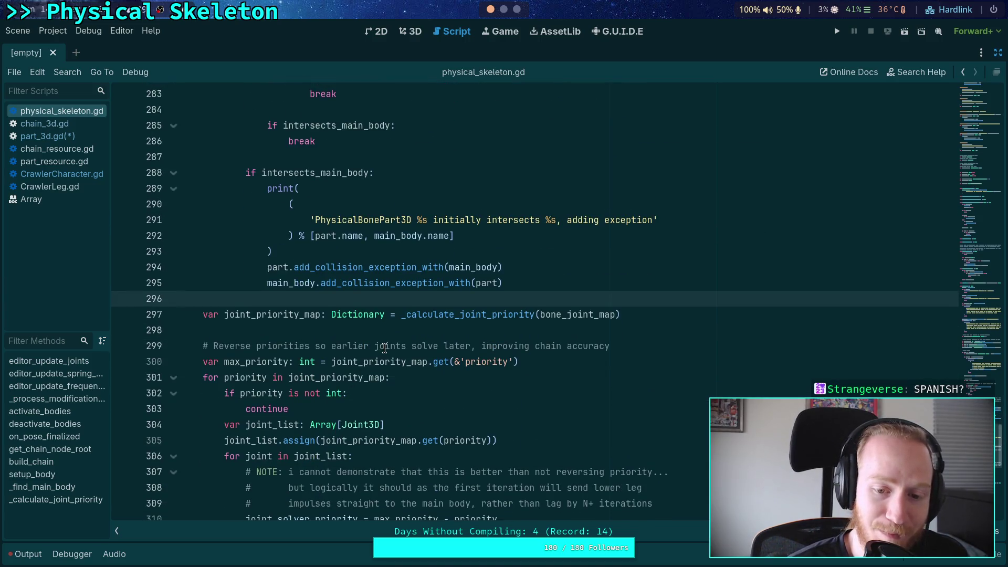
scroll(385, 347, up, 20)
scroll(384, 348, up, 7)
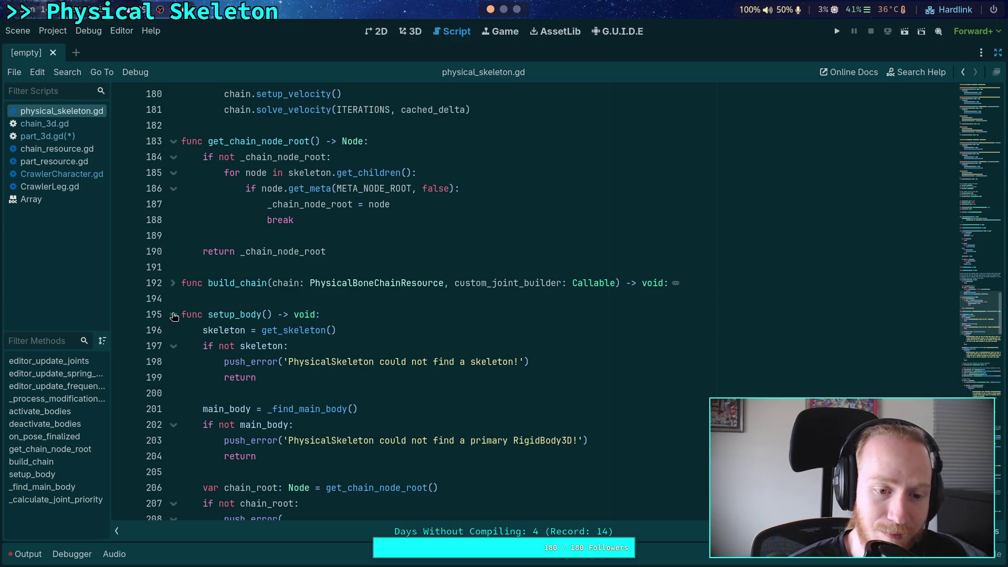
drag(183, 314, 363, 314)
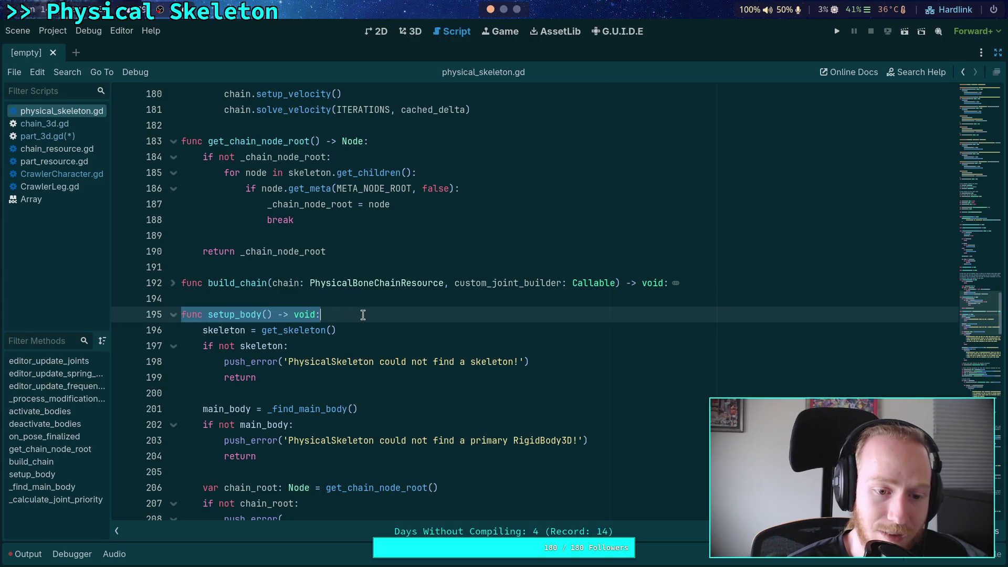
drag(181, 314, 375, 322)
click(292, 314)
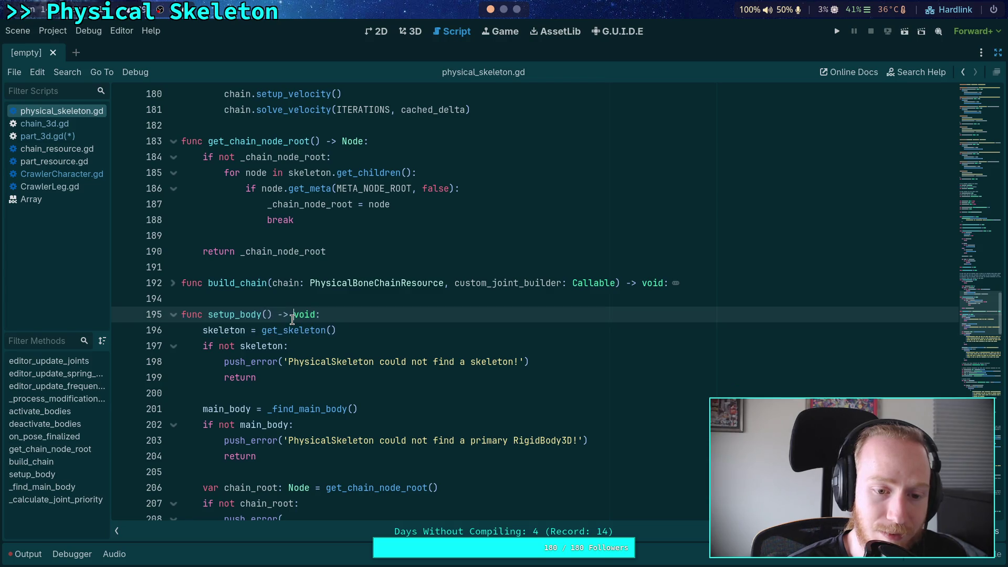
scroll(292, 319, down, 3)
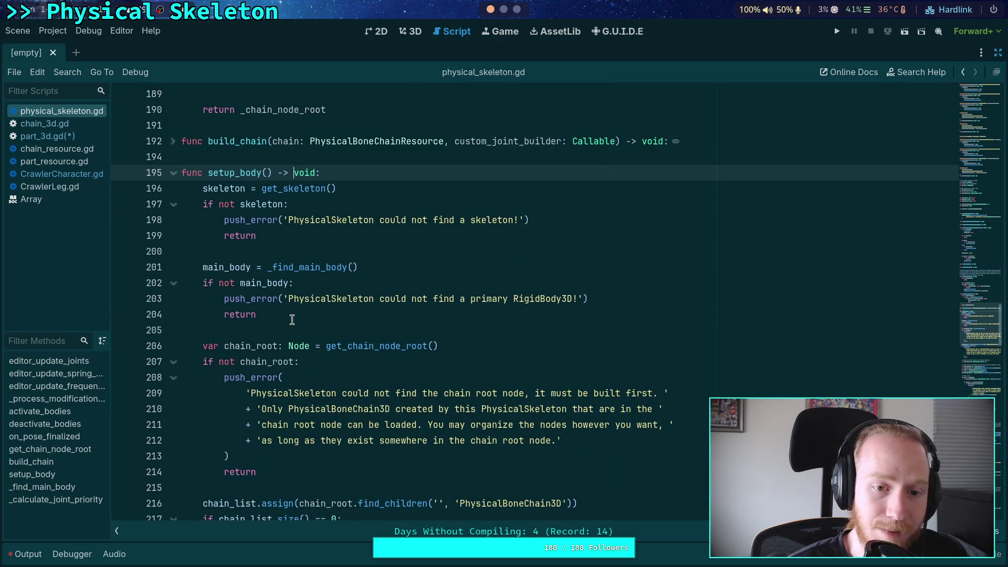
scroll(292, 319, down, 2)
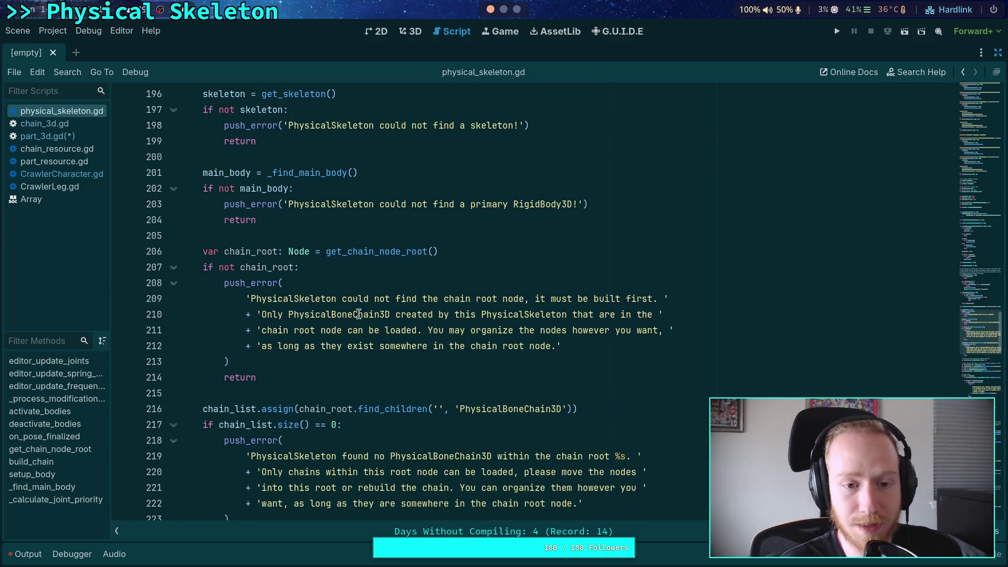
scroll(358, 313, down, 3)
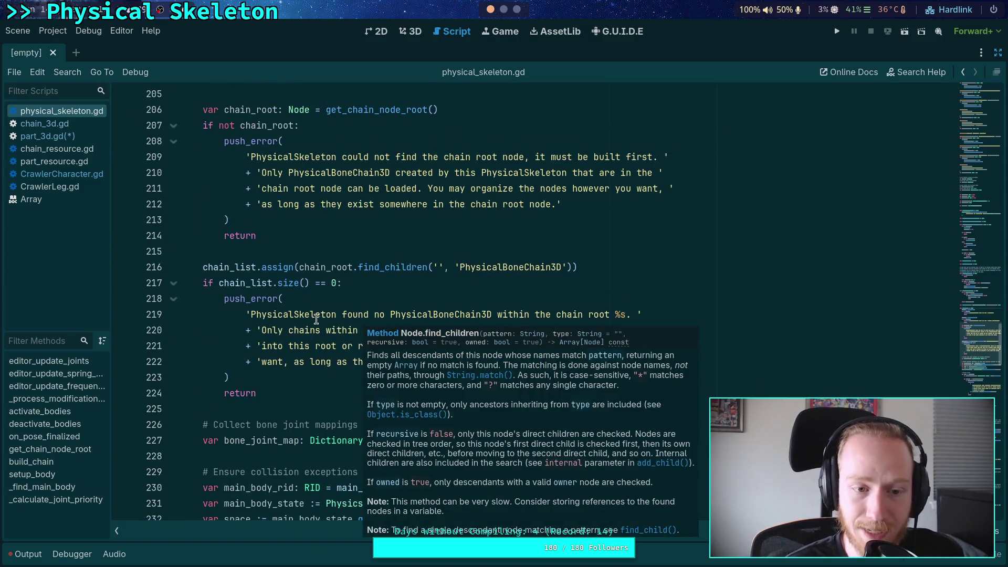
scroll(317, 319, down, 3)
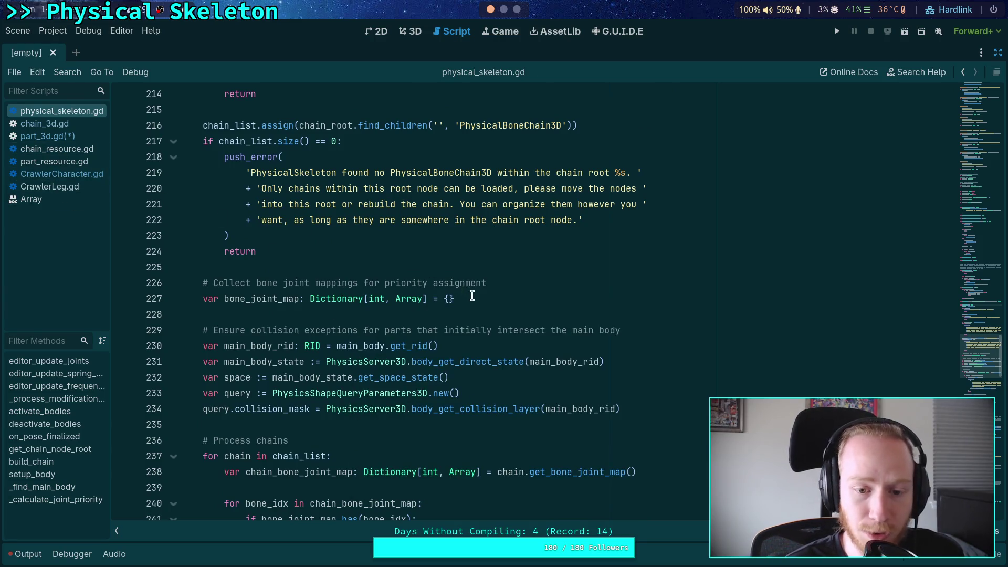
scroll(472, 296, down, 2)
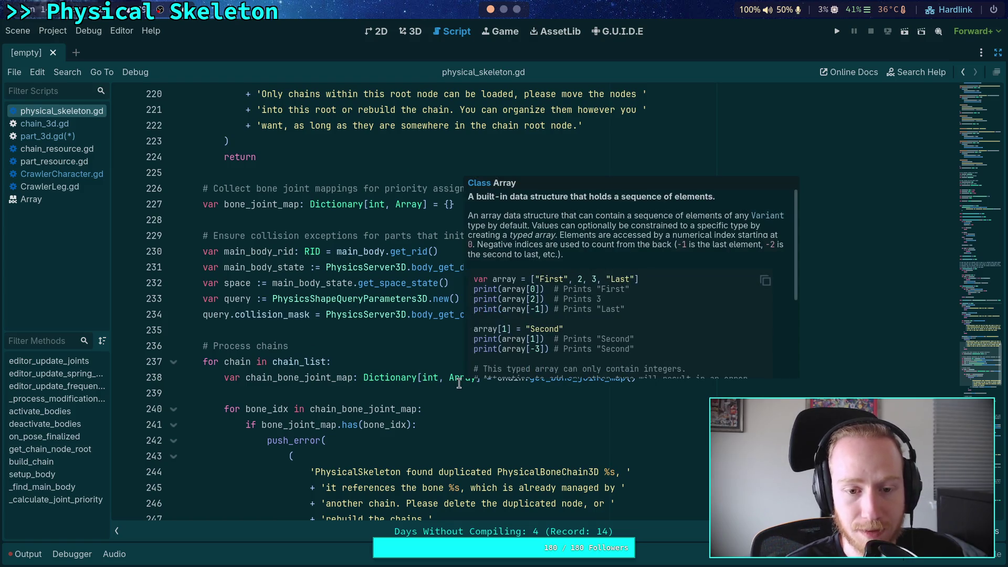
mouse_move(201, 251)
mouse_down()
mouse_move(641, 297)
mouse_move(686, 314)
mouse_up()
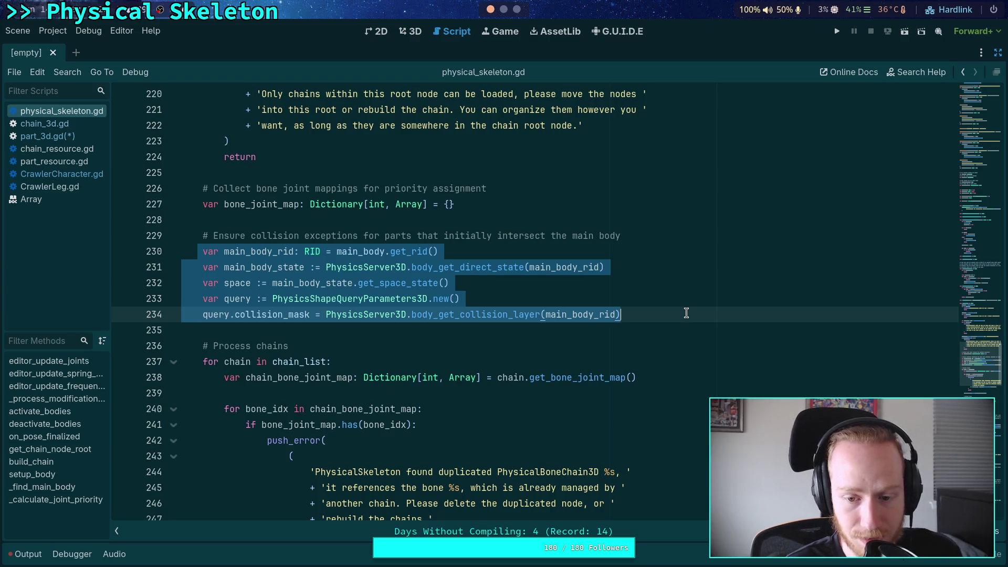
click(626, 329)
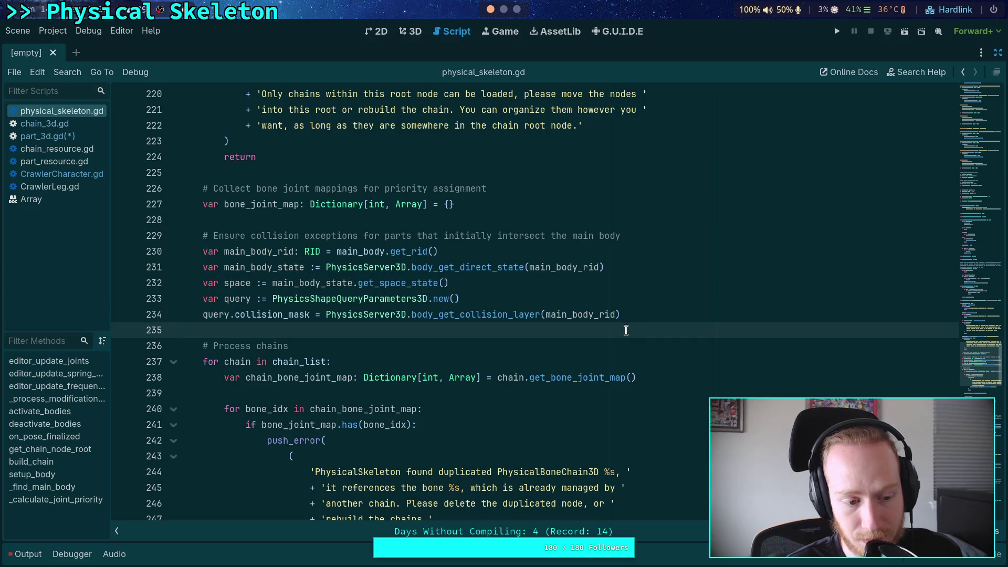
mouse_move(643, 315)
mouse_down()
mouse_move(132, 268)
mouse_move(117, 254)
mouse_up()
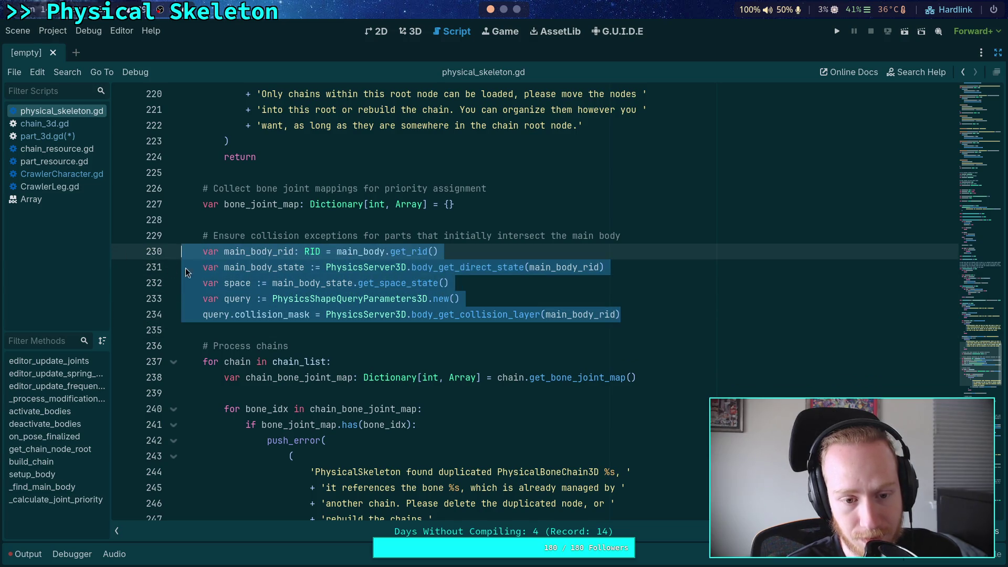
click(397, 298)
drag(633, 315, 186, 261)
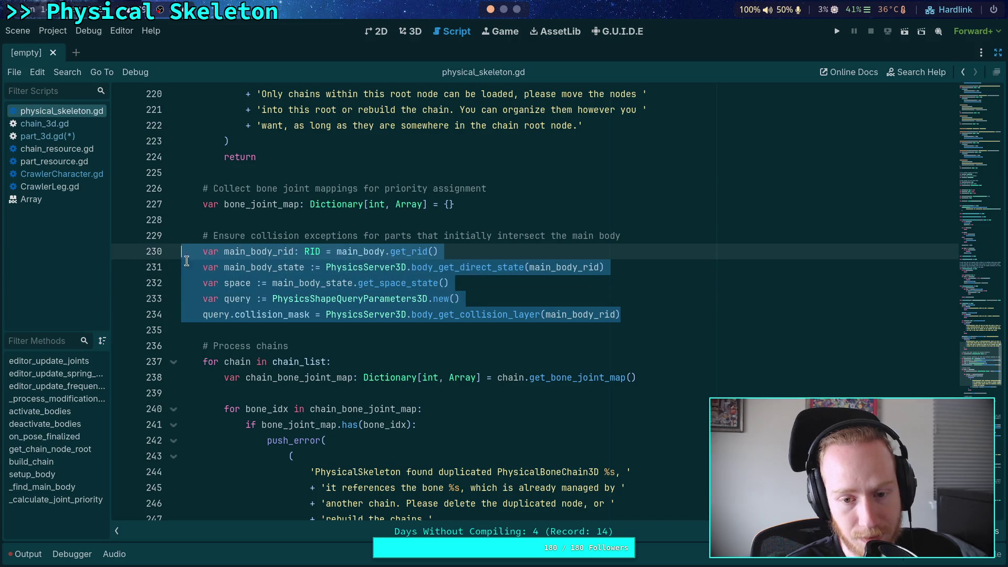
click(407, 333)
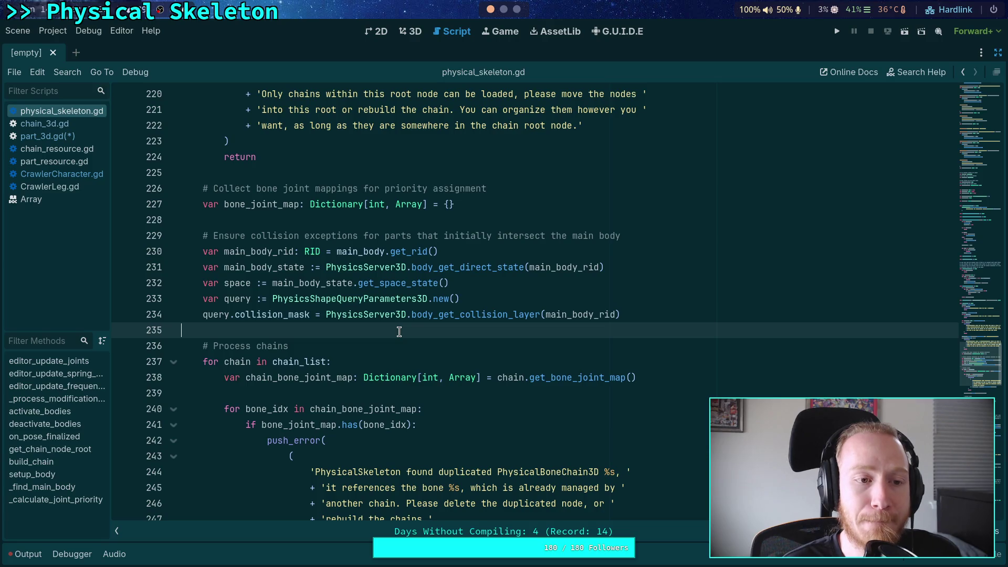
double_click(360, 250)
scroll(446, 321, up, 9)
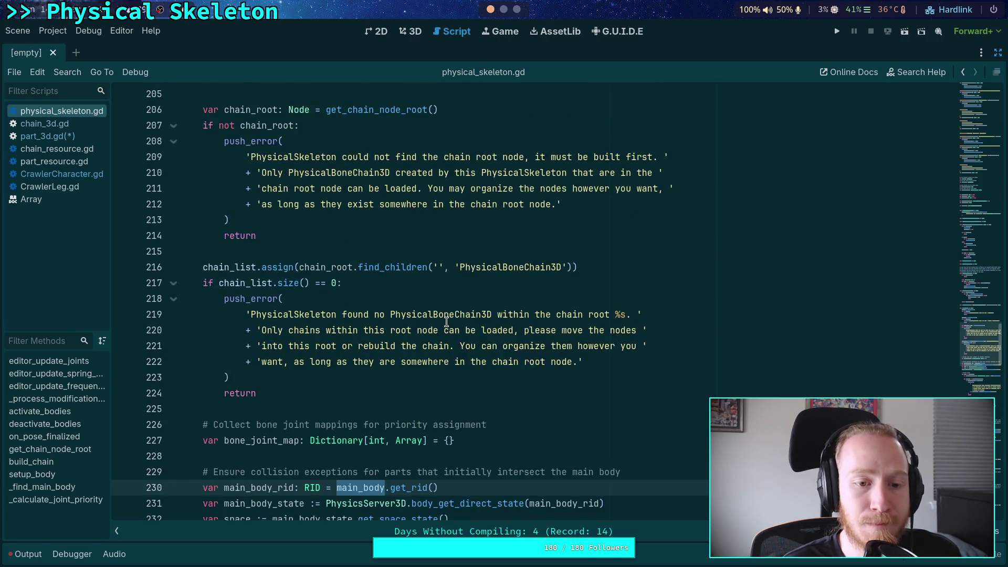
scroll(447, 322, up, 2)
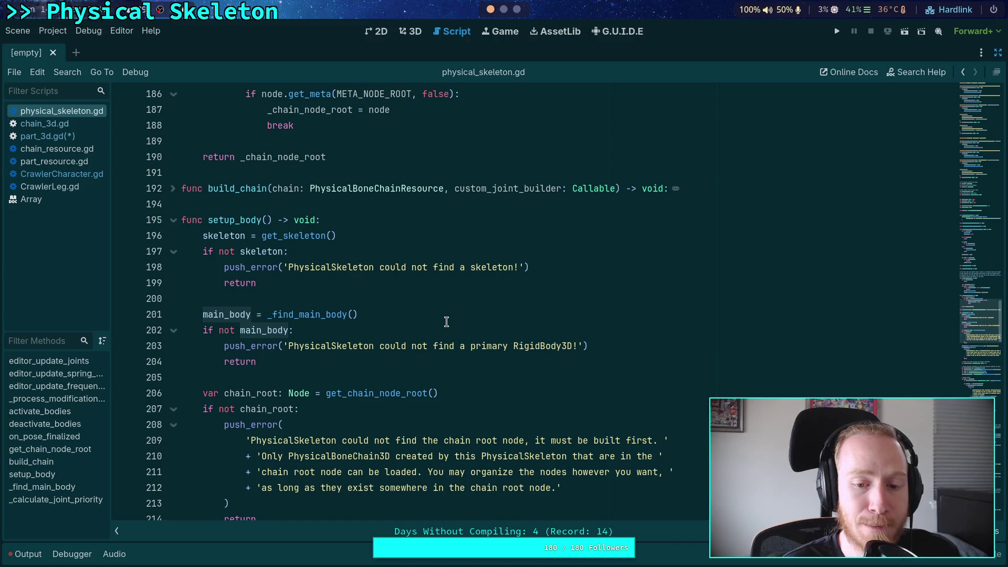
scroll(411, 291, down, 18)
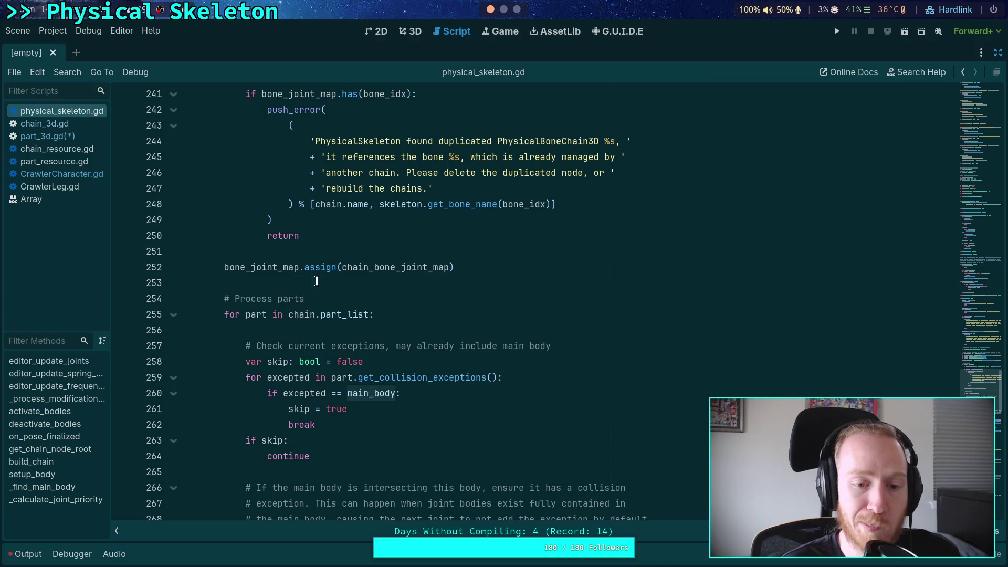
click(317, 281)
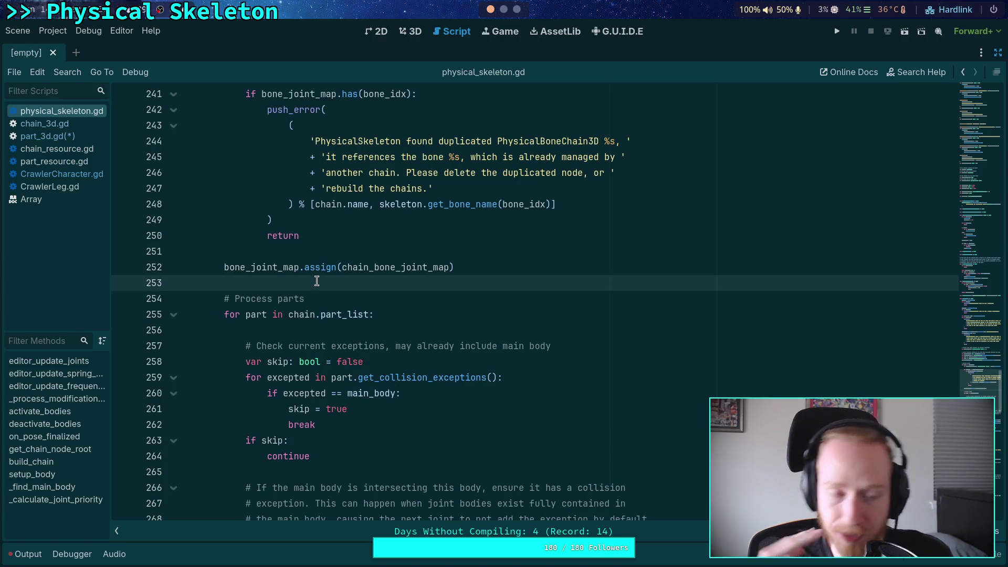
click(62, 174)
Scroll through _ready and inspect the physical_skeleton.setup_body() call on line 276 and its description
scroll(479, 357, down, 10)
scroll(481, 358, down, 6)
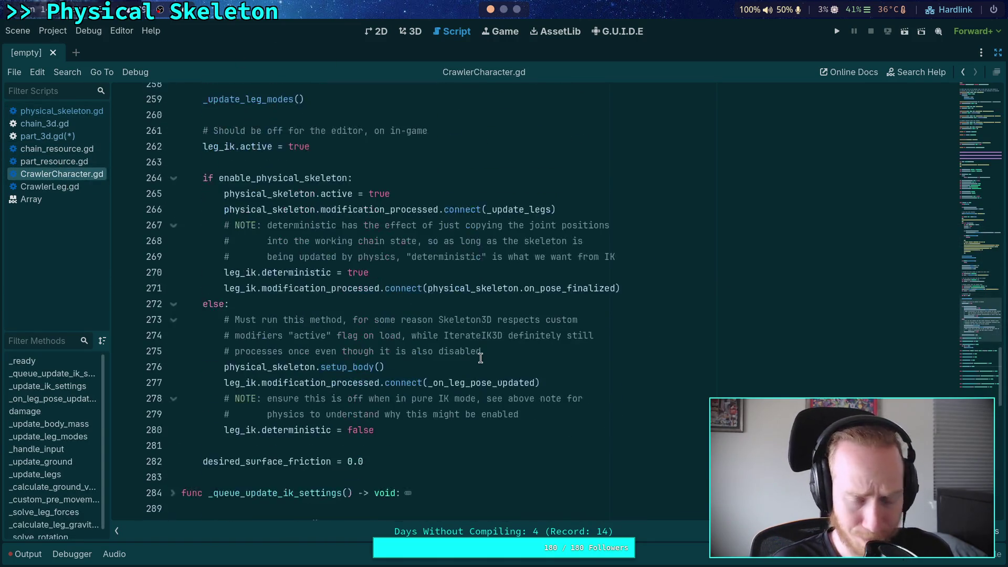
triple_click(419, 368)
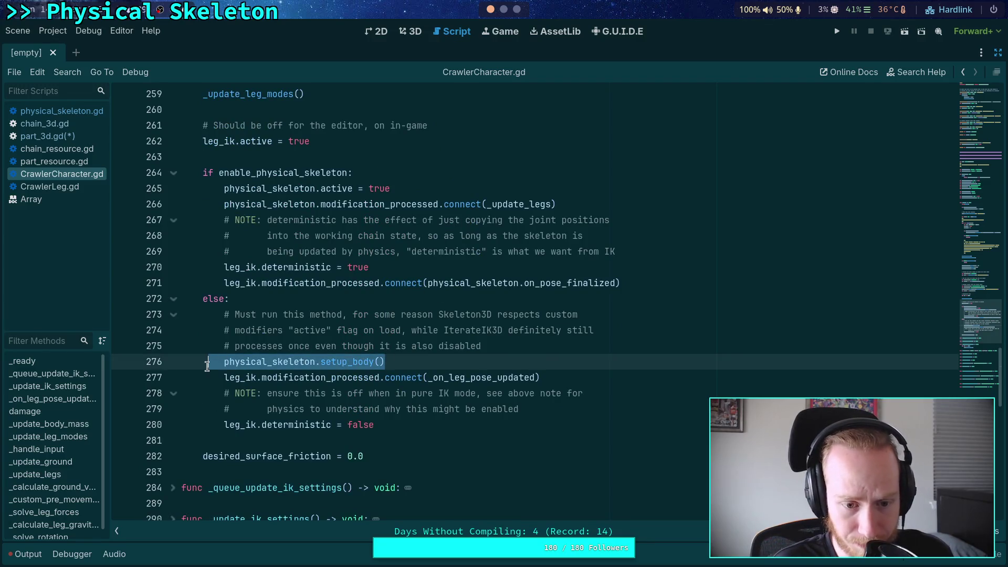
scroll(400, 338, up, 20)
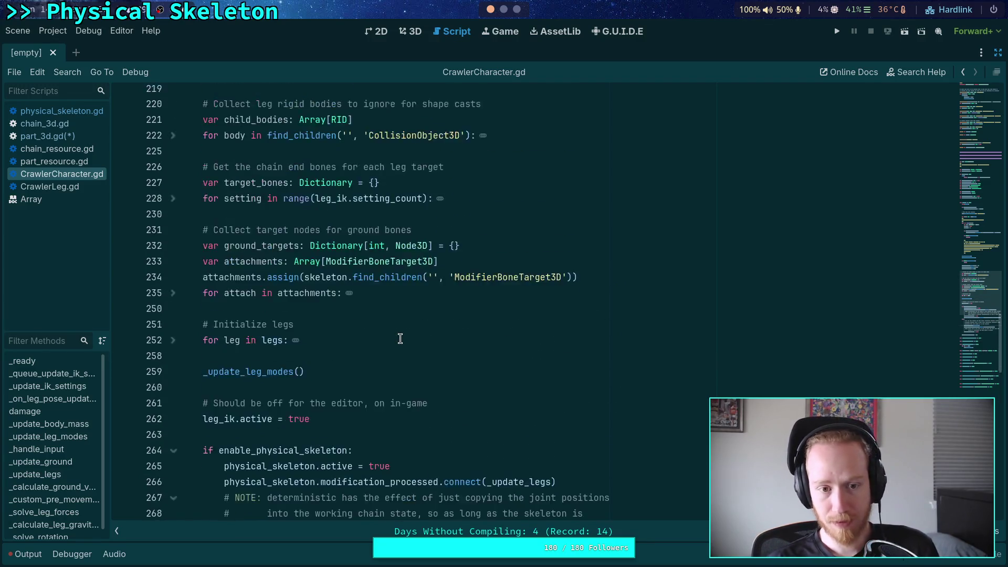
scroll(400, 339, down, 15)
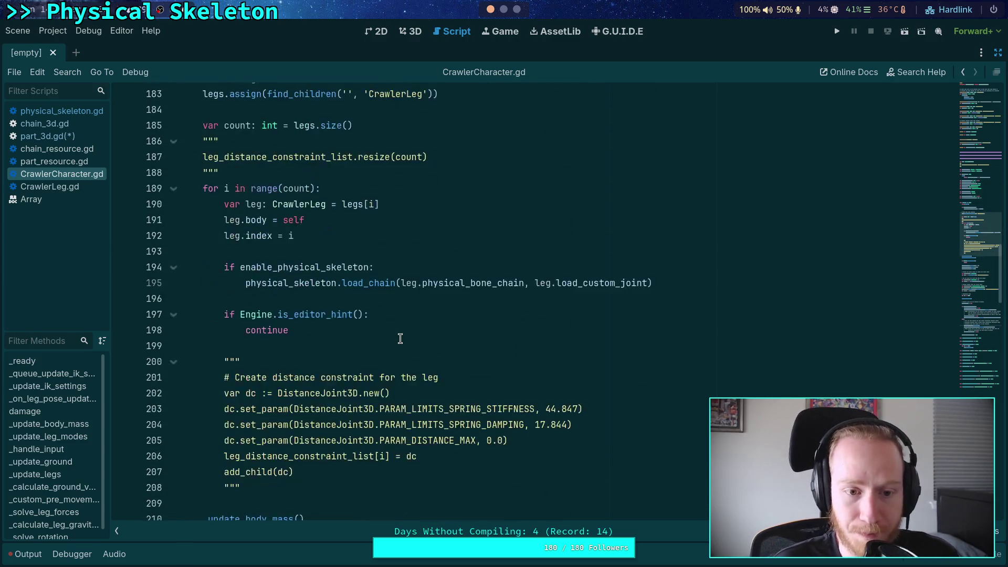
scroll(400, 338, up, 6)
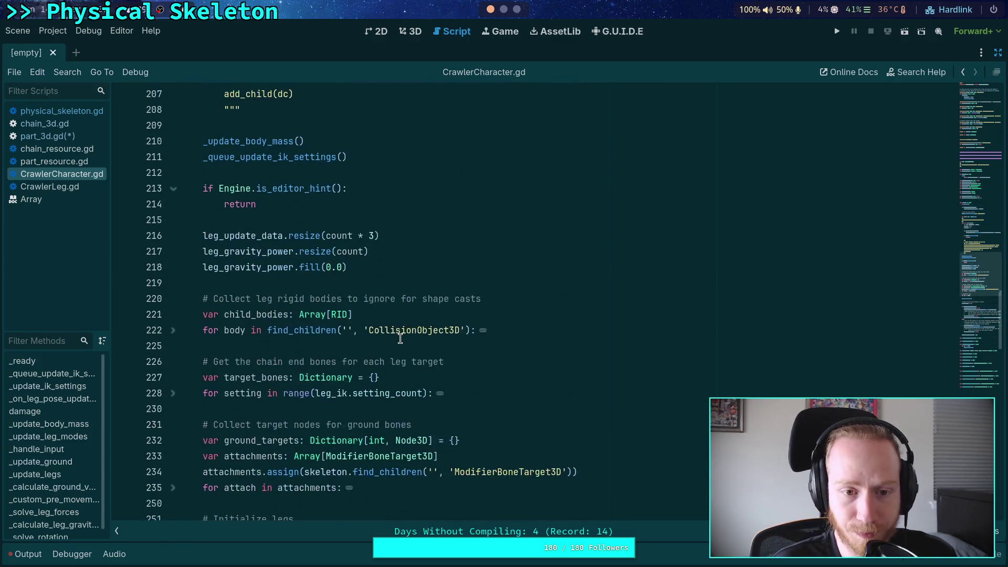
scroll(400, 339, down, 4)
scroll(400, 338, down, 6)
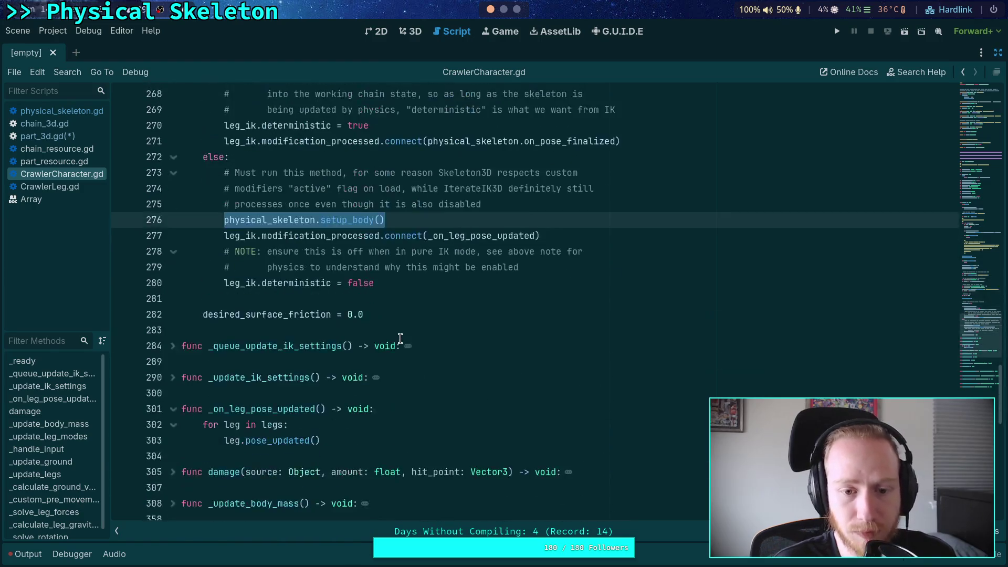
double_click(346, 219)
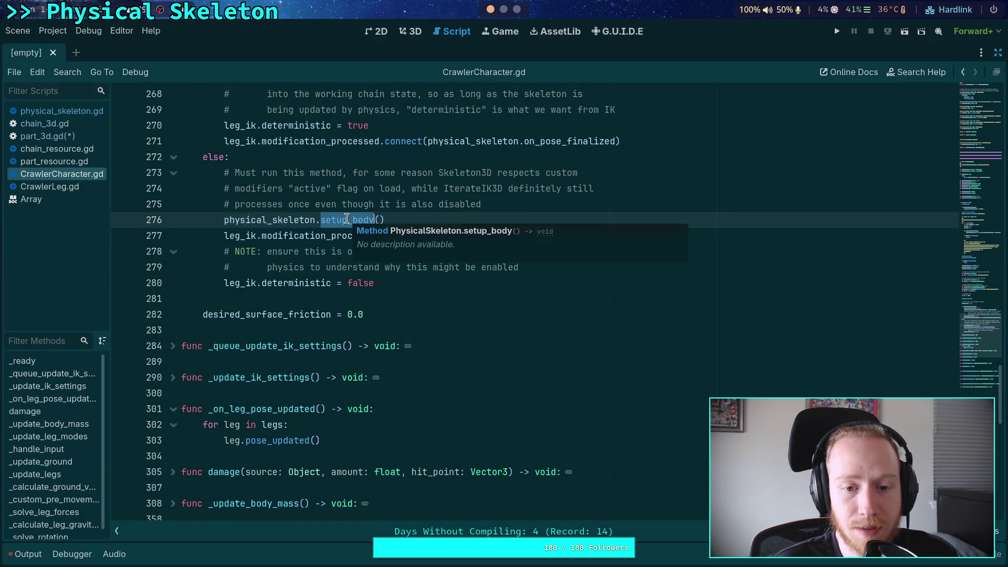
scroll(289, 313, up, 3)
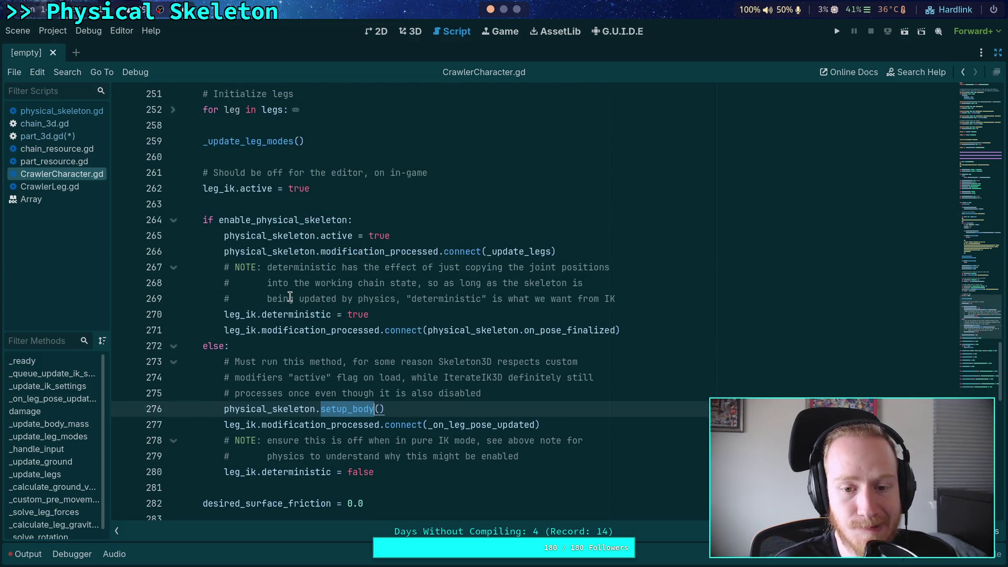
scroll(273, 278, up, 3)
Expand and refold the 'for leg in legs' loop to review how leg chains load
click(314, 295)
scroll(314, 294, up, 2)
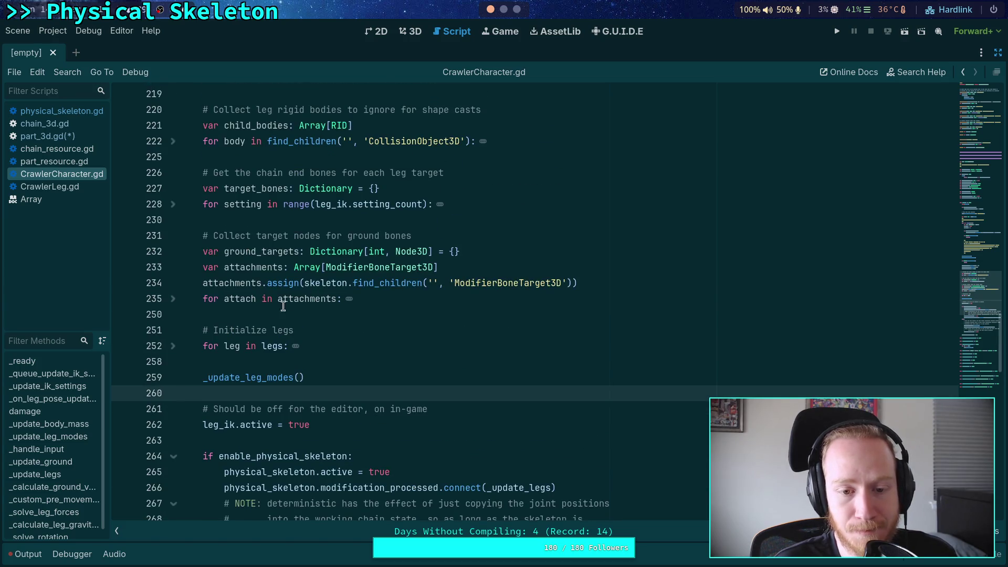
click(173, 346)
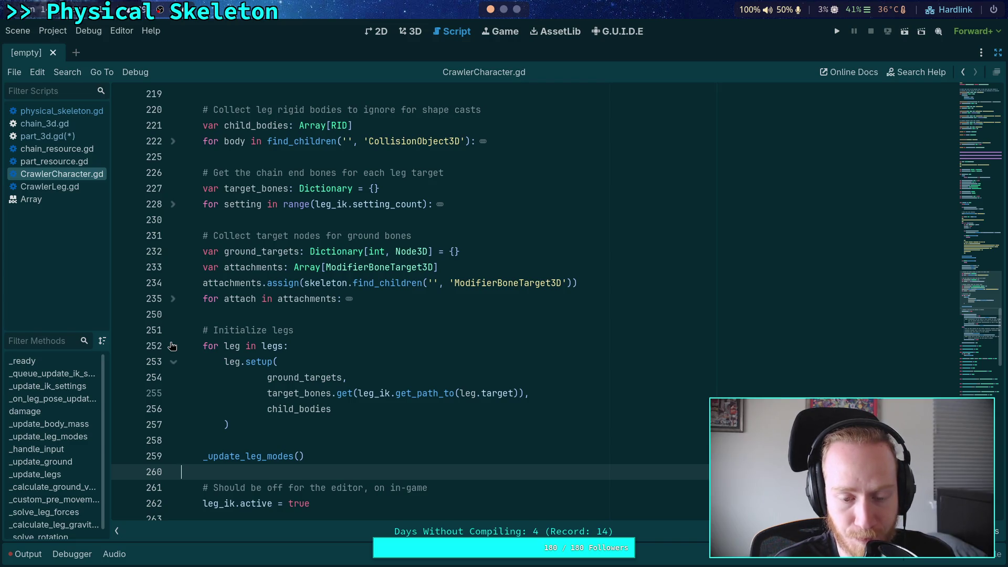
click(173, 346)
scroll(292, 332, down, 8)
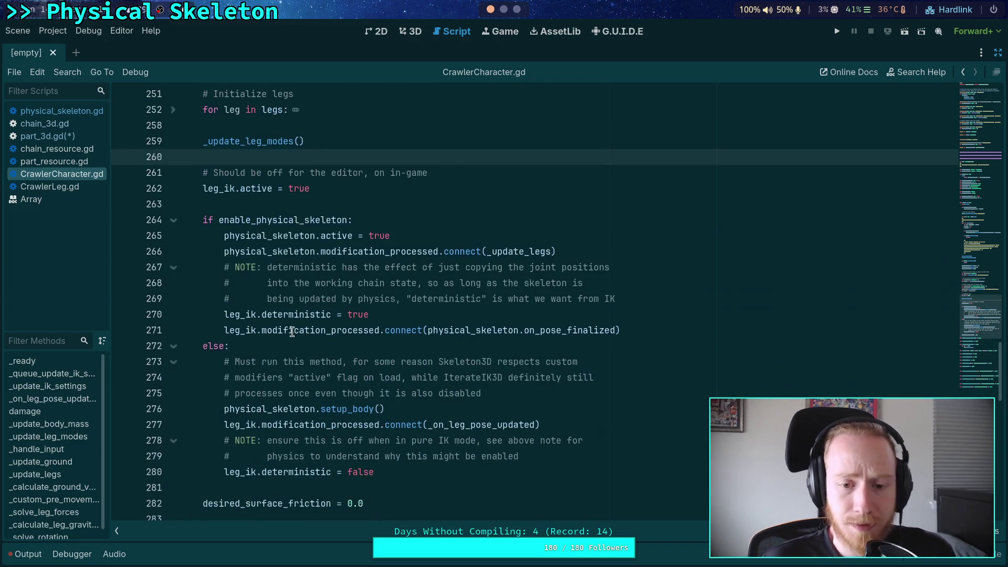
scroll(206, 323, down, 1)
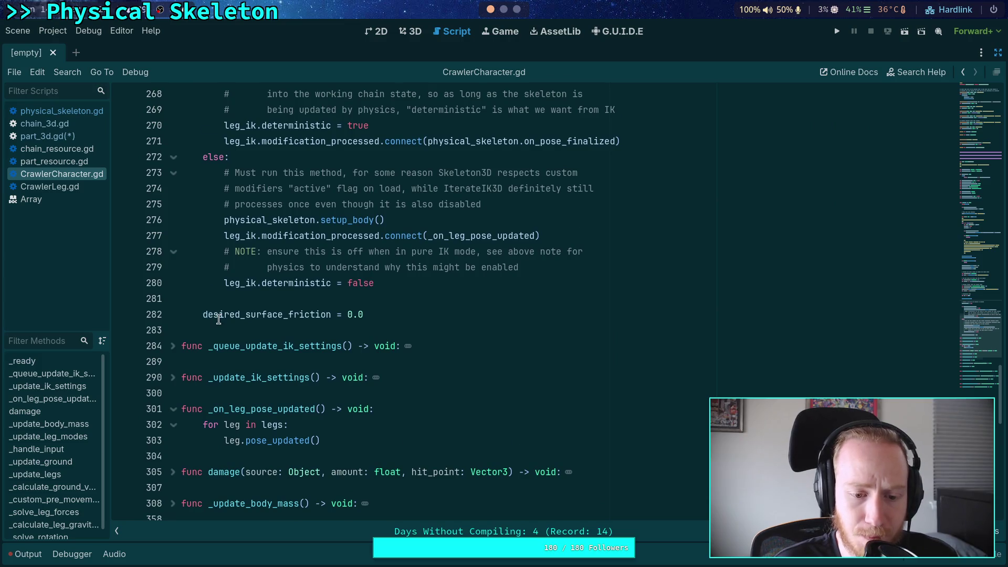
scroll(218, 320, down, 9)
scroll(221, 311, up, 5)
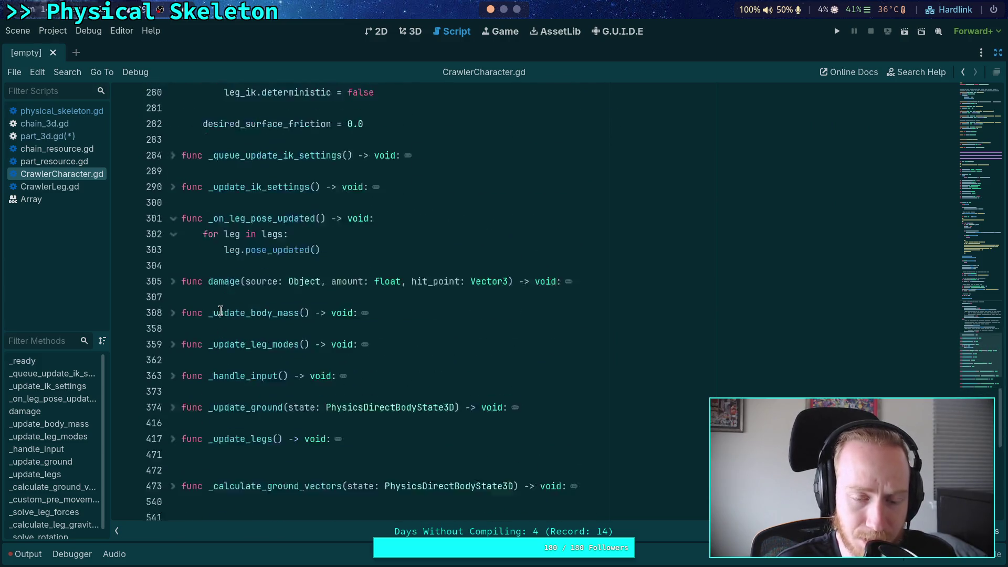
scroll(221, 311, up, 10)
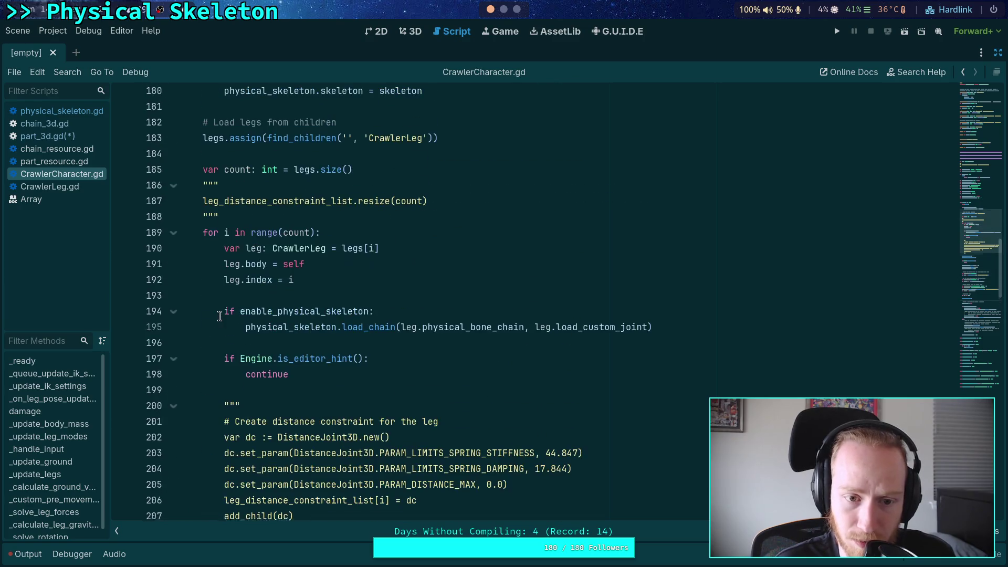
Highlight the load_chain lines, setup_body call and is_editor_hint return, then switch to physical_skeleton.gd
mouse_move(213, 313)
mouse_down()
mouse_move(528, 342)
mouse_move(691, 340)
mouse_up()
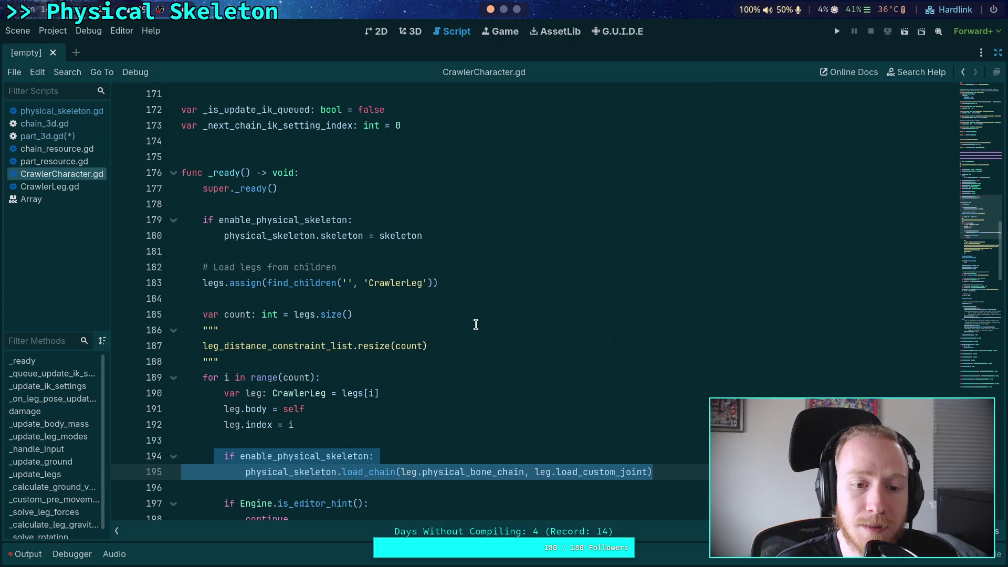
scroll(459, 309, down, 8)
scroll(459, 308, down, 12)
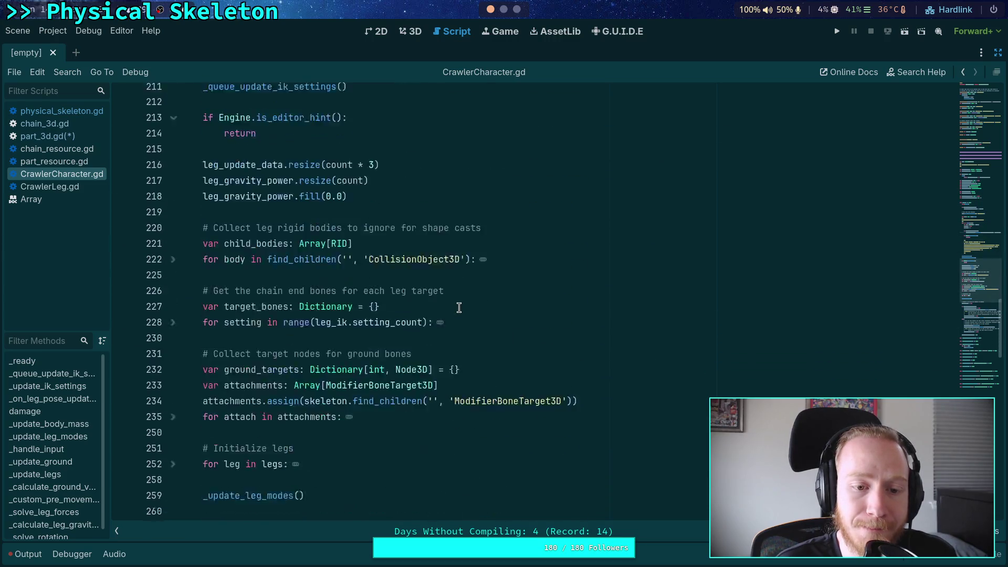
scroll(391, 307, down, 3)
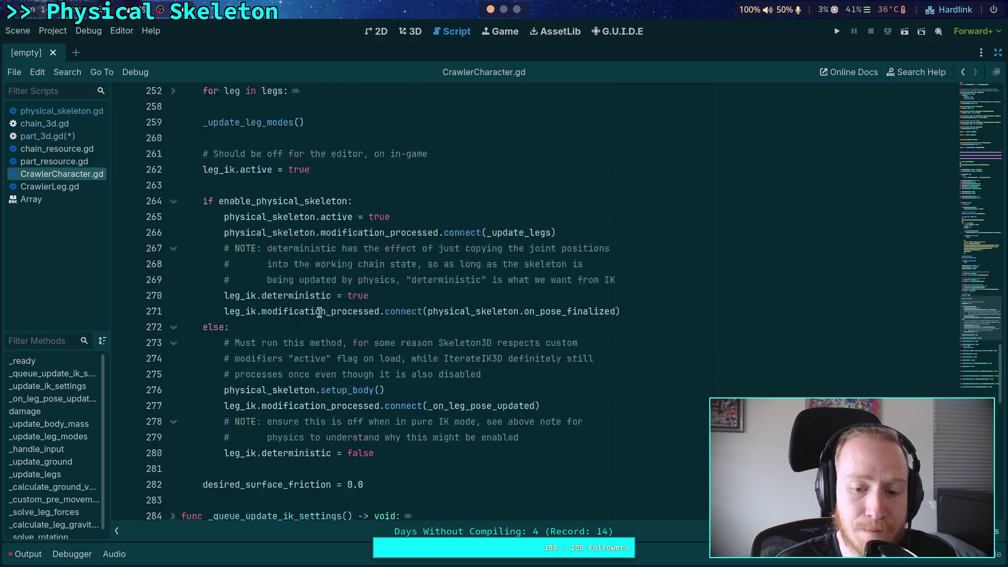
drag(385, 361, 229, 358)
scroll(228, 341, up, 18)
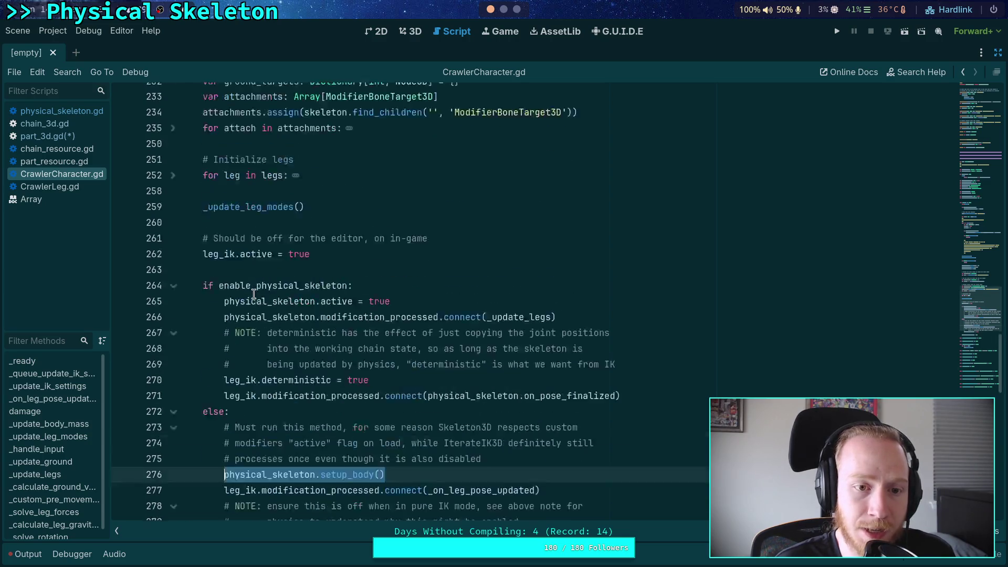
drag(257, 253, 201, 238)
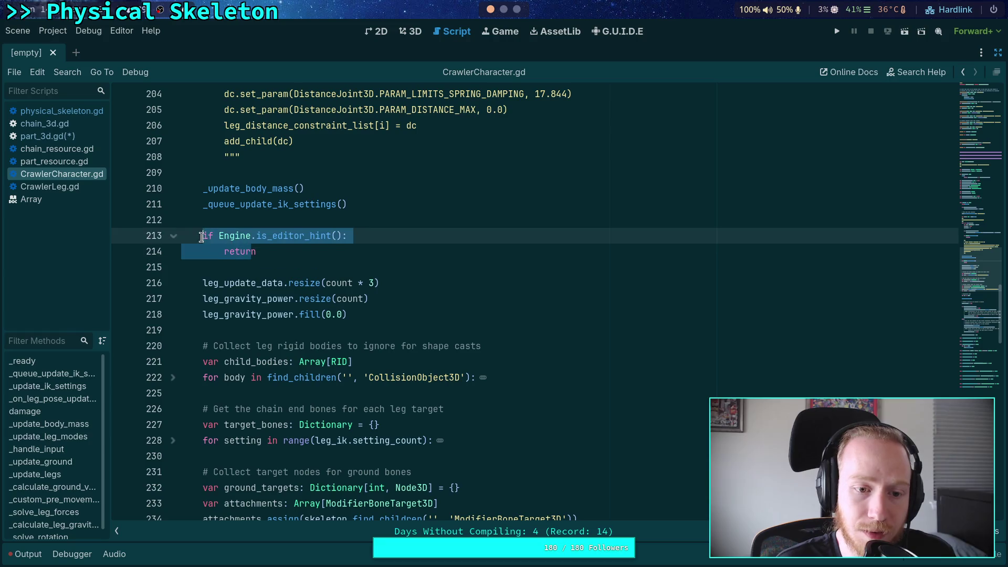
click(271, 260)
click(62, 111)
scroll(318, 225, up, 3)
scroll(317, 225, up, 15)
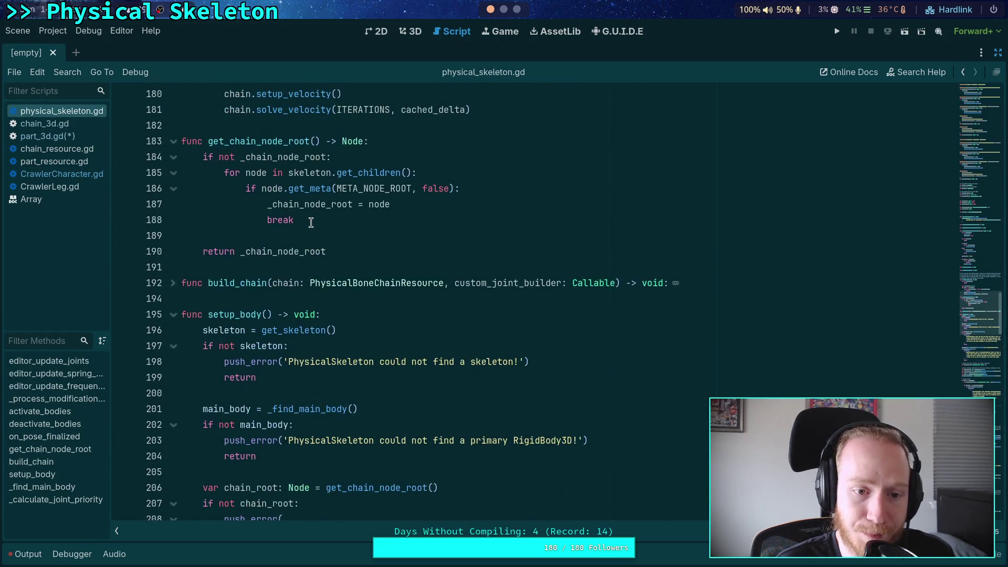
scroll(397, 229, down, 4)
scroll(397, 227, down, 3)
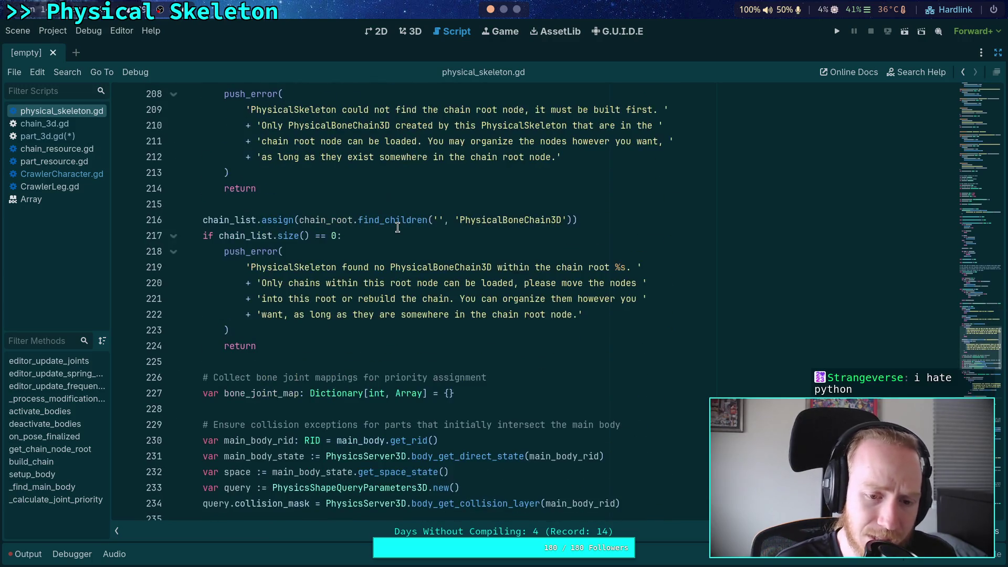
scroll(398, 227, down, 2)
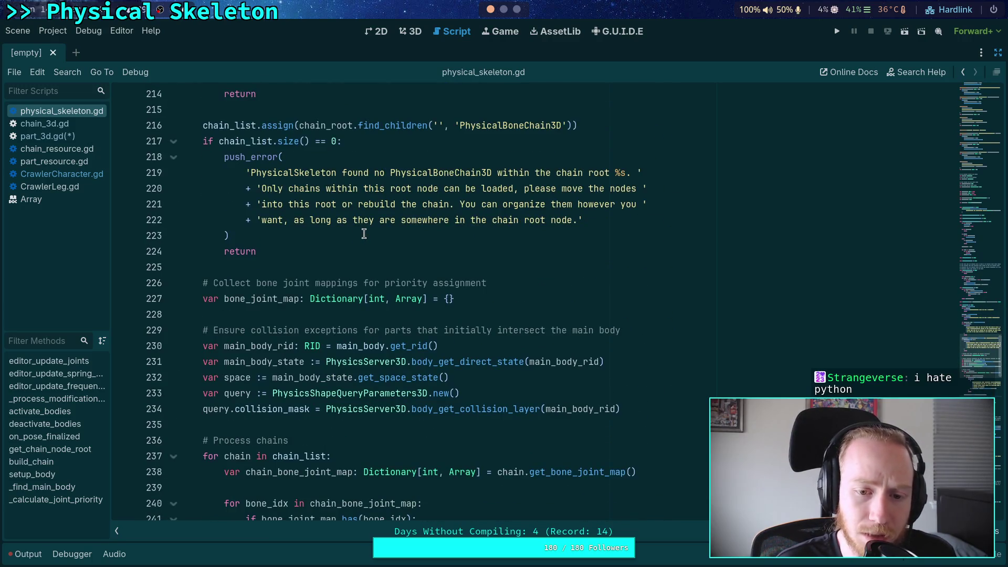
scroll(364, 234, down, 2)
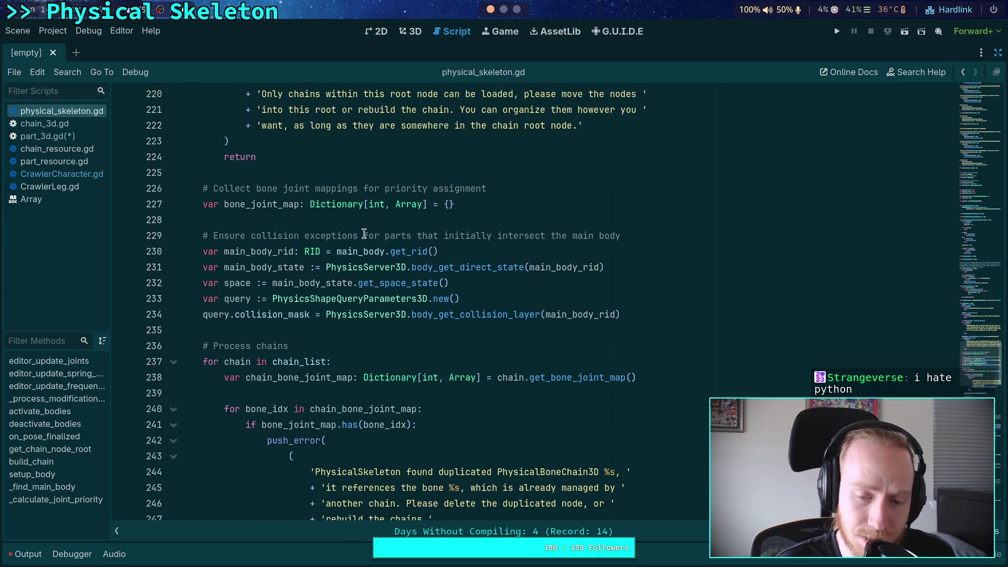
mouse_move(647, 315)
mouse_down()
mouse_move(439, 313)
mouse_move(158, 268)
mouse_move(158, 252)
mouse_up()
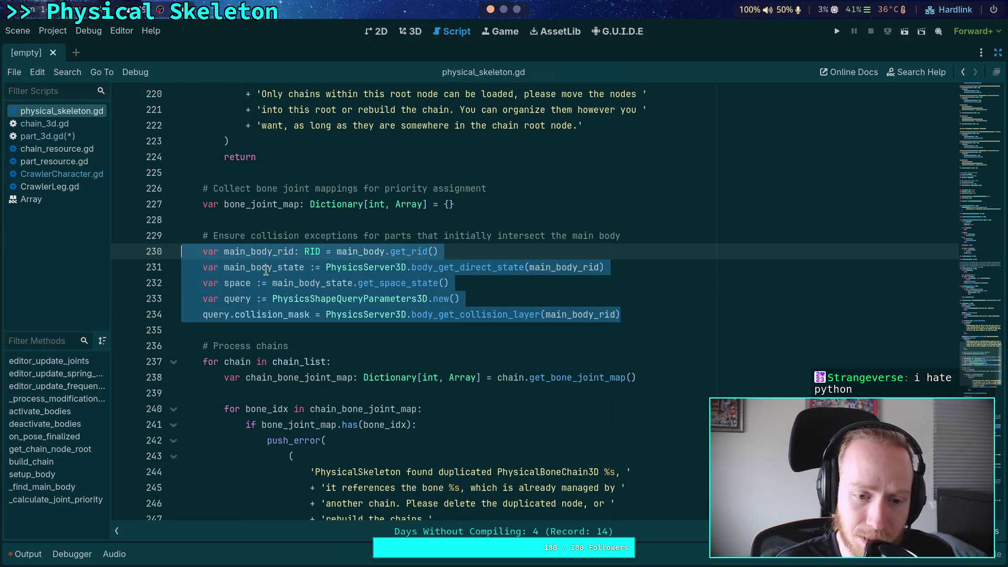
click(280, 345)
click(299, 329)
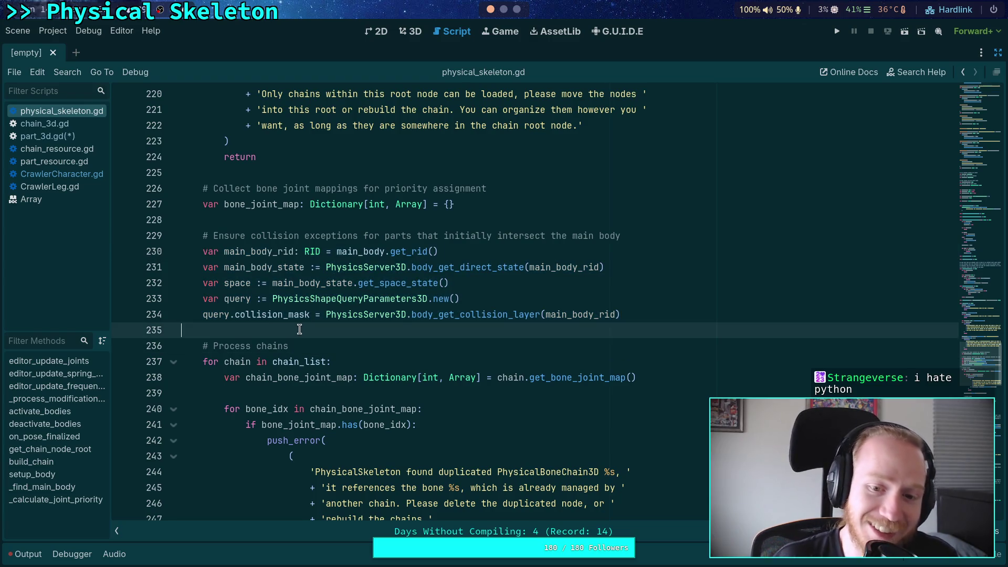
scroll(315, 332, down, 5)
click(350, 340)
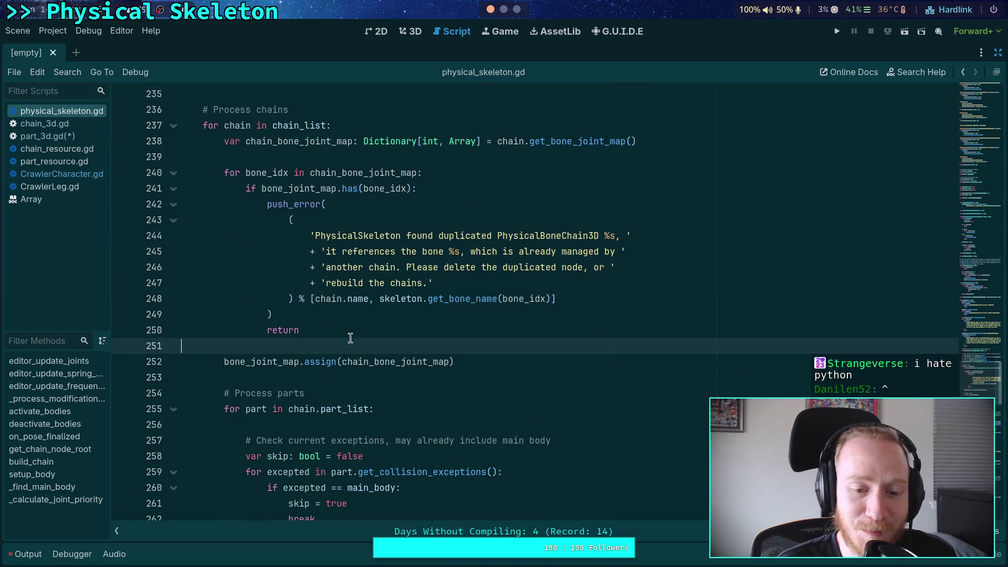
scroll(347, 340, down, 2)
click(336, 282)
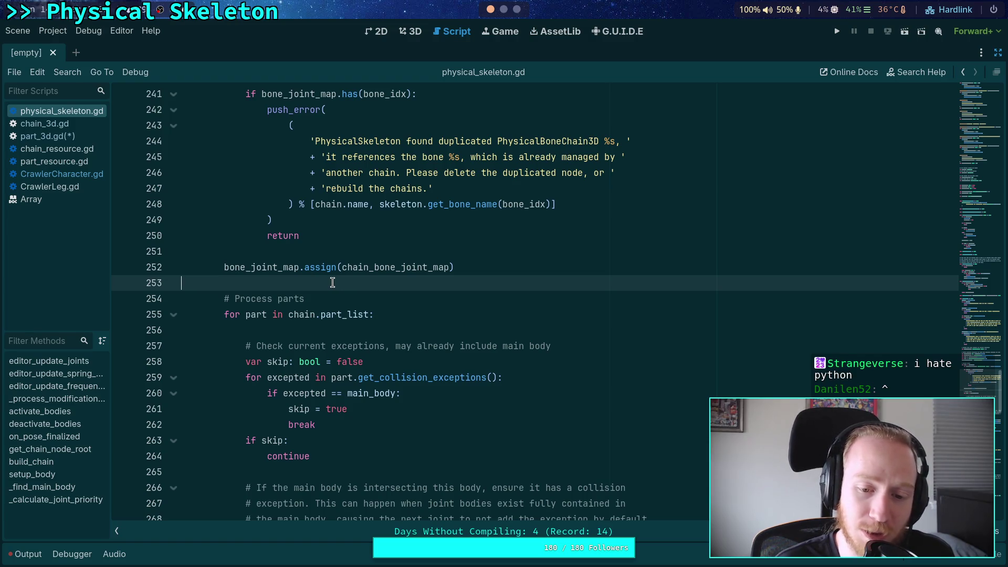
scroll(332, 282, down, 4)
click(336, 282)
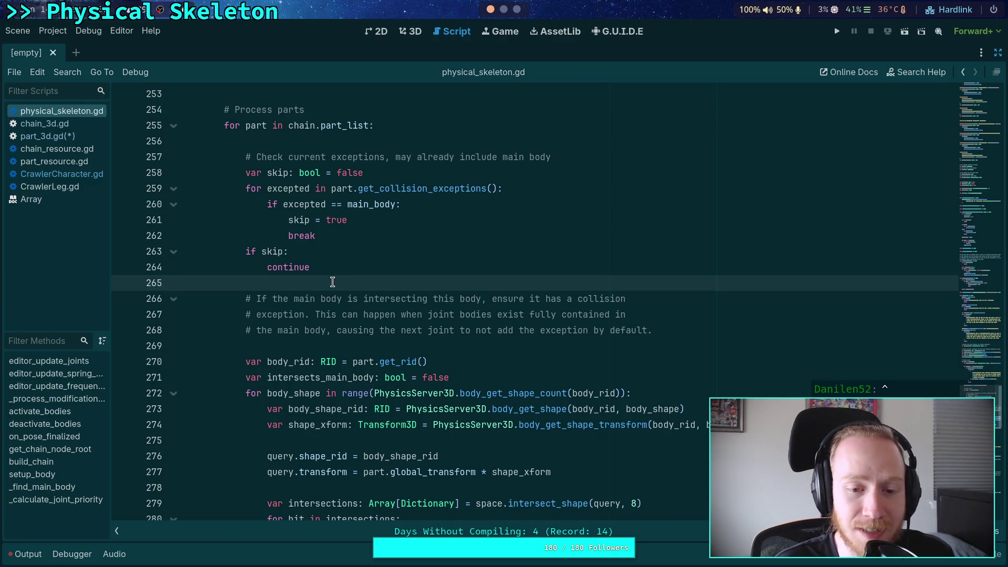
scroll(333, 283, down, 4)
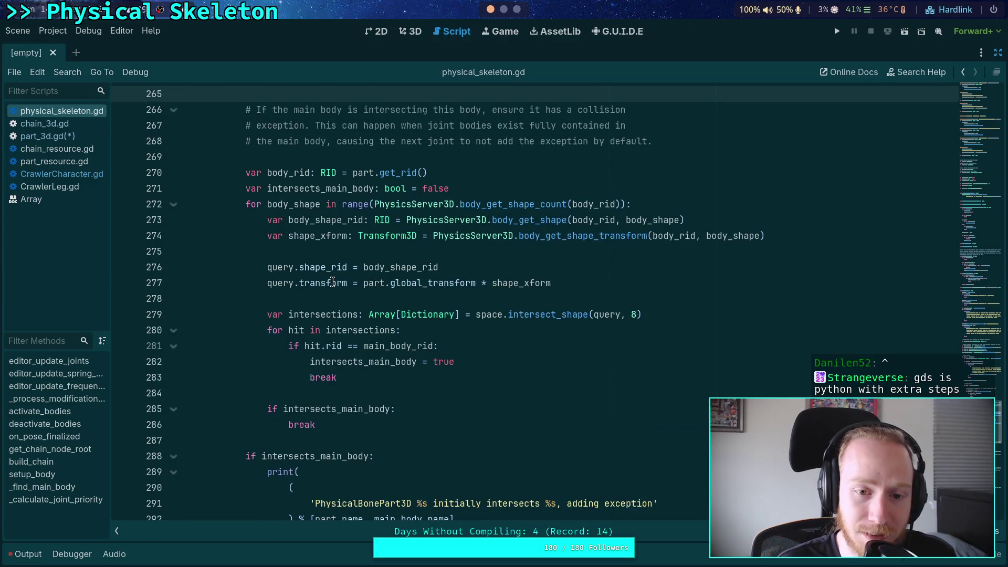
scroll(333, 282, down, 12)
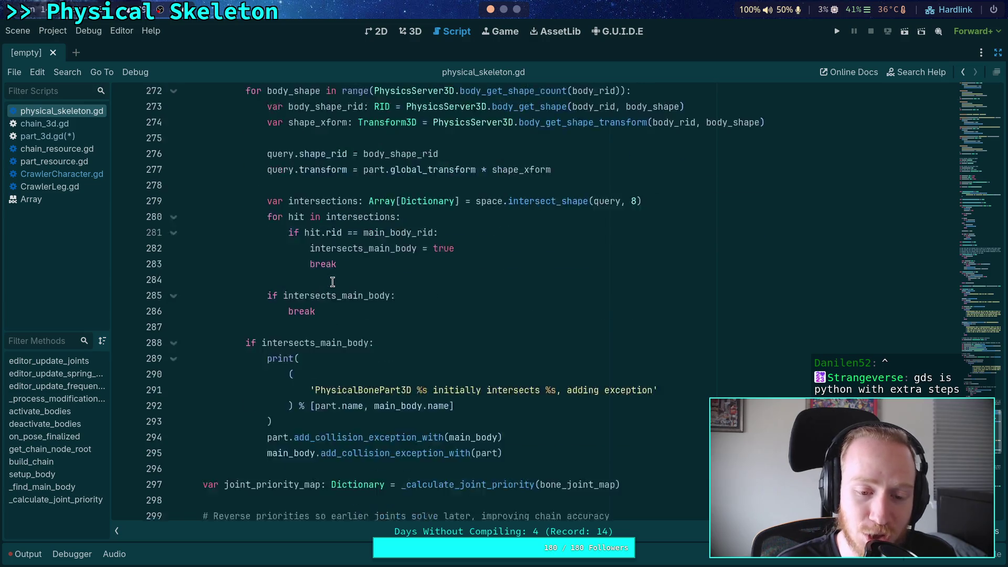
click(196, 362)
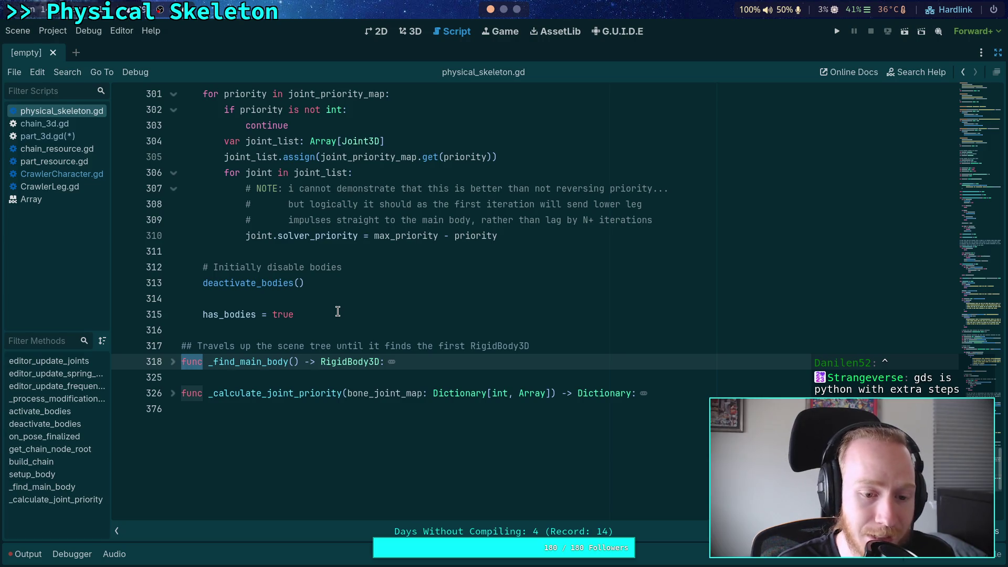
scroll(337, 311, down, 3)
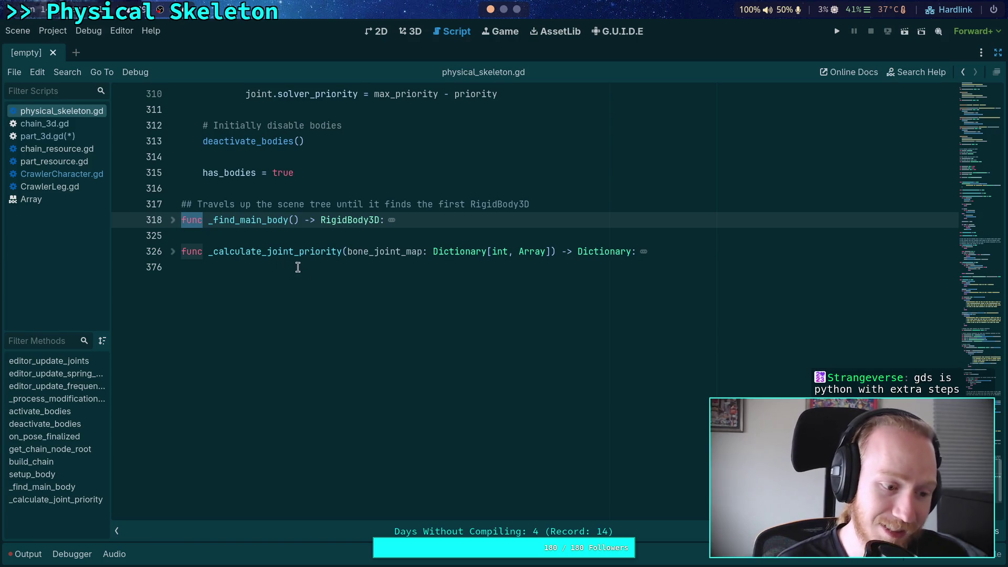
double_click(178, 220)
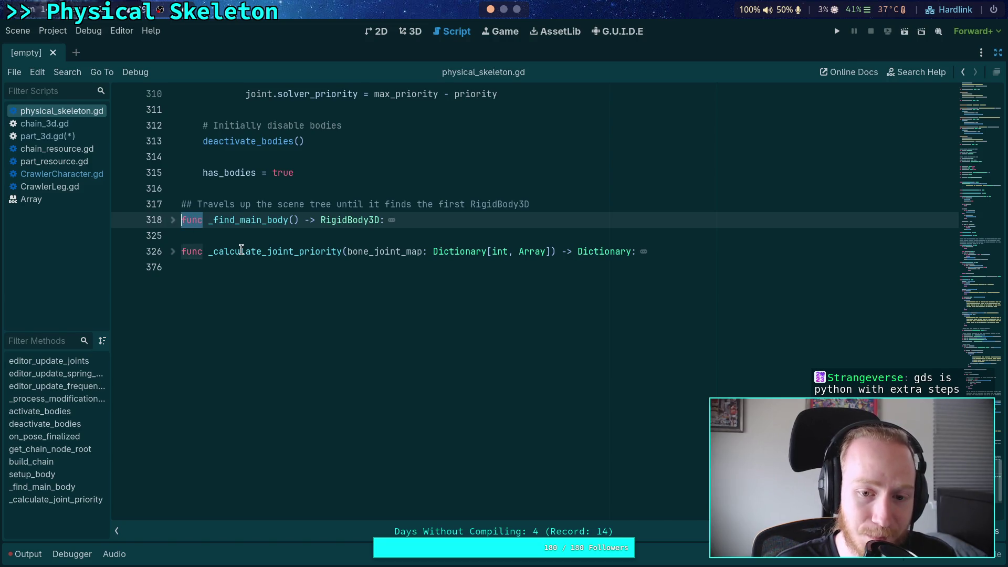
scroll(241, 249, up, 4)
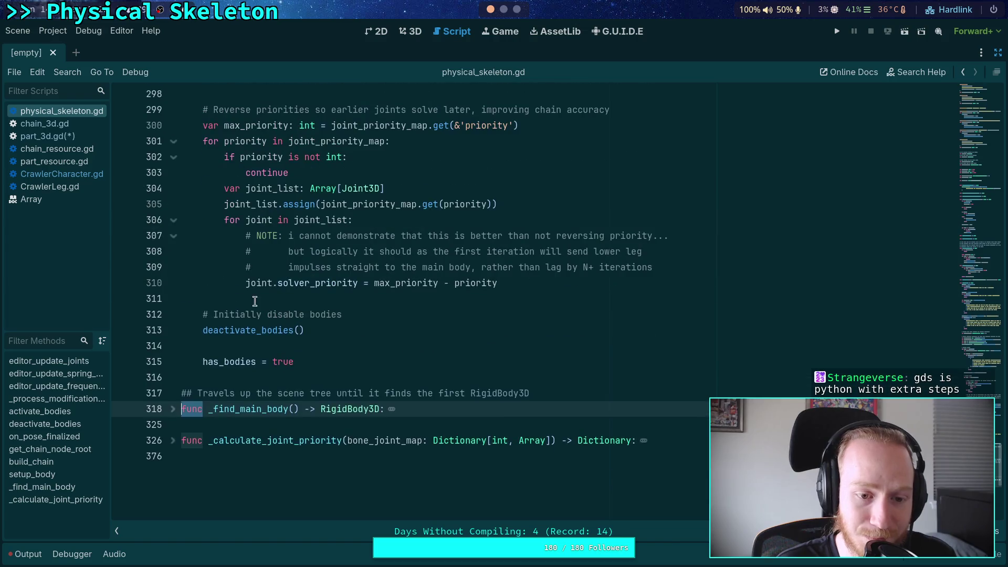
click(304, 374)
scroll(315, 370, up, 15)
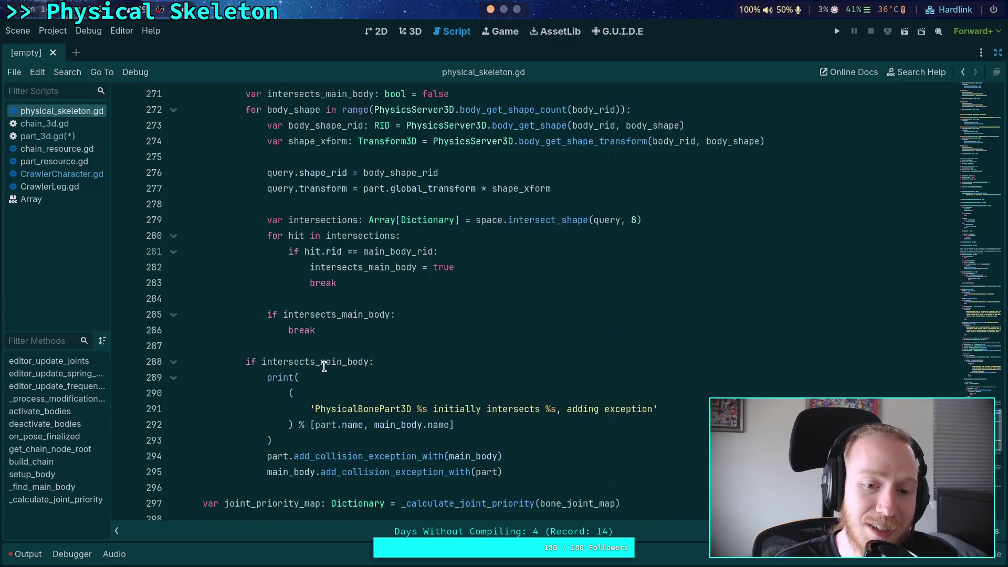
scroll(325, 366, up, 20)
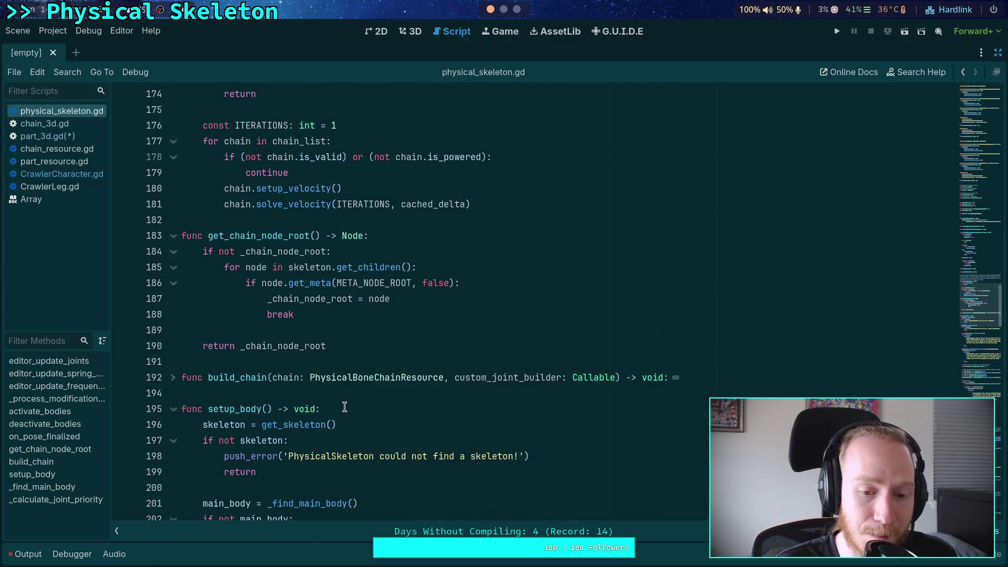
drag(300, 378, 446, 378)
mouse_move(622, 378)
mouse_down()
mouse_move(672, 378)
mouse_move(616, 378)
mouse_move(663, 378)
mouse_up()
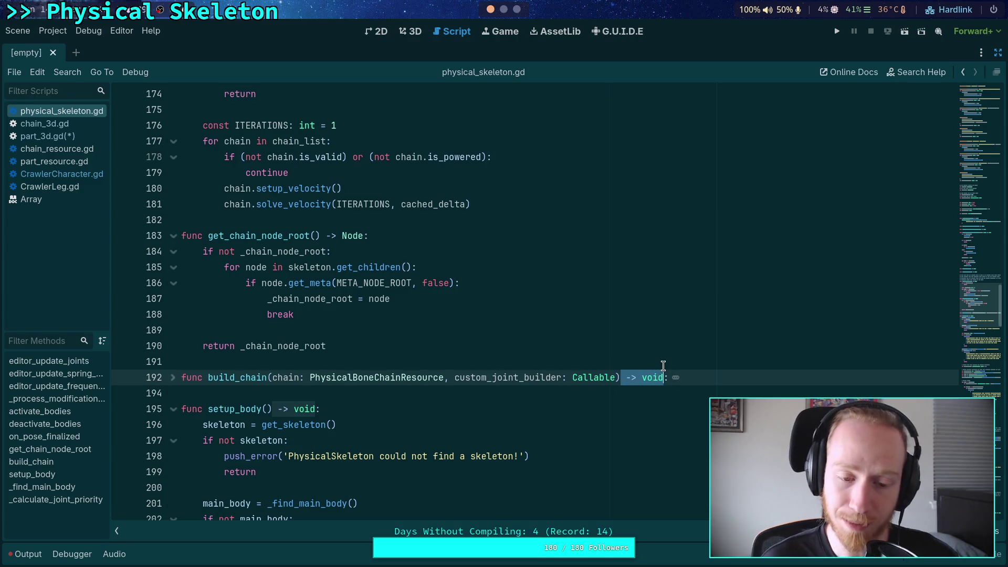
click(475, 398)
drag(305, 378, 441, 377)
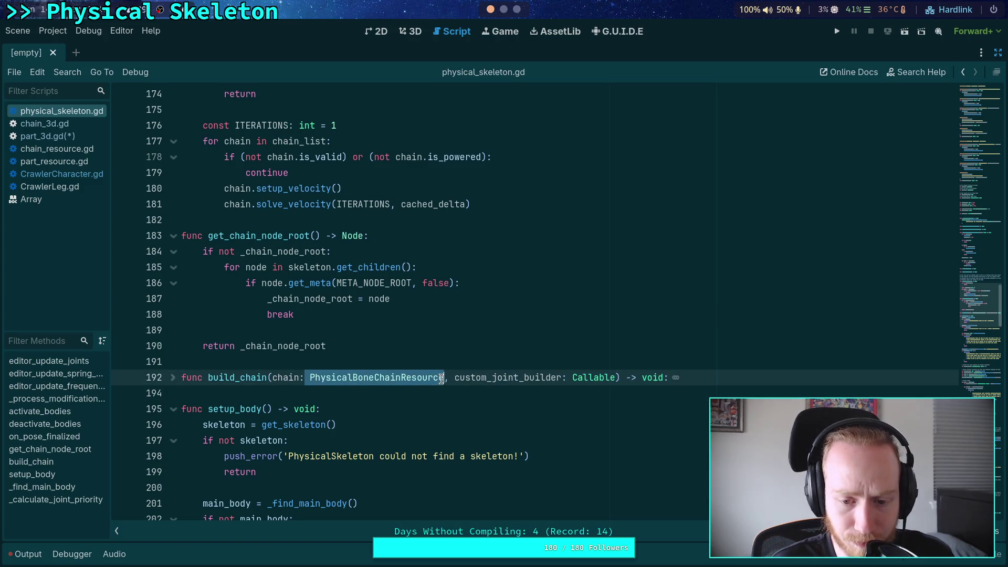
click(353, 377)
drag(299, 377, 438, 378)
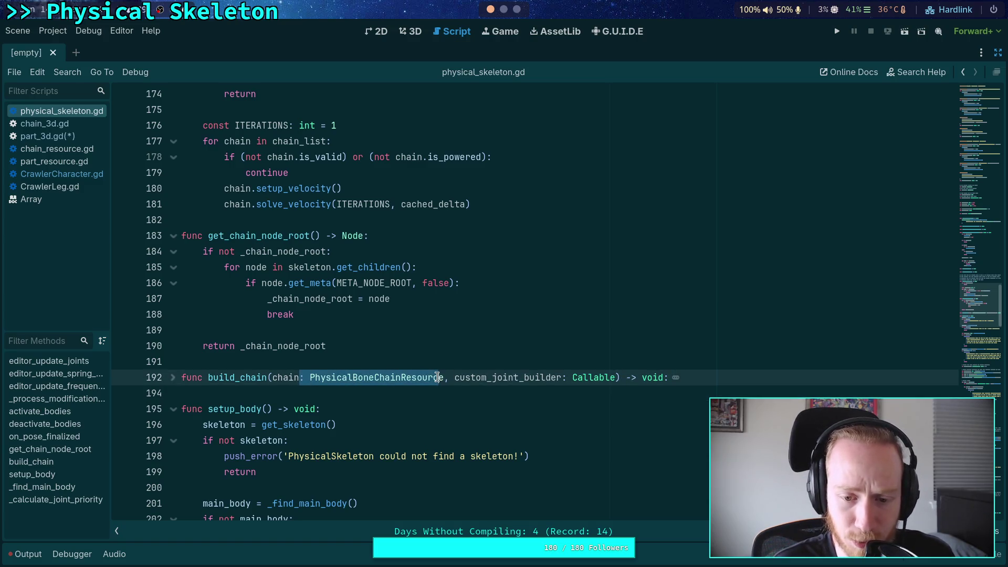
click(310, 377)
drag(311, 377, 449, 378)
drag(621, 377, 668, 377)
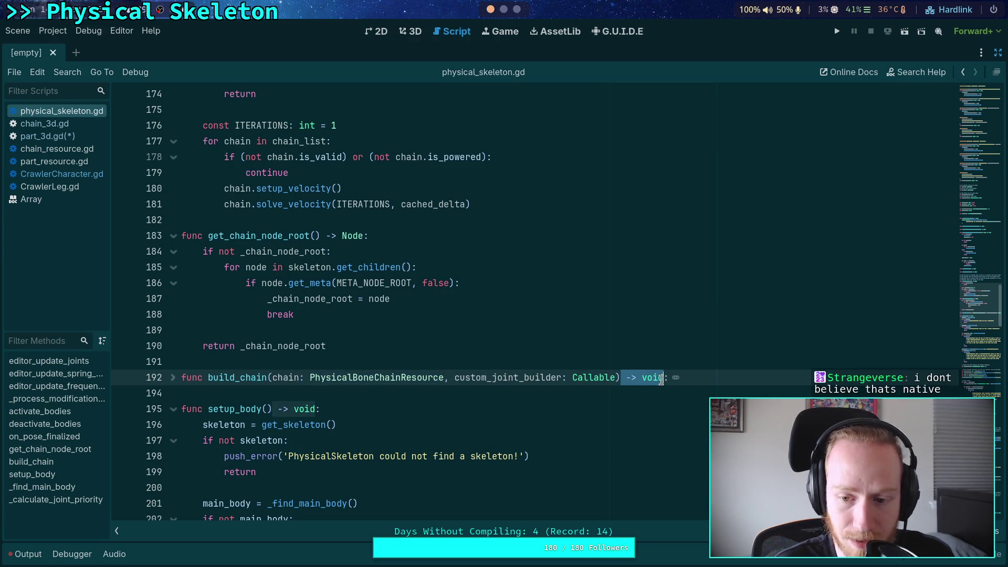
scroll(383, 133, up, 20)
drag(382, 129, 126, 126)
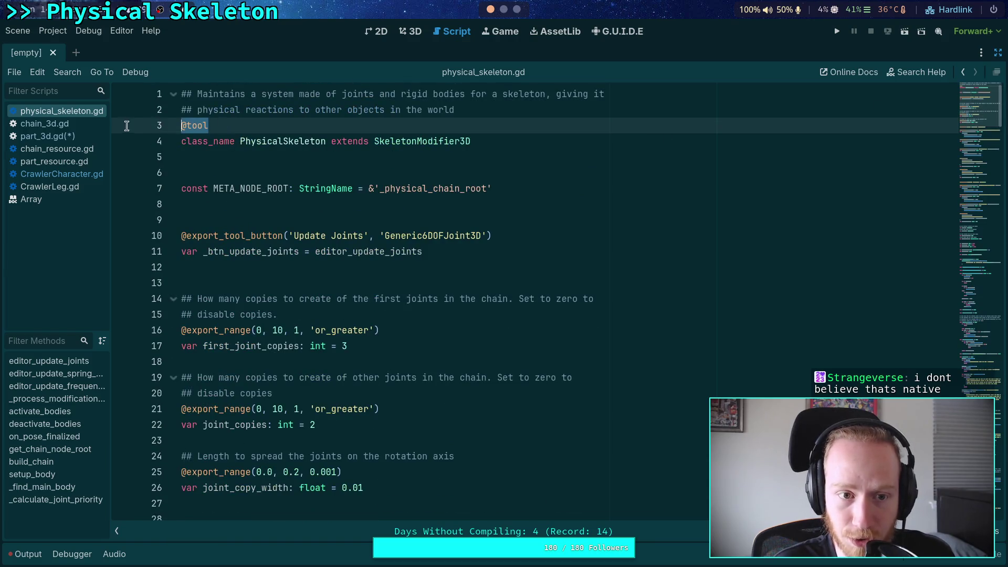
click(318, 229)
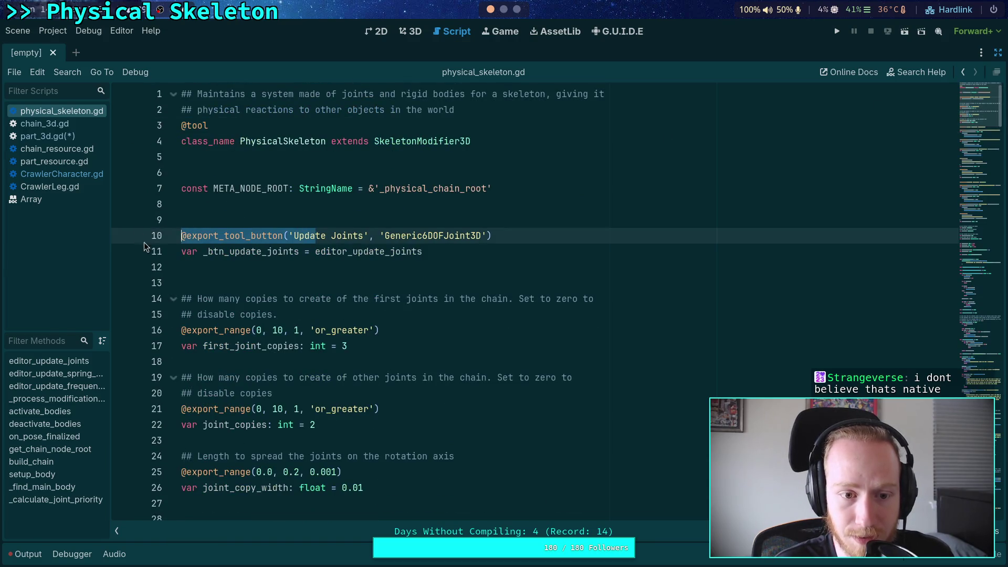
click(297, 284)
click(980, 340)
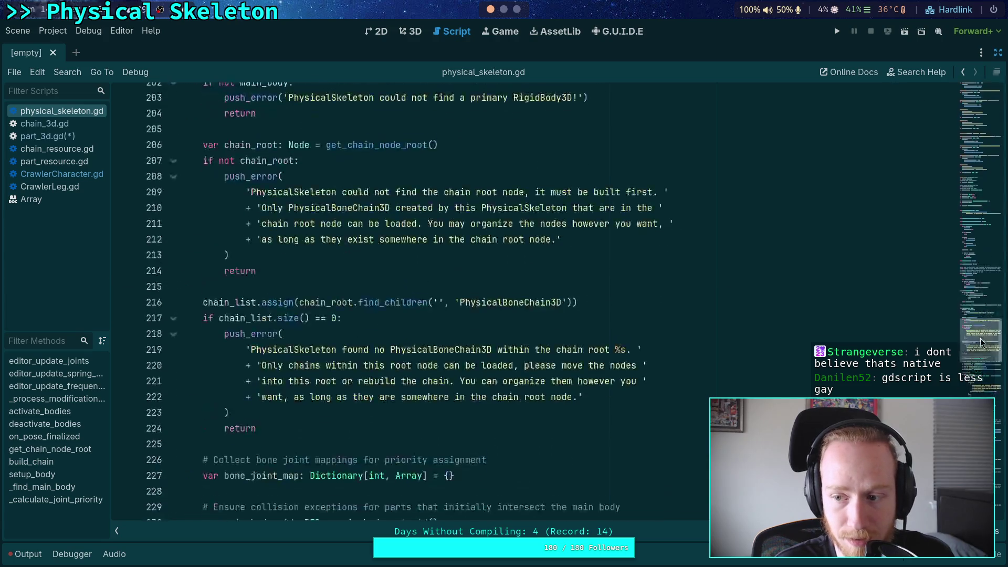
mouse_move(981, 341)
mouse_down()
mouse_move(980, 472)
mouse_move(995, 401)
mouse_move(997, 303)
mouse_up()
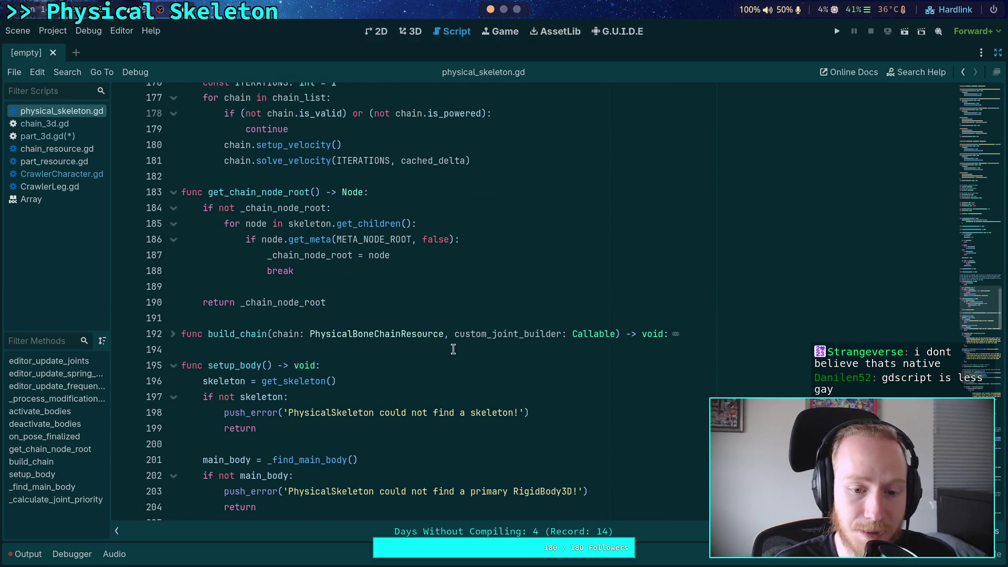
mouse_move(299, 337)
mouse_down()
mouse_move(456, 336)
mouse_move(444, 337)
mouse_up()
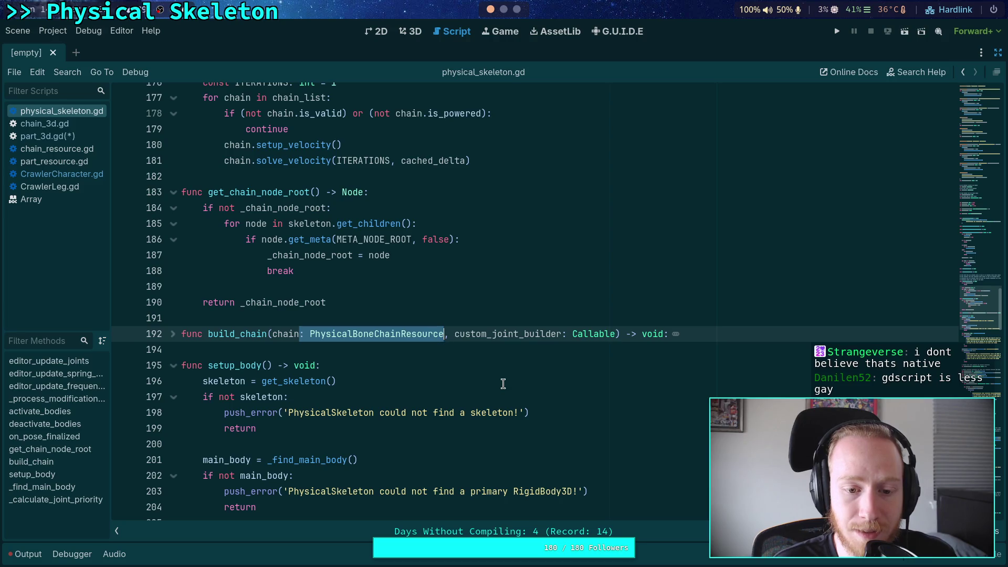
drag(209, 333, 663, 335)
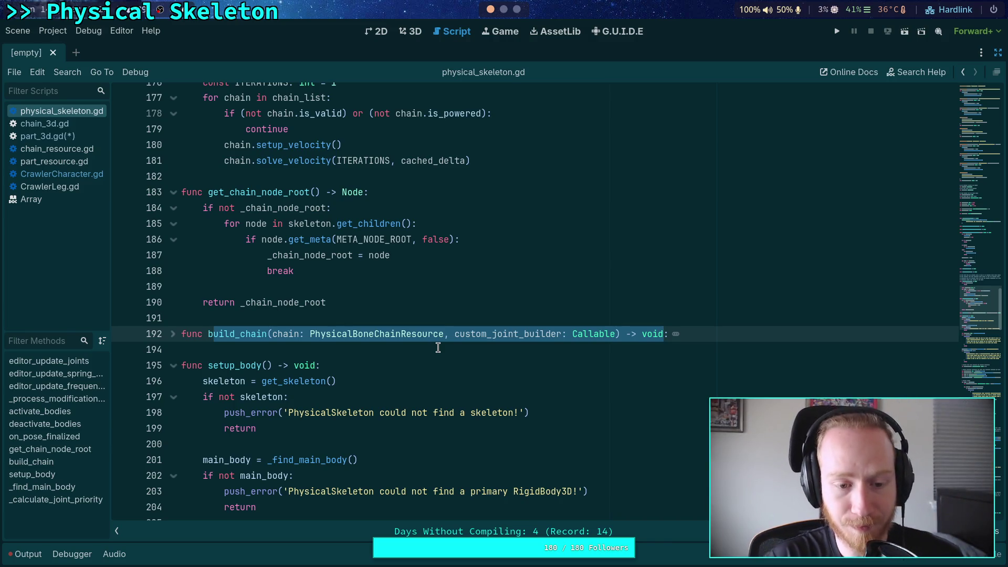
click(477, 281)
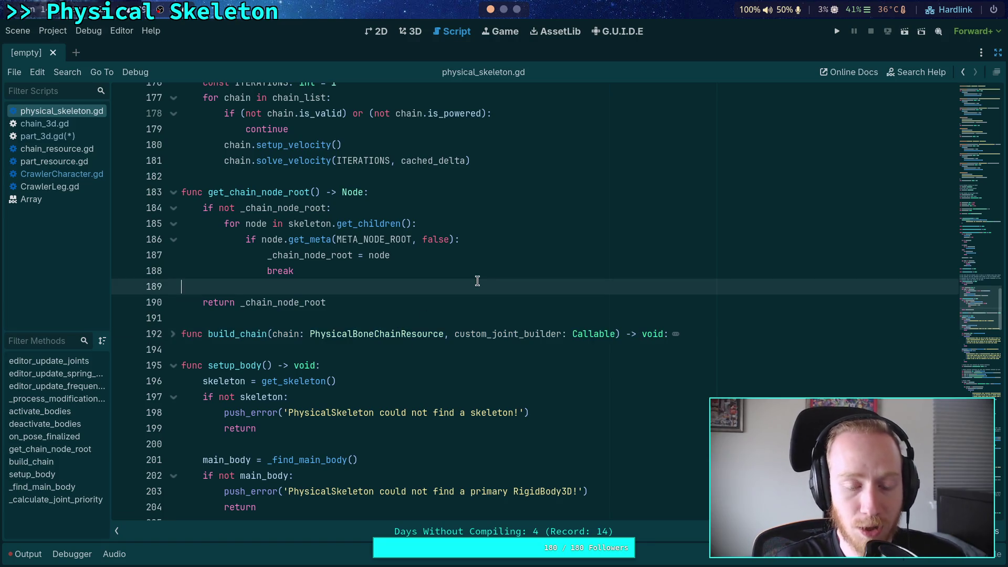
key(Return)
key(Return)
key(Up)
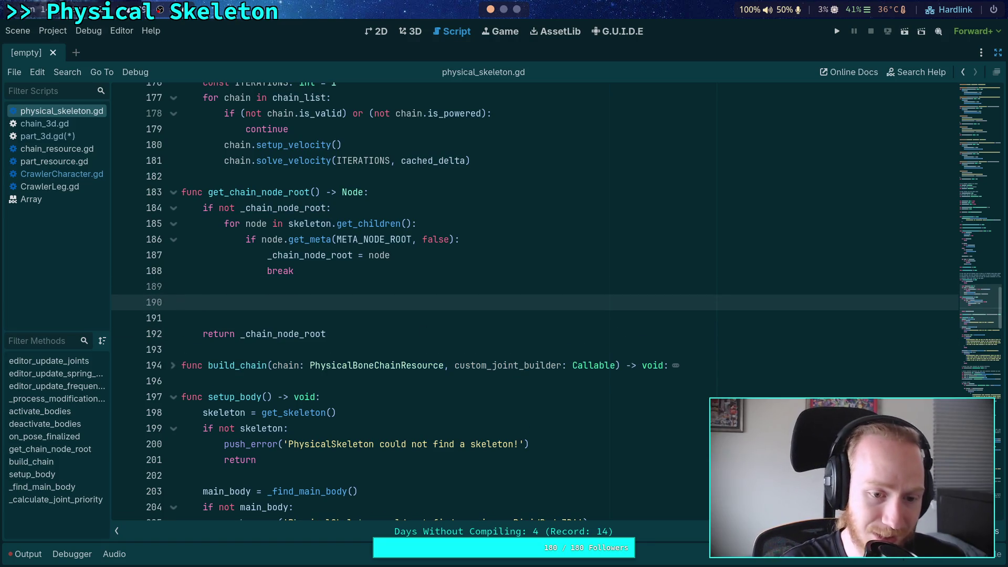
text(())
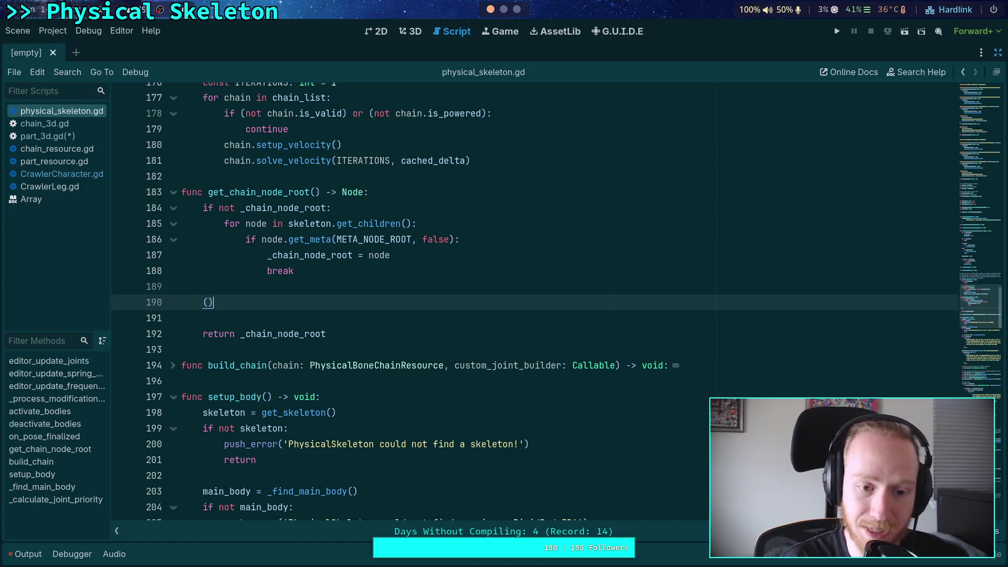
key(Left)
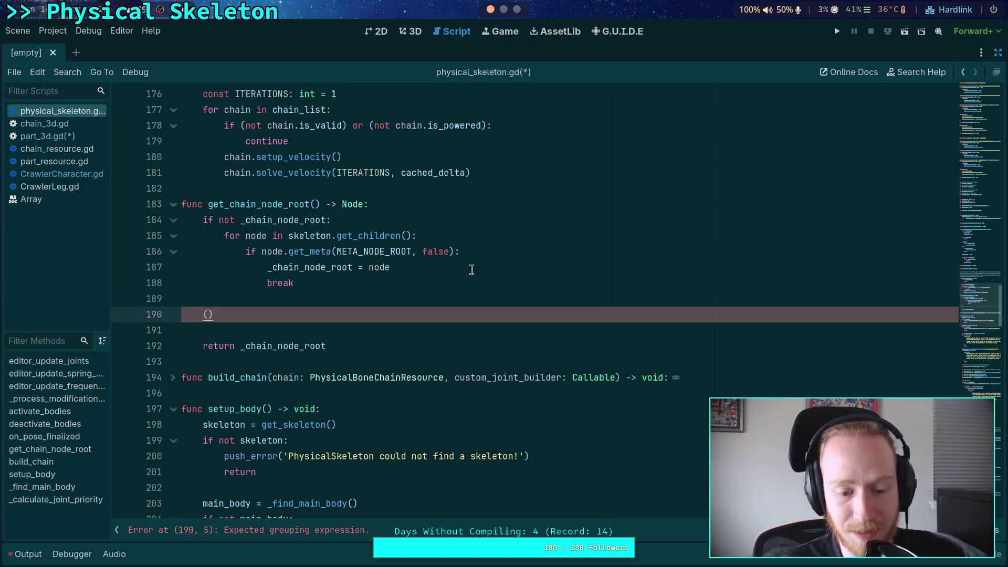
double_click(215, 314)
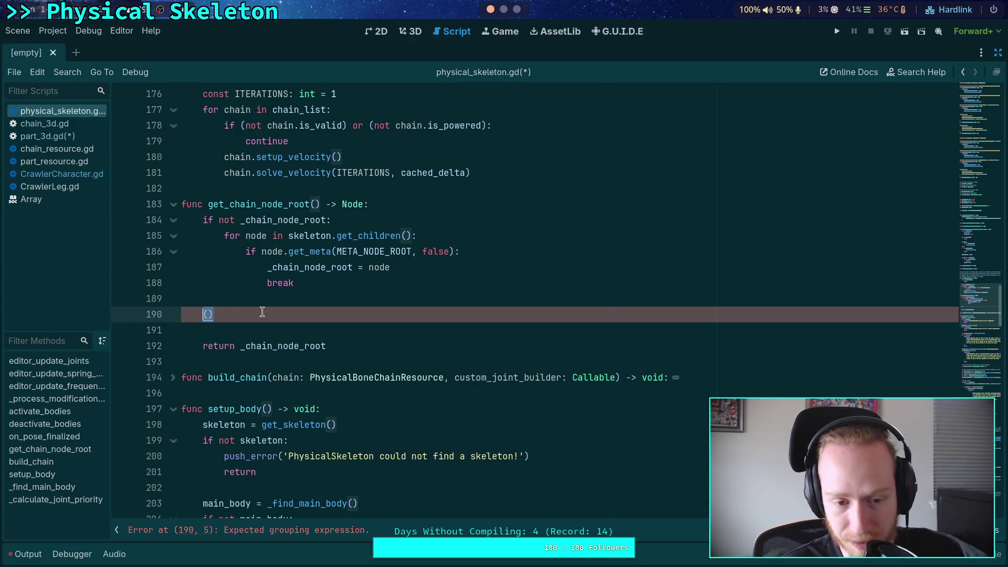
key(Left)
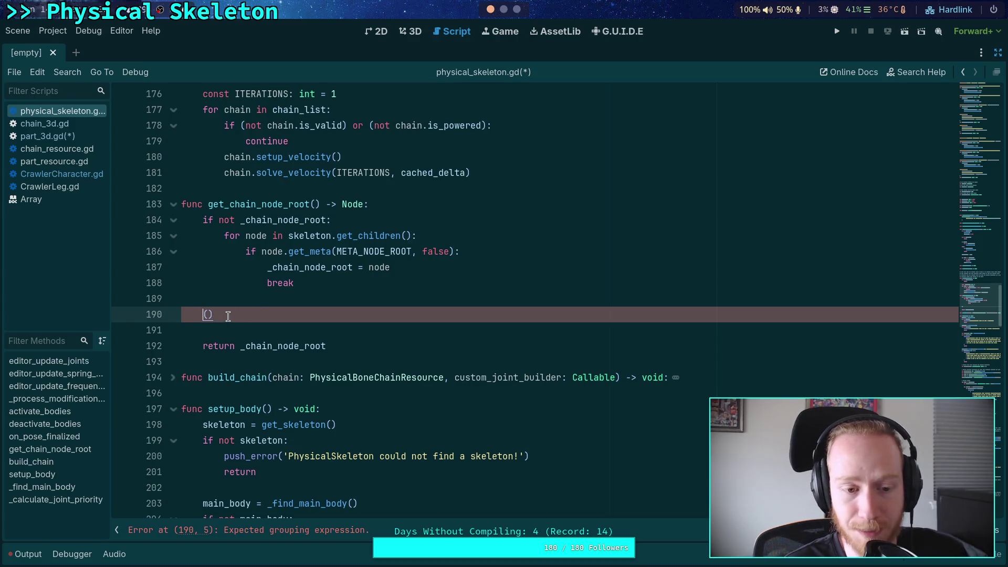
double_click(204, 317)
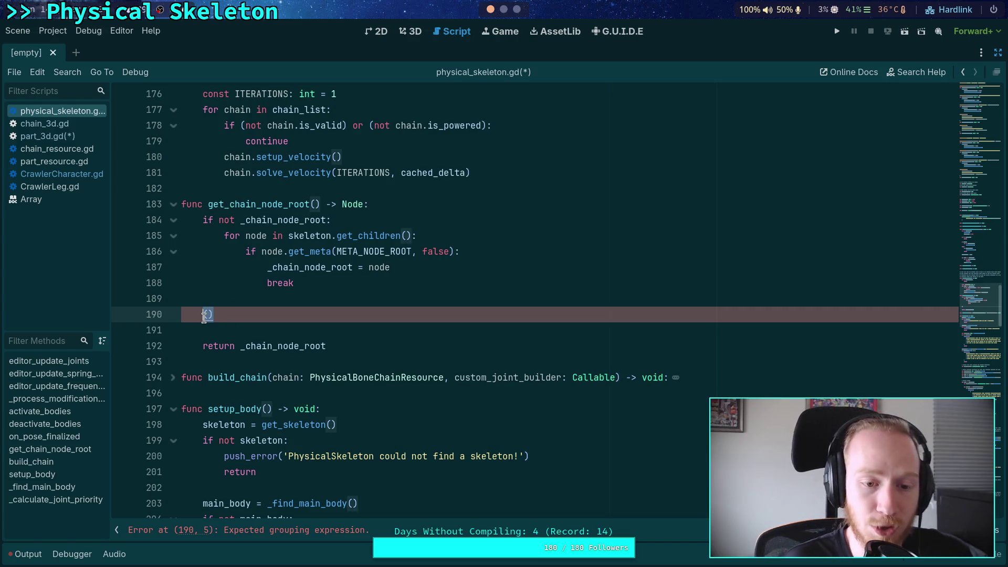
key(BackSpace)
key(BackSpace)
key(BackSpace)
key(Down)
key(BackSpace)
click(229, 172)
click(241, 189)
scroll(247, 198, up, 5)
scroll(268, 279, up, 2)
click(221, 285)
scroll(229, 284, up, 2)
scroll(320, 271, up, 2)
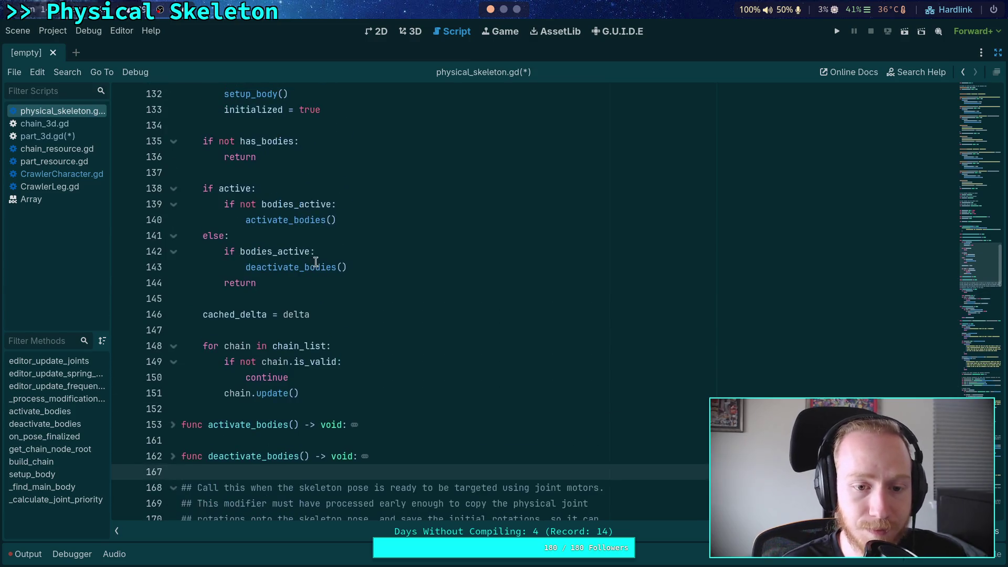
click(276, 298)
scroll(283, 294, up, 7)
scroll(294, 291, down, 6)
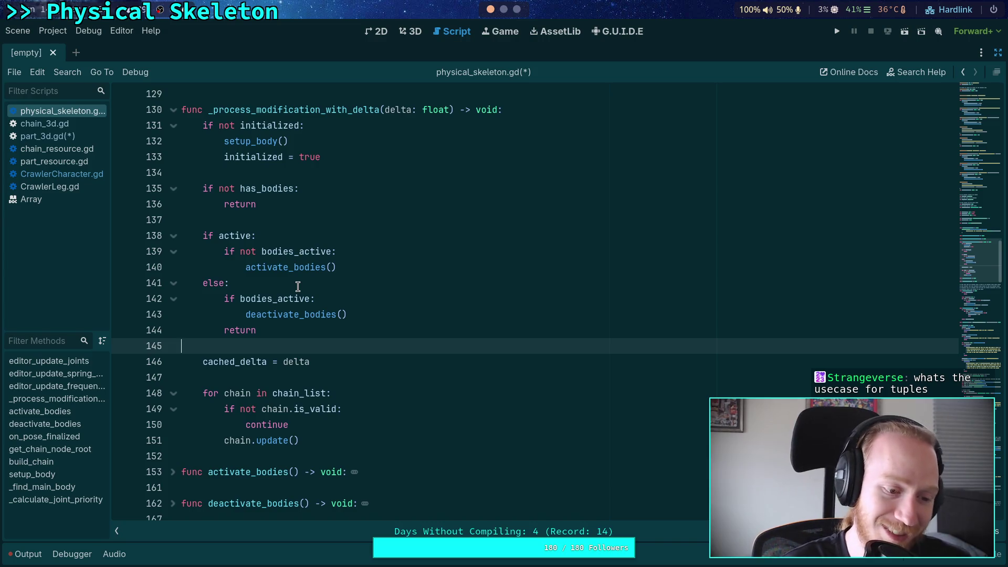
scroll(384, 256, down, 6)
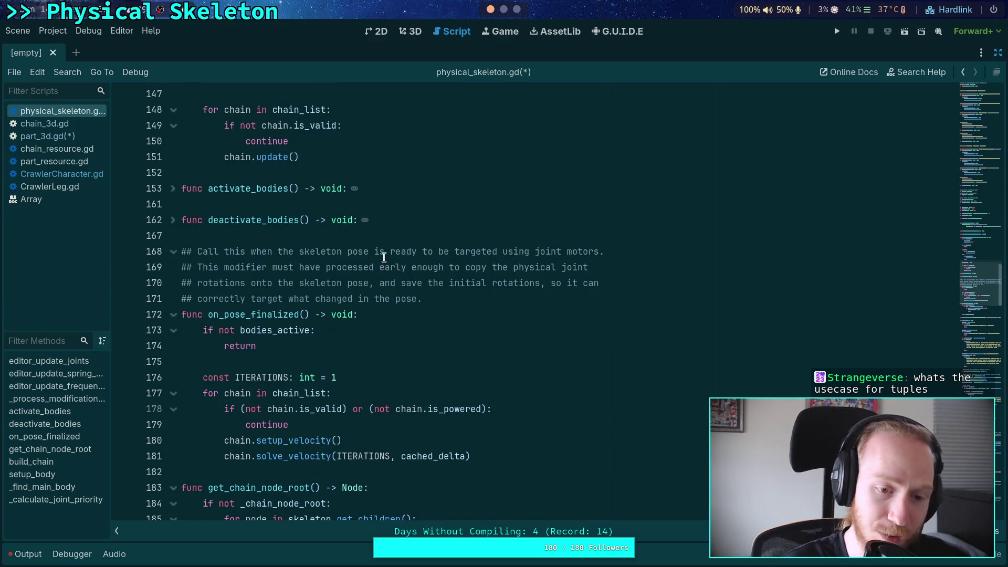
scroll(382, 256, up, 5)
scroll(393, 315, up, 6)
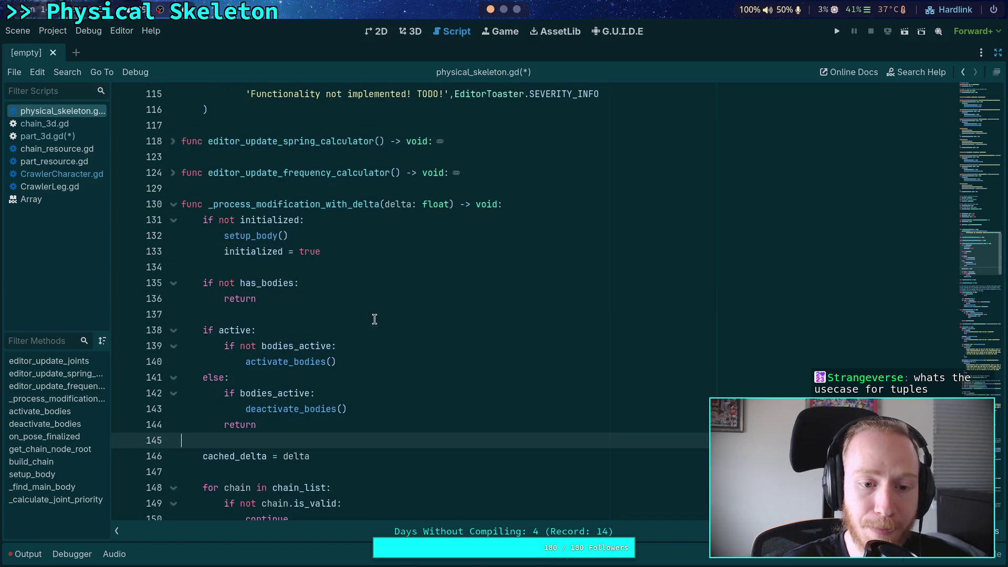
click(446, 307)
Add a scratch line 'var (value, length) = parse_number("12345")' in _process_modification_with_delta
key(Return)
key(Return)
key(Up)
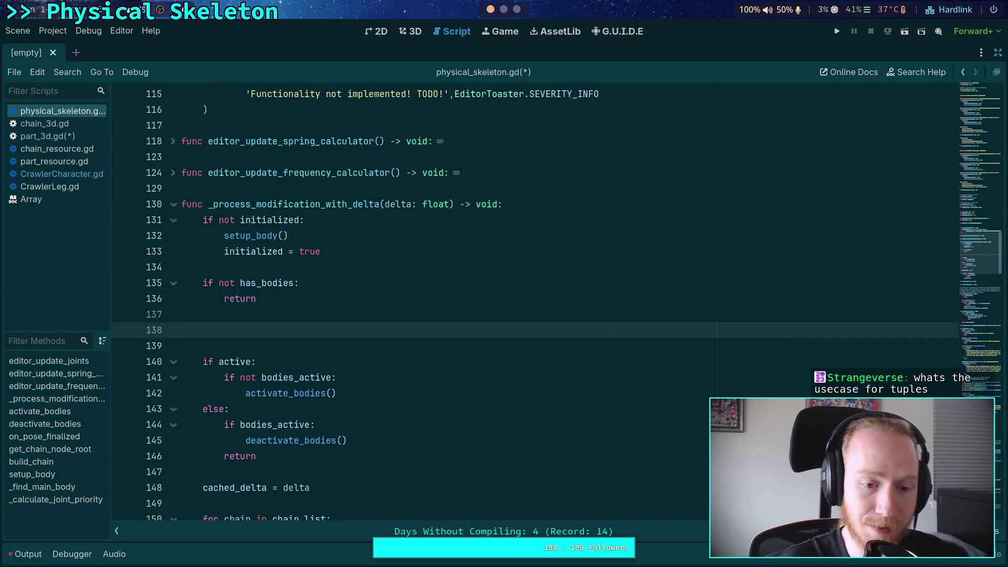
text(var ()
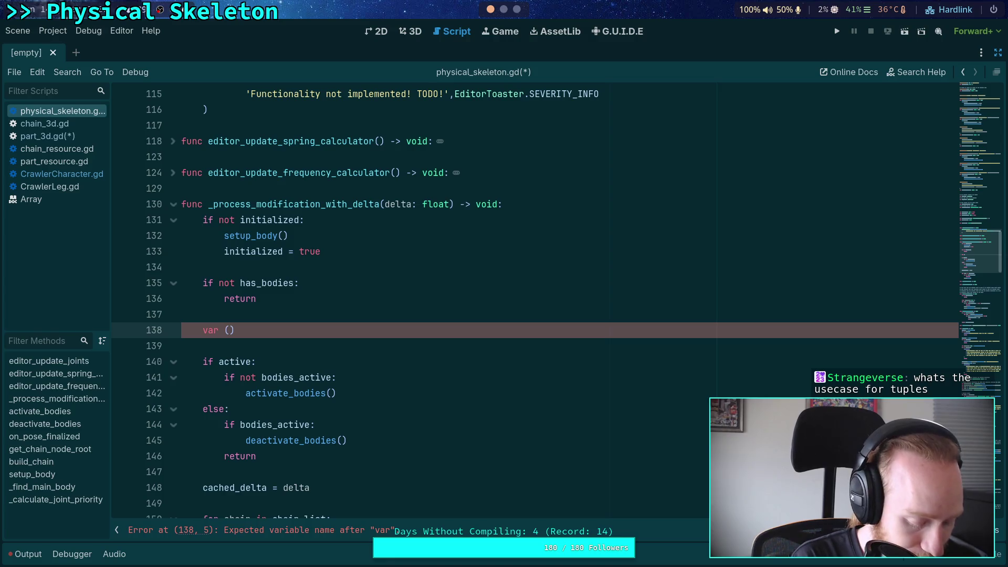
text(thing)
key(BackSpace)
key(BackSpace)
key(BackSpace)
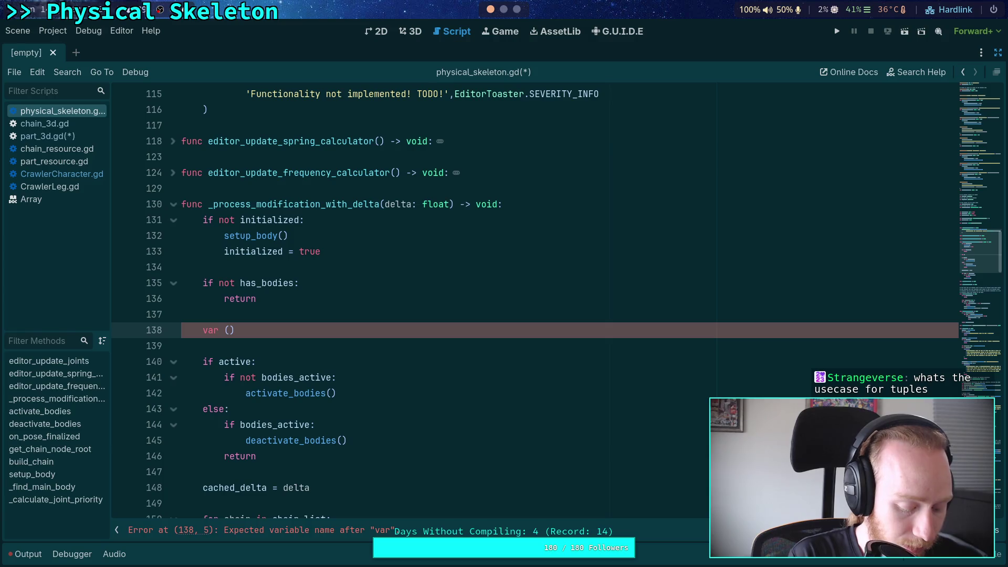
text(value, l)
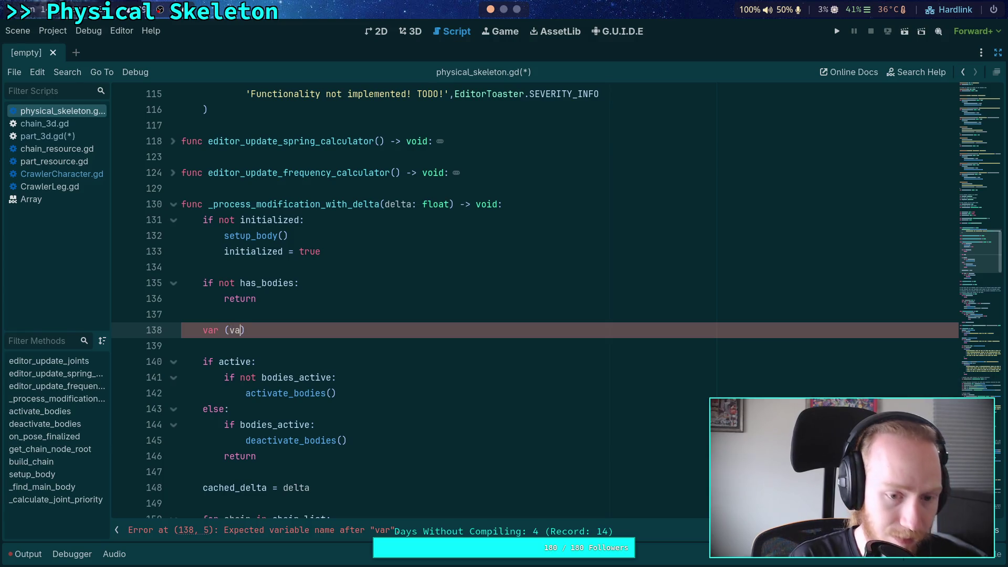
text(ength) = )
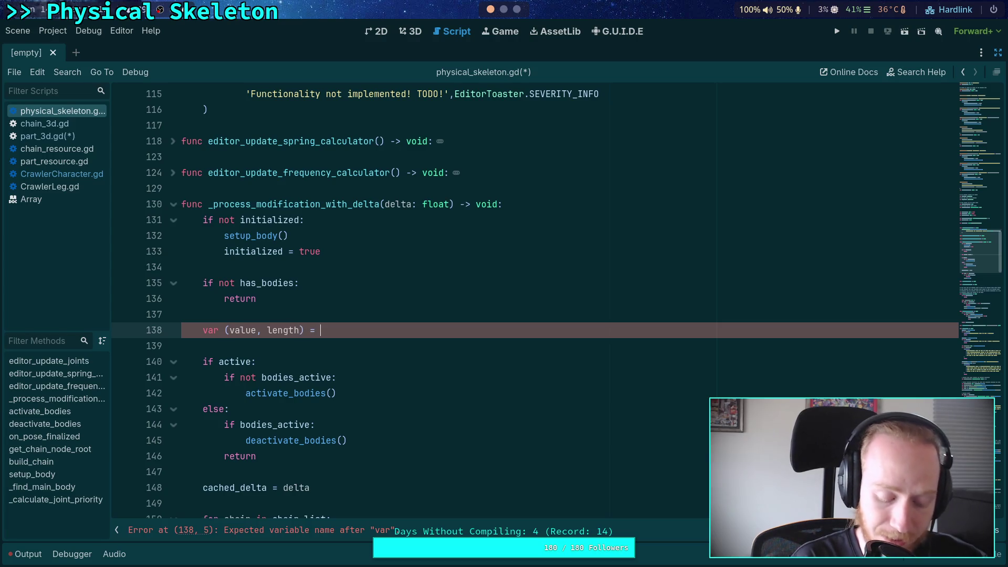
text(parse_number)
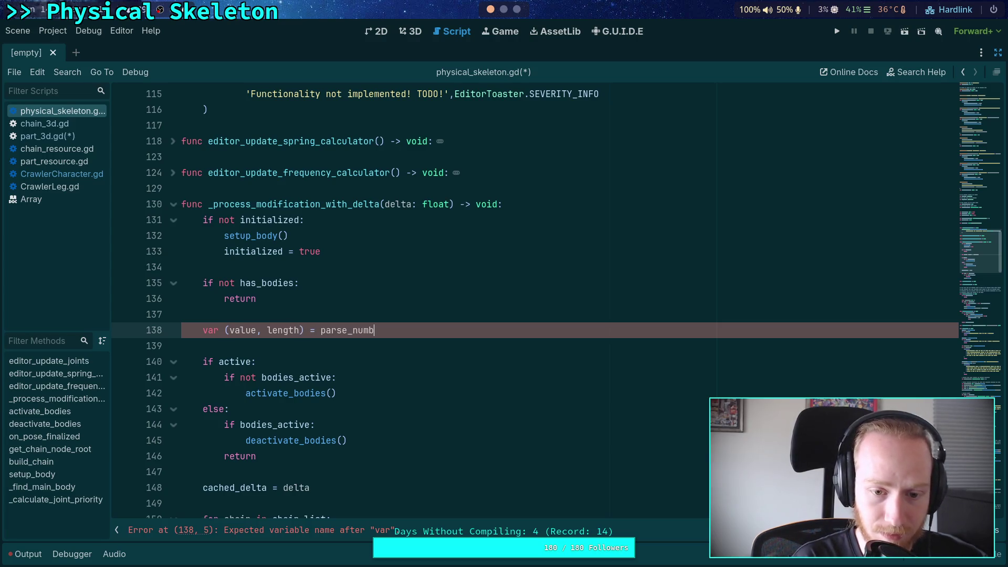
text(("12345"))
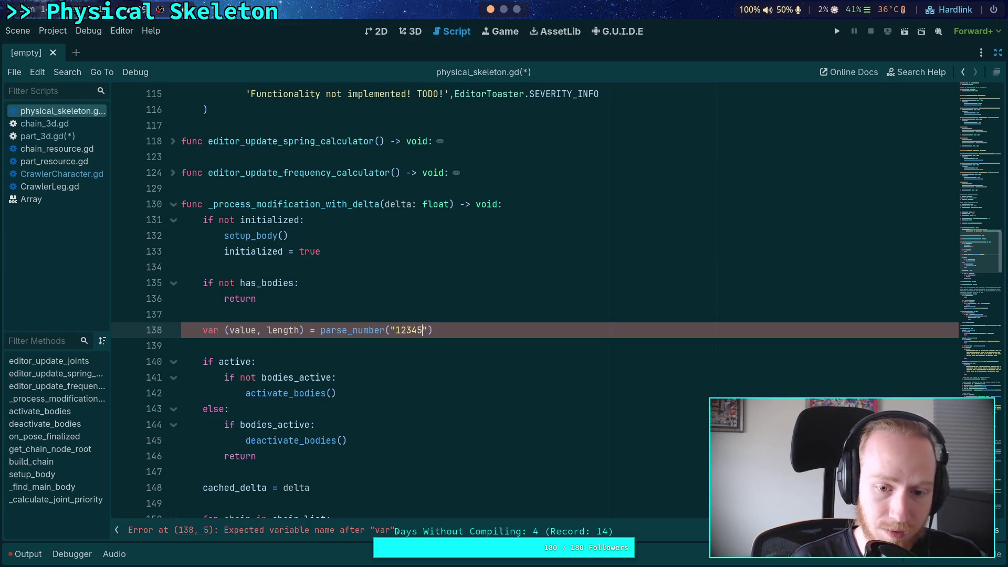
Inspect the (value, length) tuple on line 138, then delete the test line and its blank line
click(320, 377)
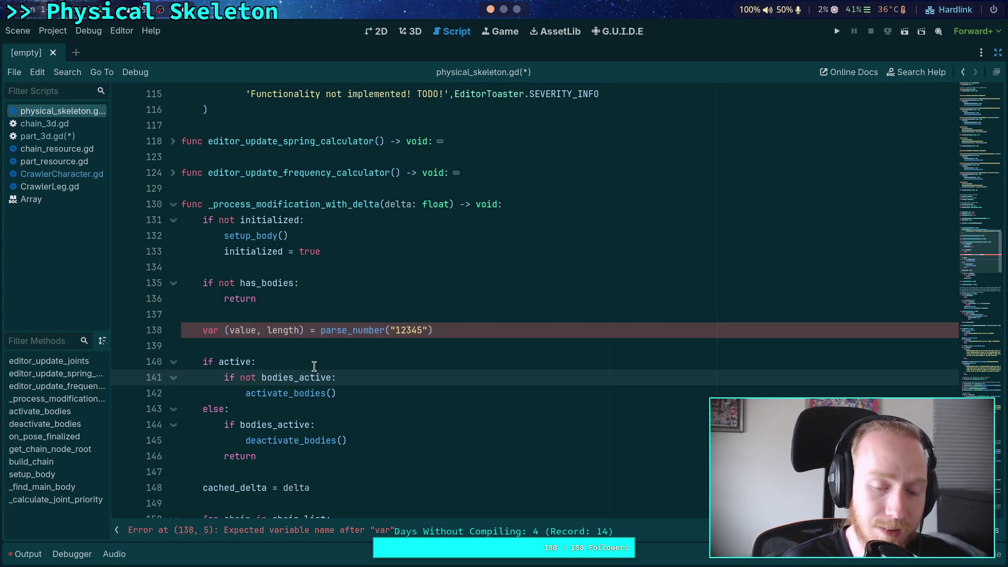
click(224, 329)
drag(224, 330, 305, 329)
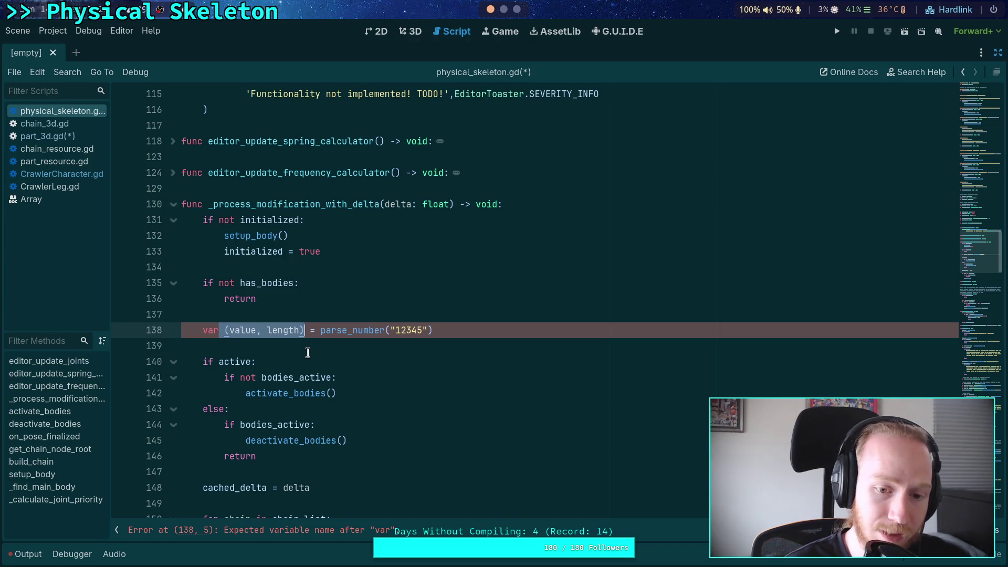
click(308, 352)
double_click(234, 329)
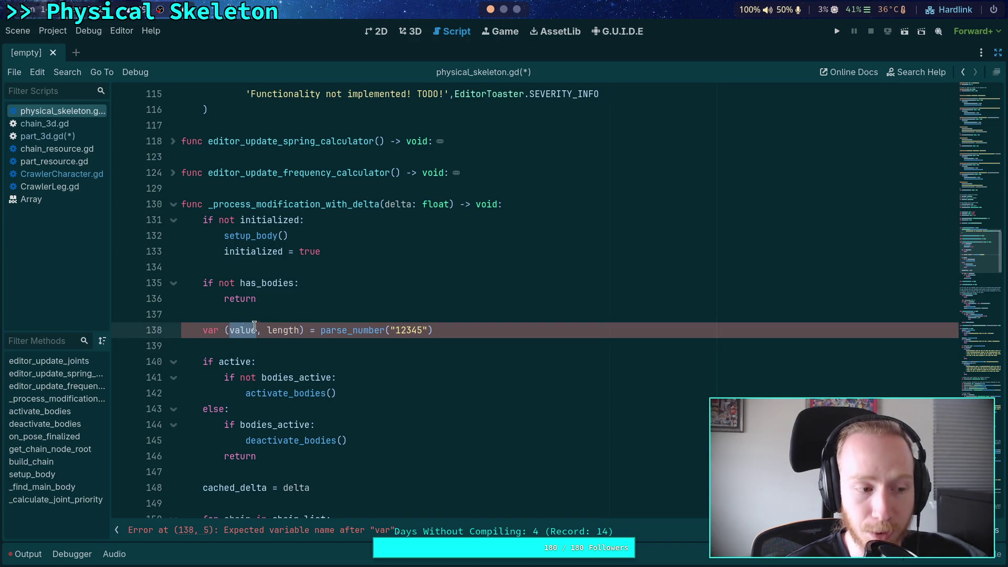
double_click(282, 330)
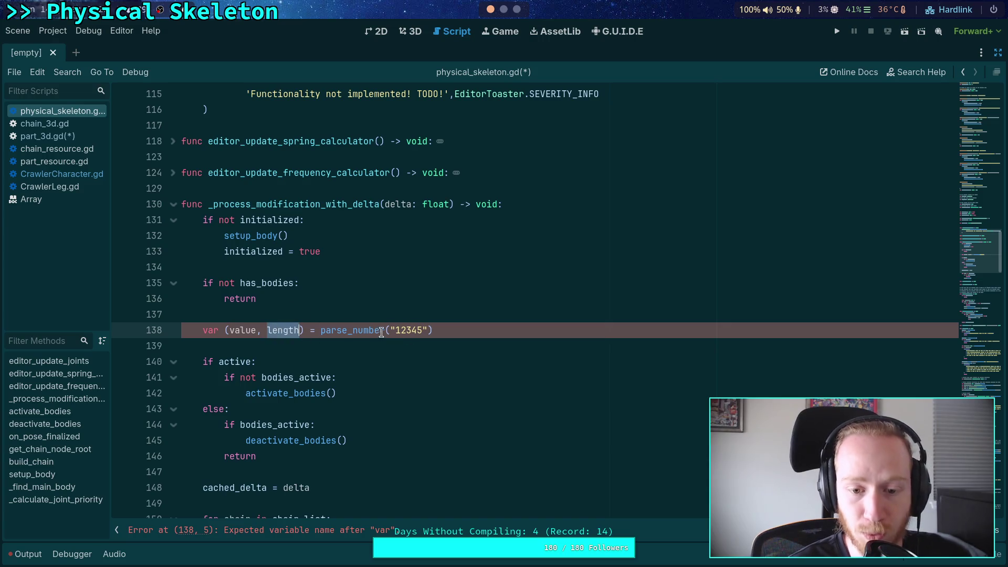
click(356, 354)
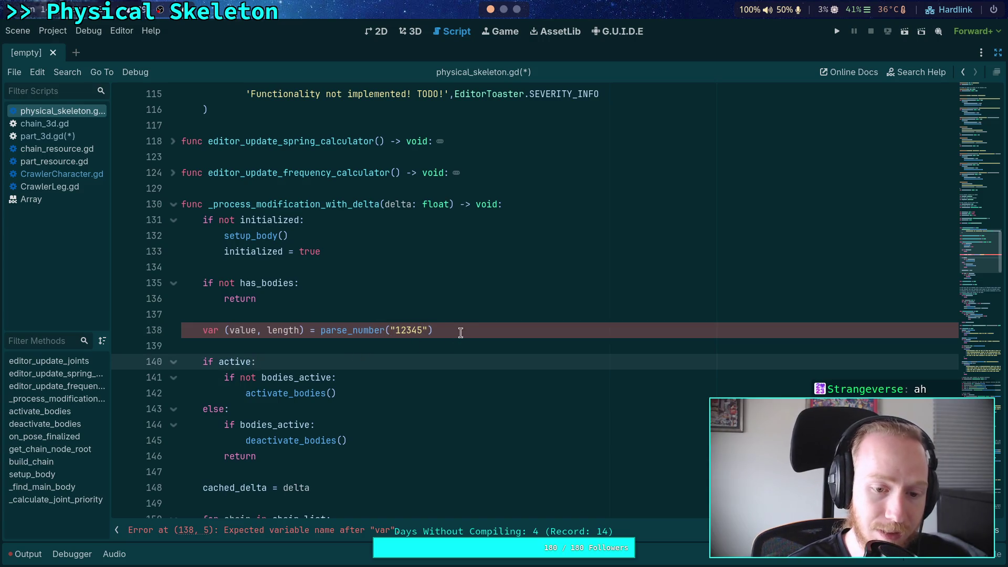
triple_click(295, 331)
click(360, 349)
drag(304, 331, 225, 330)
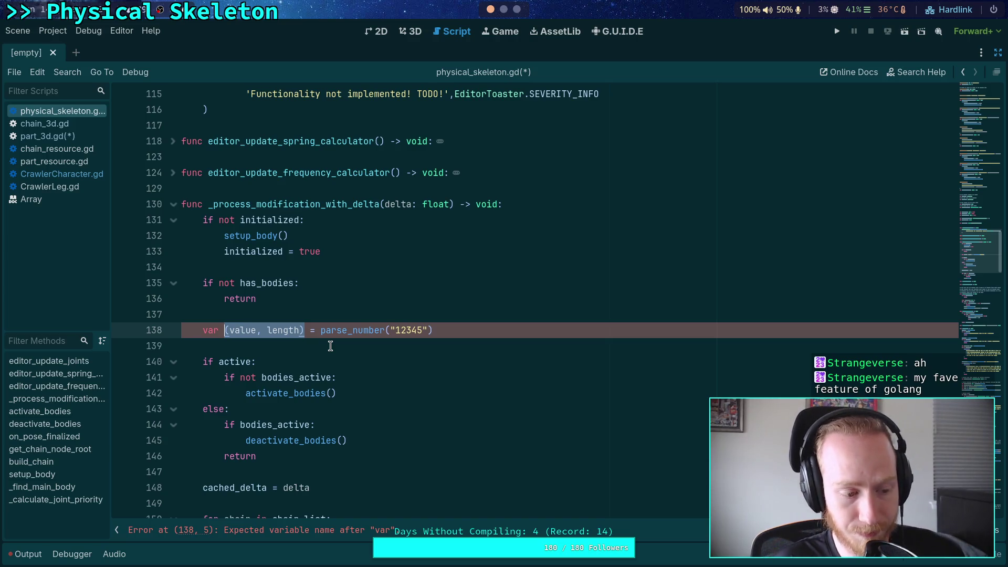
click(414, 331)
drag(471, 325, 470, 314)
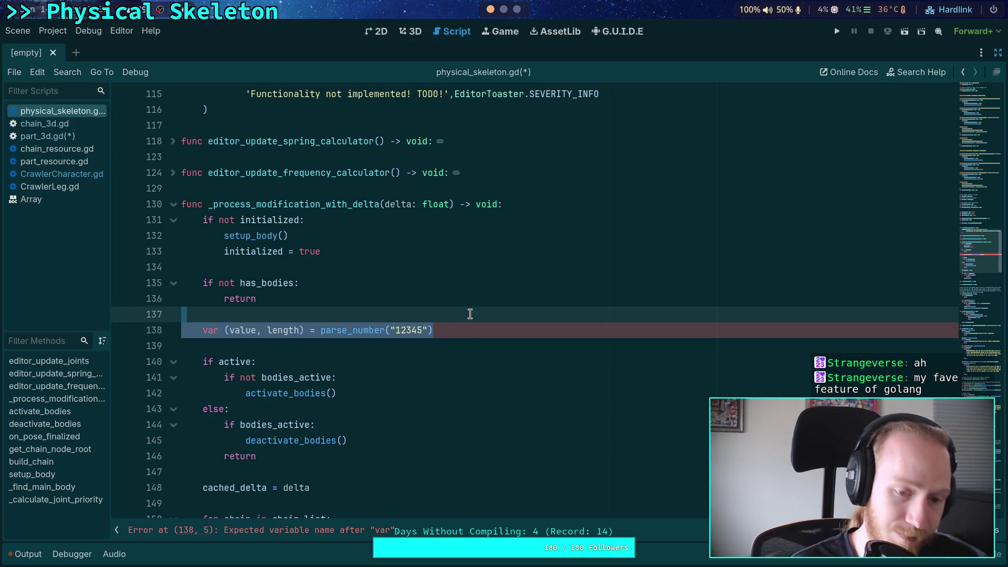
key(BackSpace)
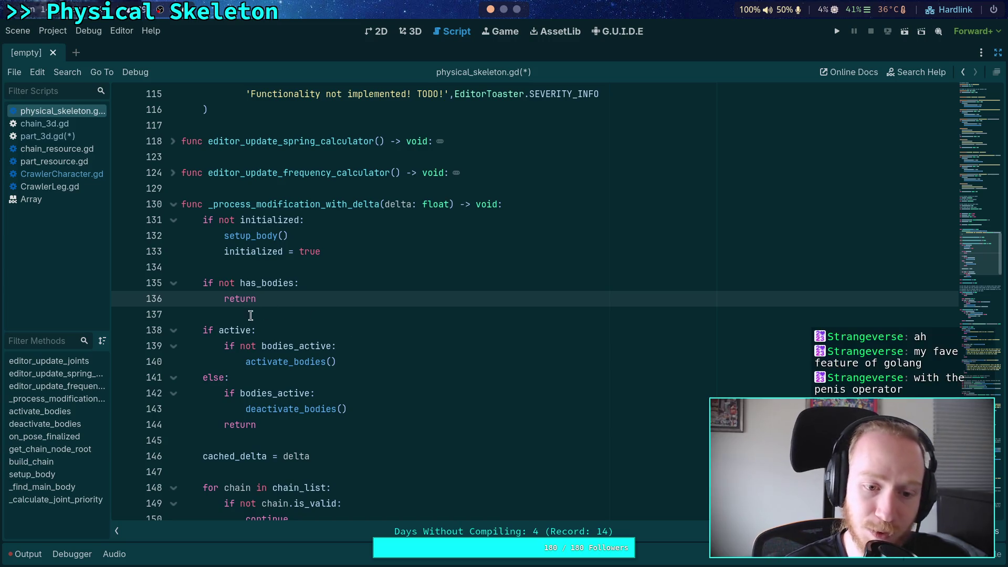
Insert a blank line after the initialization block and remove the stray ':=' line
click(250, 315)
scroll(359, 336, down, 4)
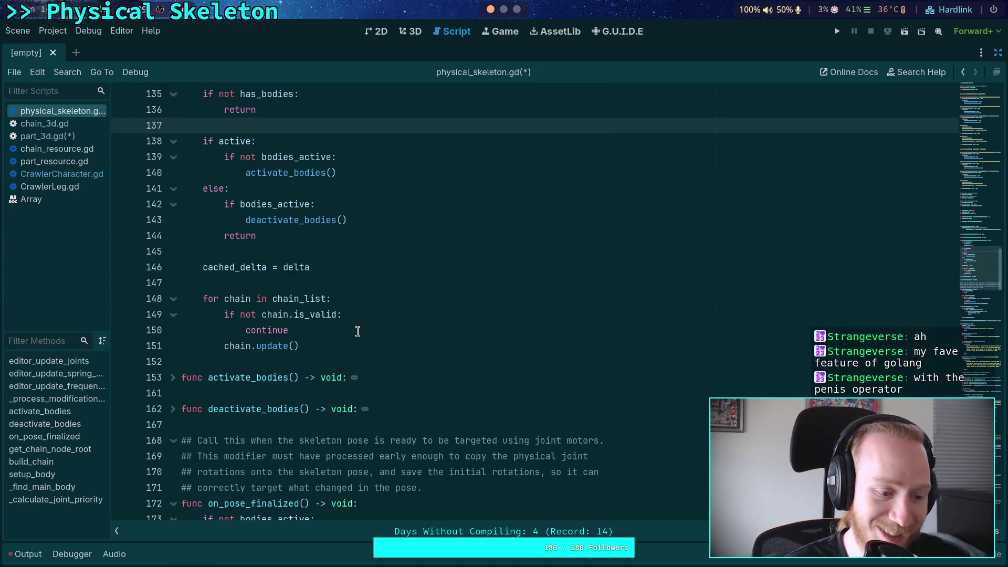
click(271, 350)
click(293, 286)
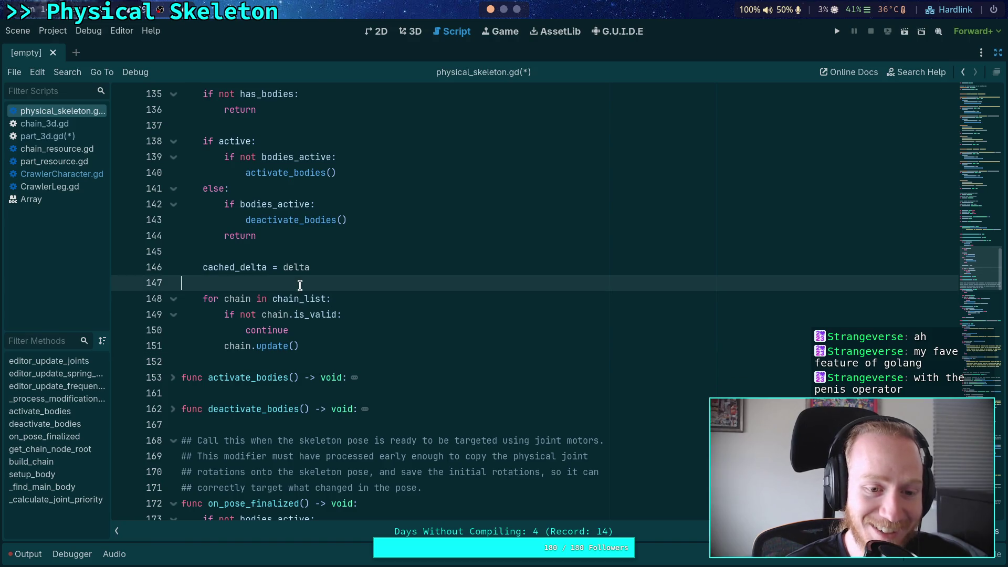
scroll(349, 328, up, 8)
click(379, 316)
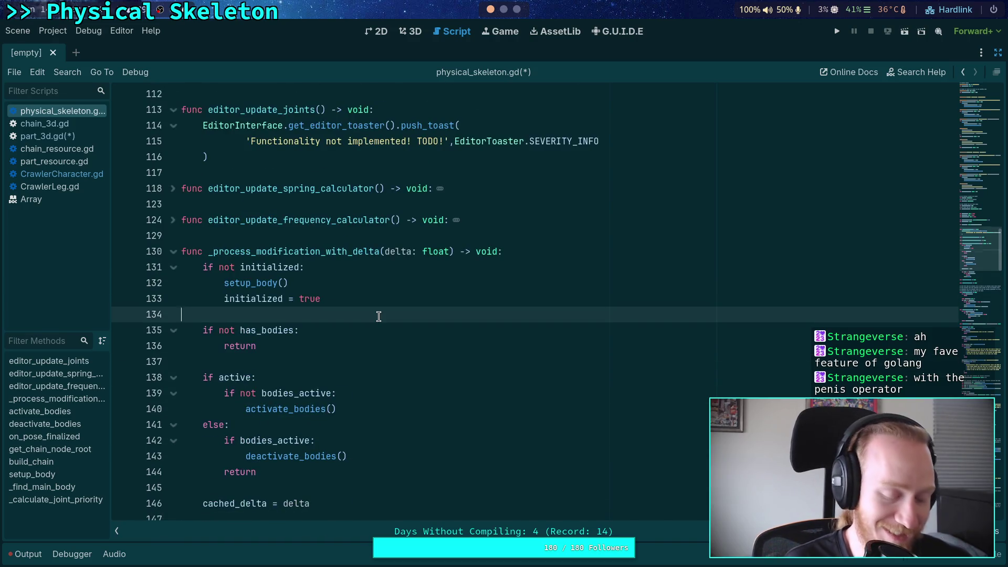
key(Return)
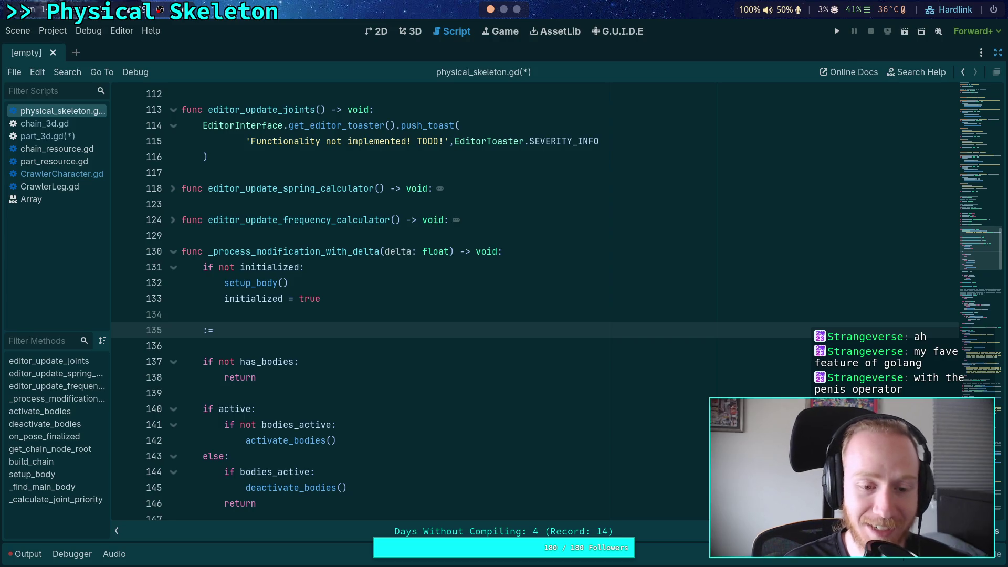
key(shift+Home)
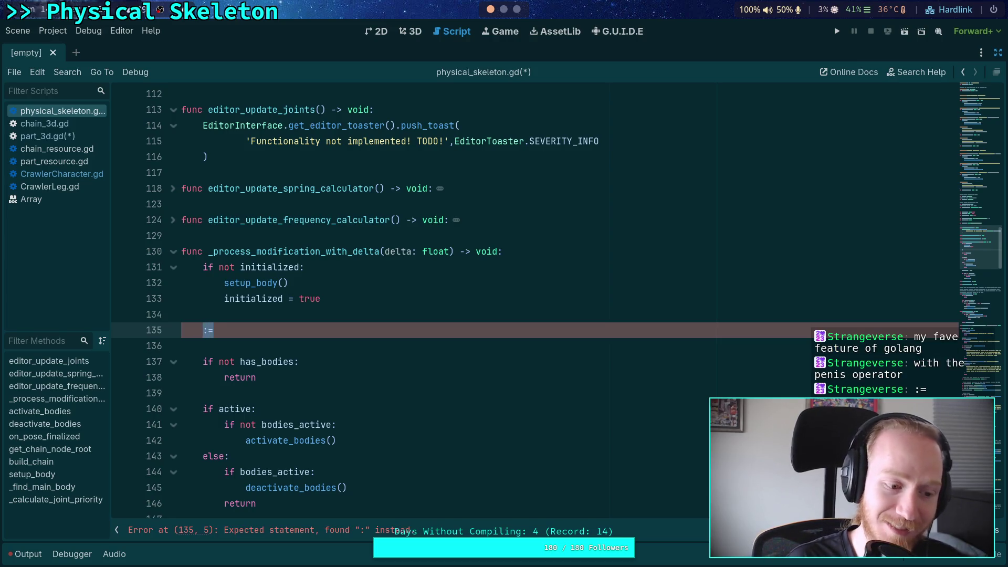
key(ctrl+shift+k)
key(ctrl+shift+k)
scroll(357, 336, down, 8)
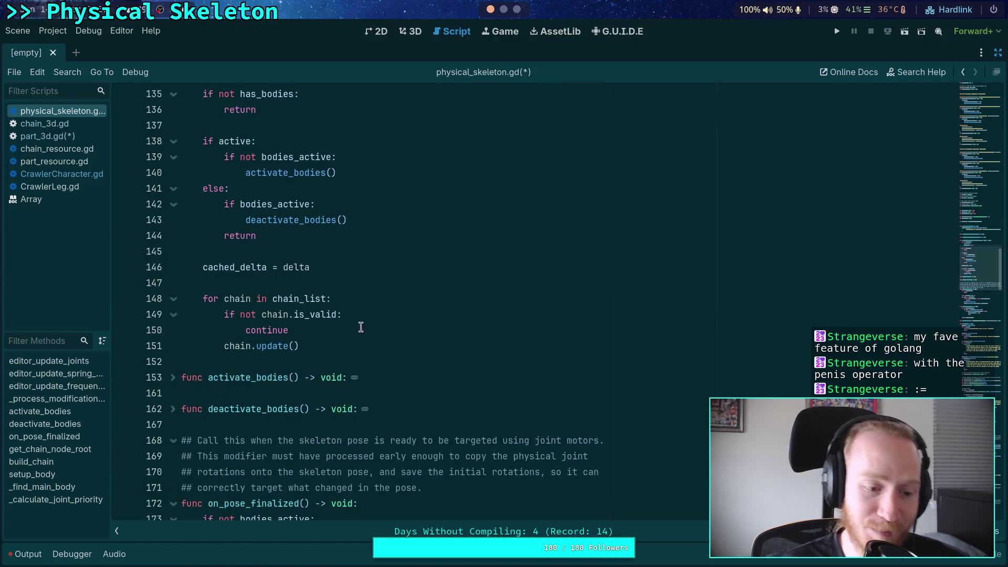
scroll(300, 357, down, 10)
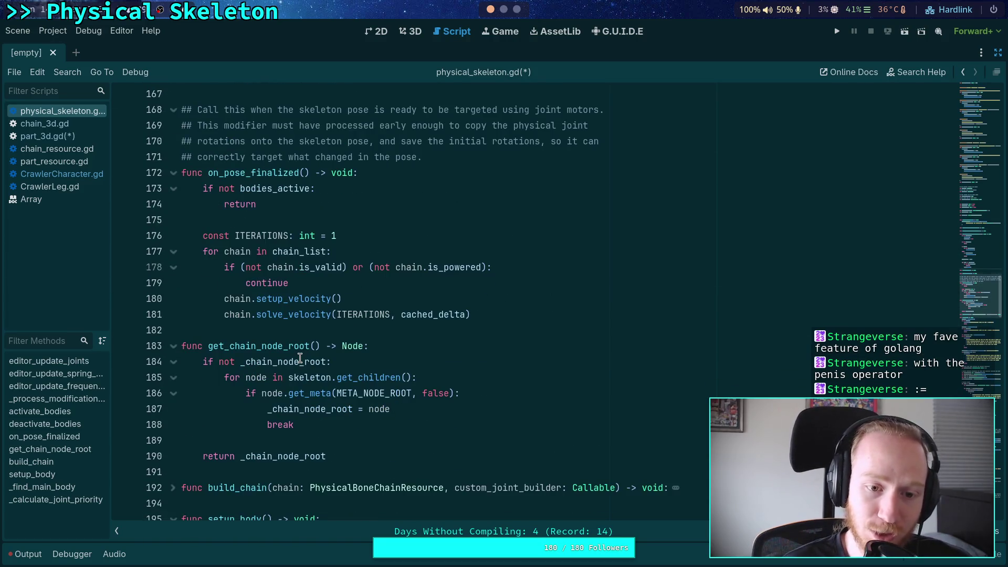
scroll(299, 357, down, 6)
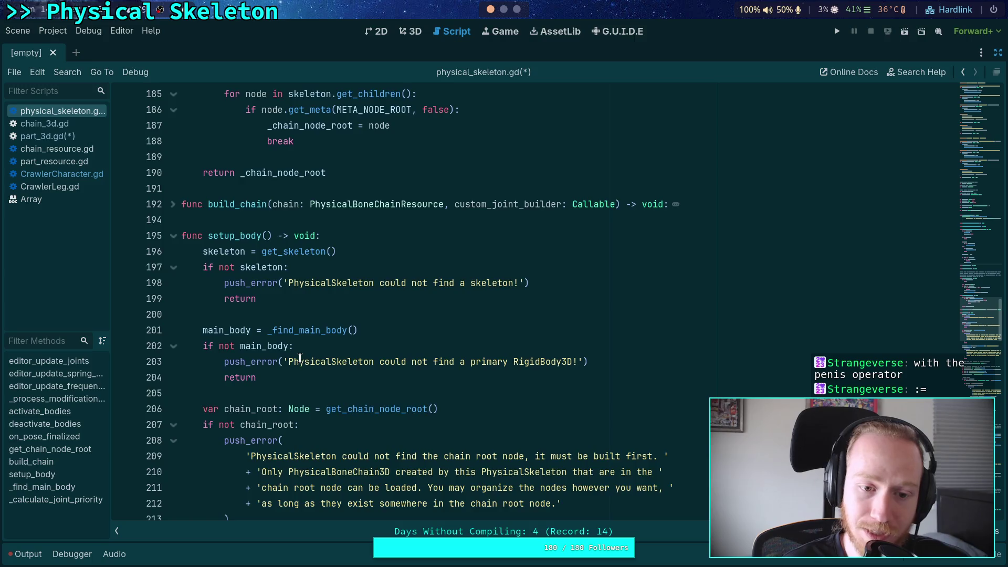
scroll(299, 358, down, 12)
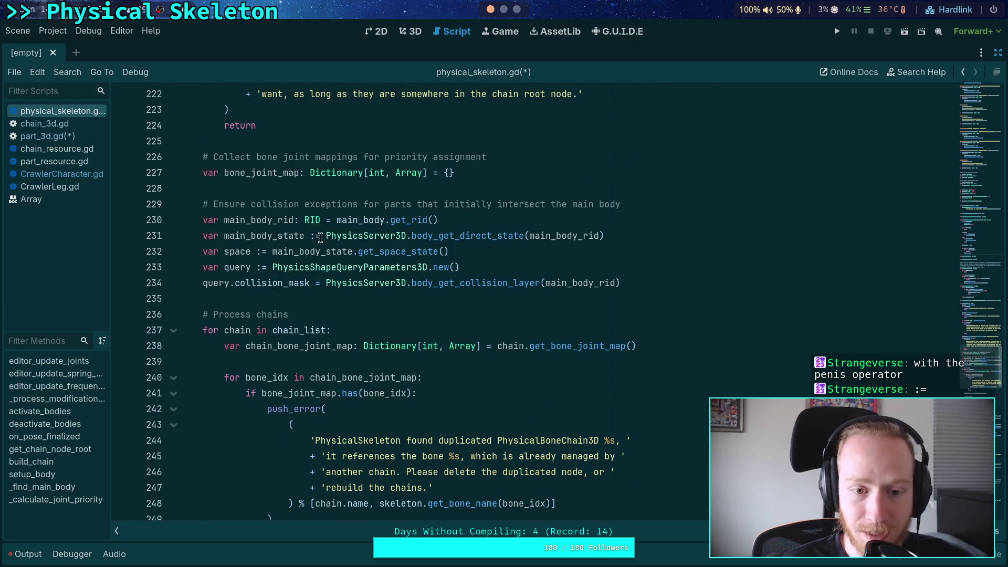
double_click(315, 236)
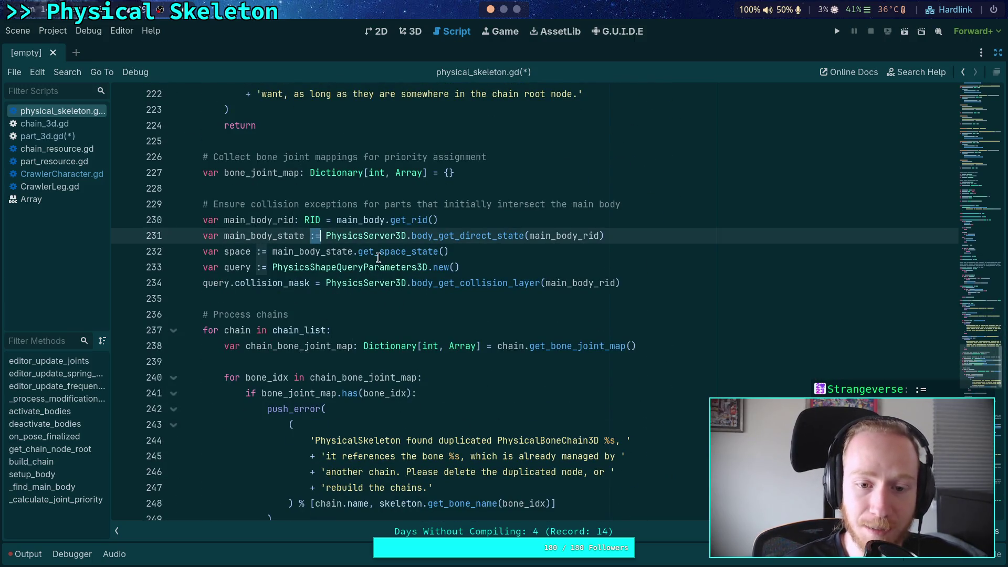
double_click(331, 267)
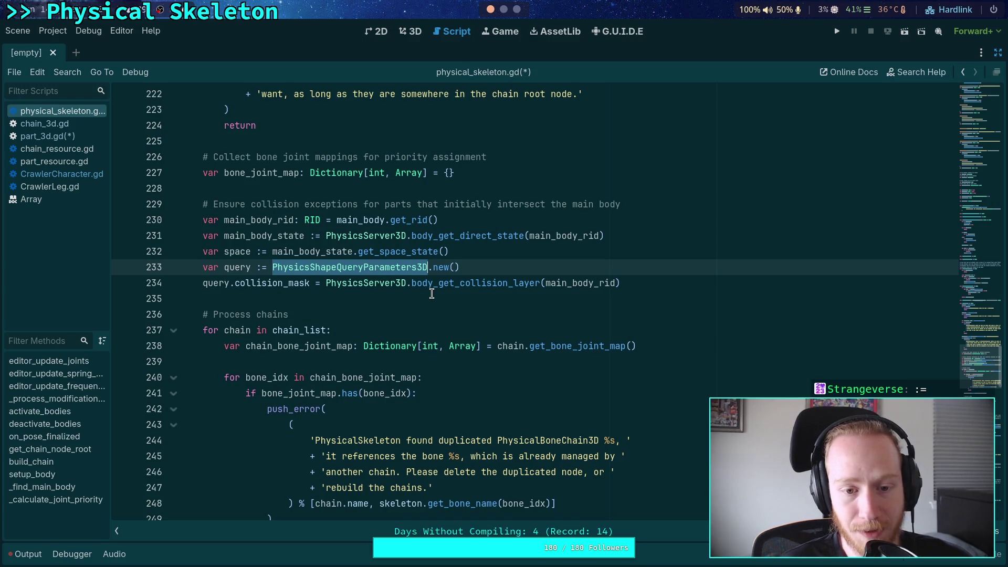
click(423, 267)
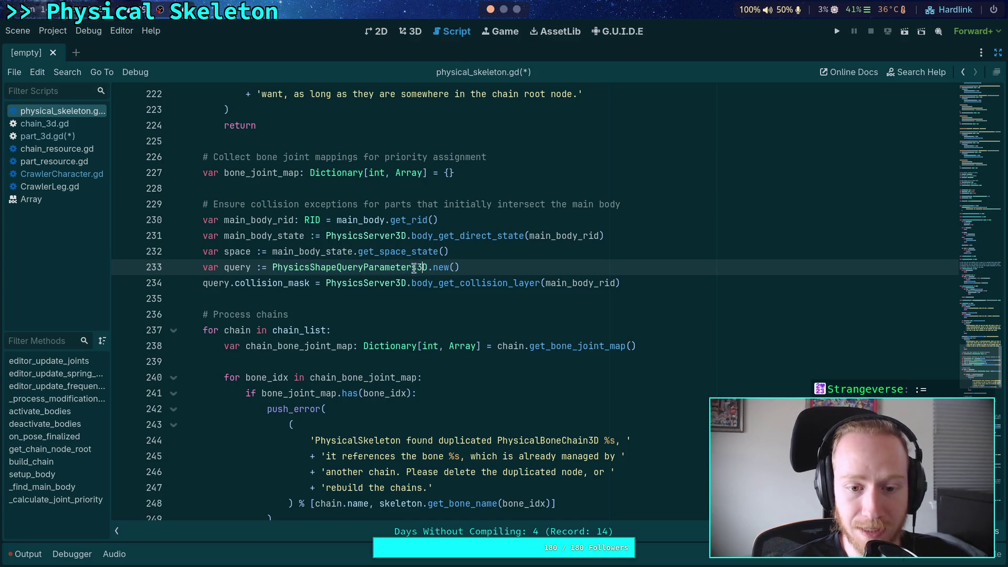
drag(362, 267, 429, 266)
drag(270, 264, 363, 264)
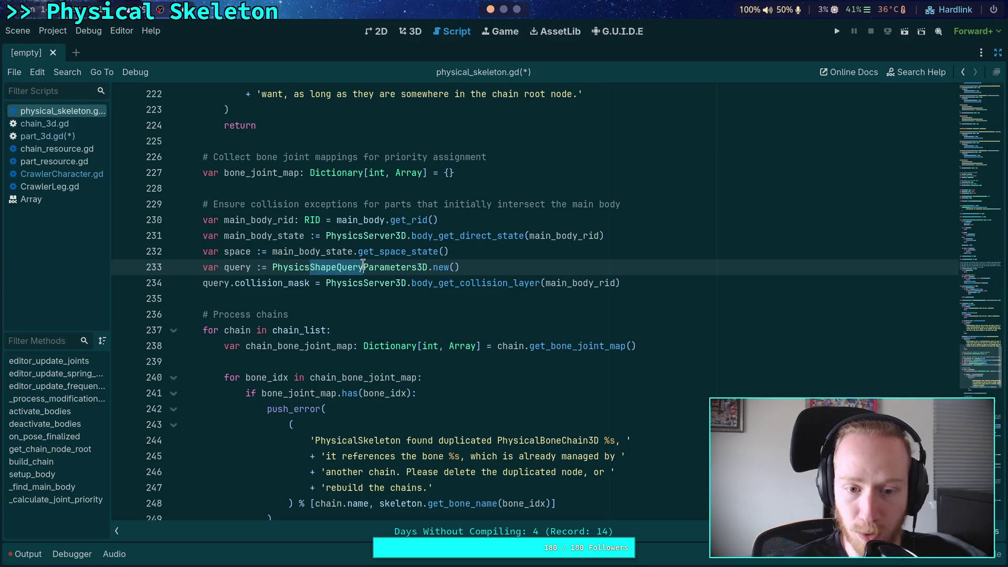
click(314, 269)
mouse_move(314, 268)
mouse_down()
mouse_move(380, 268)
mouse_move(364, 269)
mouse_up()
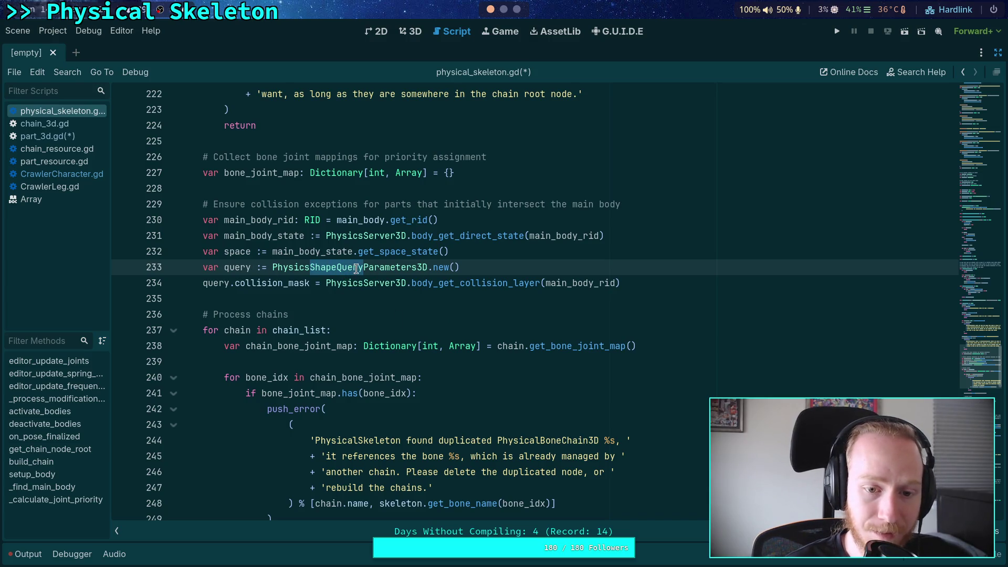
click(302, 281)
drag(309, 267, 417, 267)
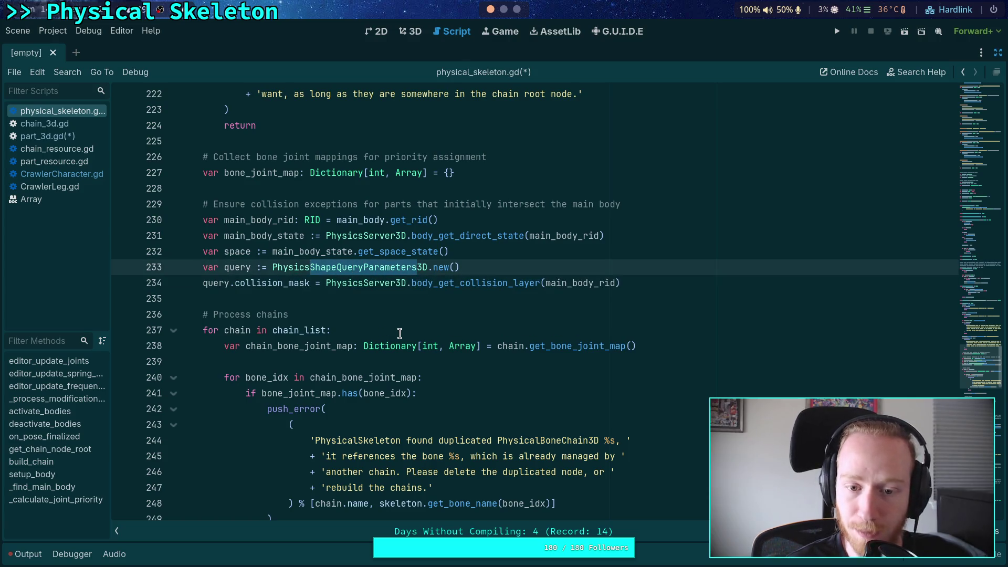
click(441, 267)
shift+click(418, 269)
drag(310, 267, 418, 273)
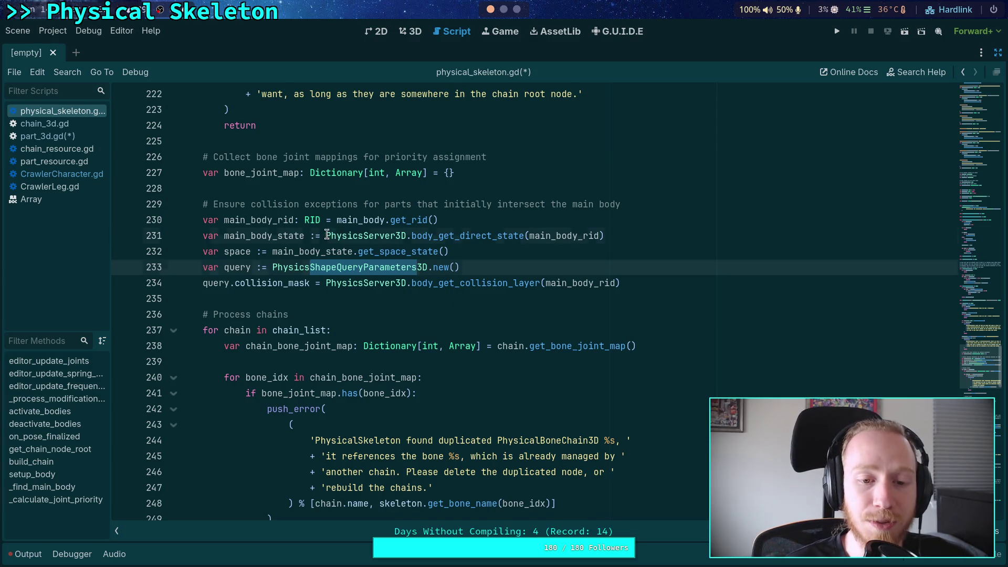
drag(326, 235, 407, 236)
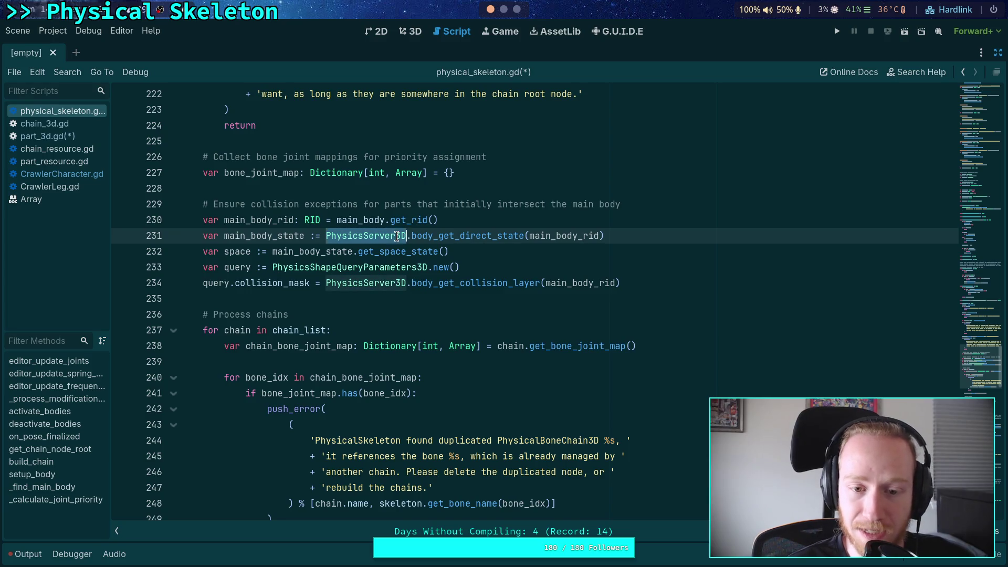
click(396, 237)
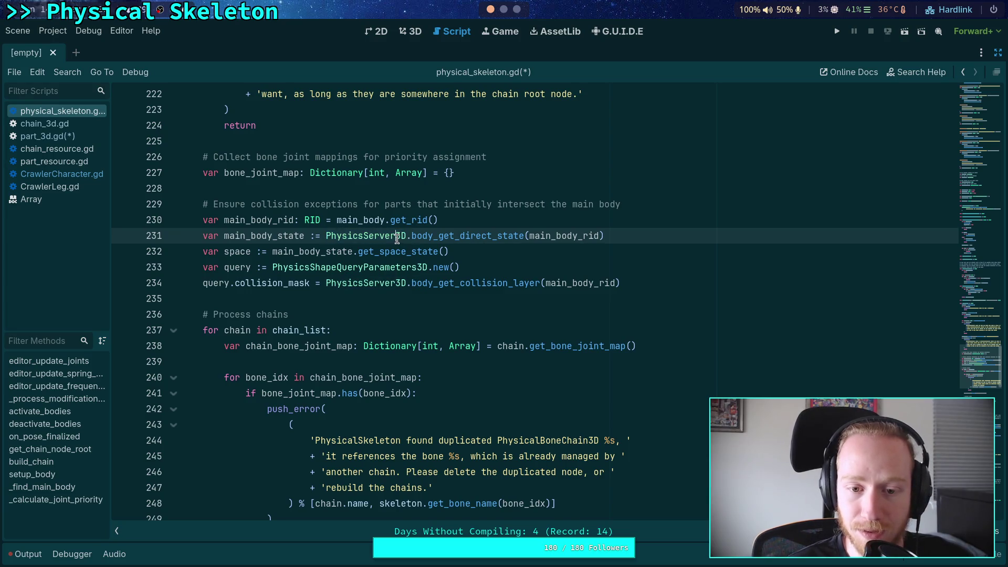
click(516, 301)
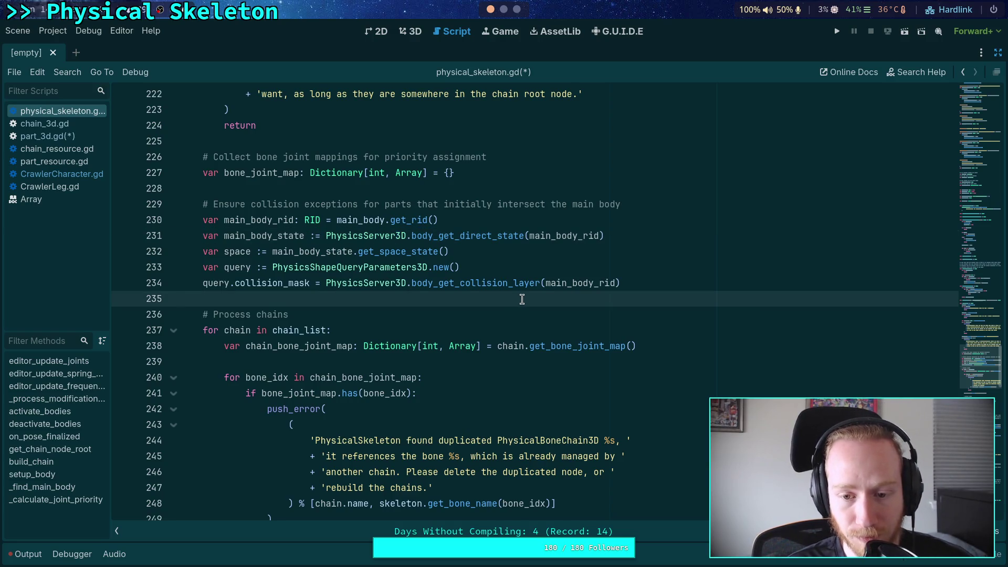
click(400, 235)
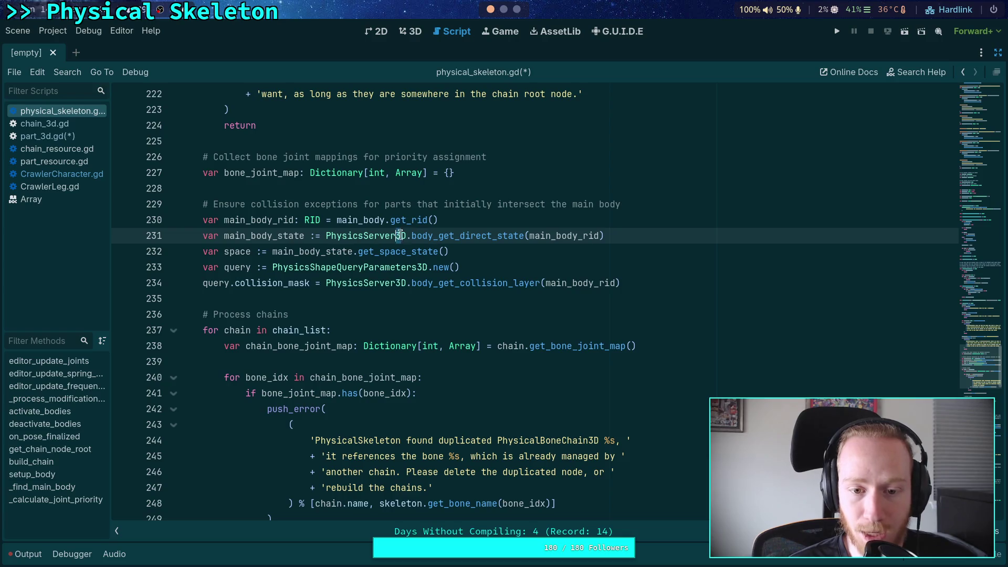
scroll(971, 355, up, 20)
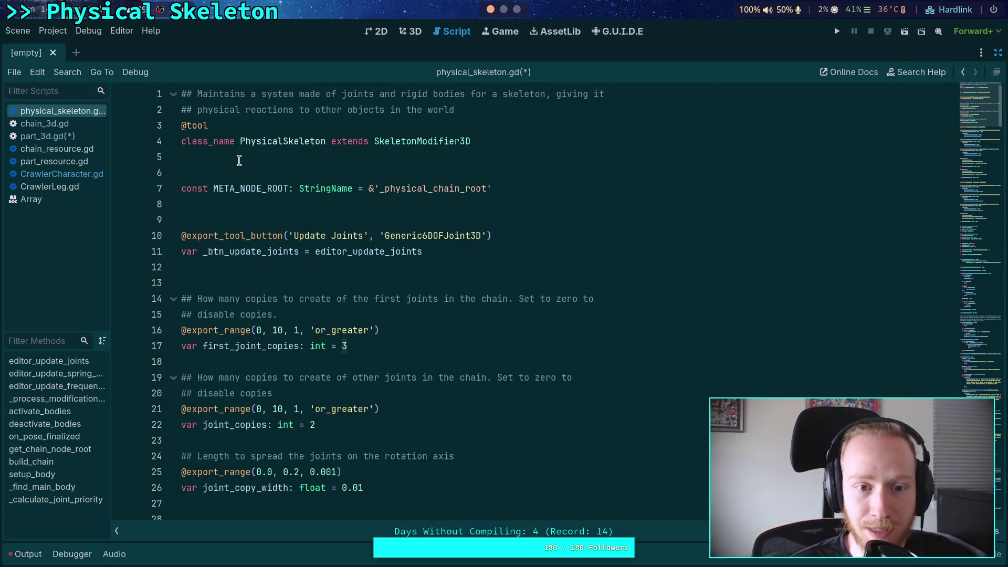
click(240, 159)
mouse_move(934, 108)
mouse_down()
mouse_move(971, 252)
mouse_move(990, 423)
mouse_move(991, 412)
mouse_up()
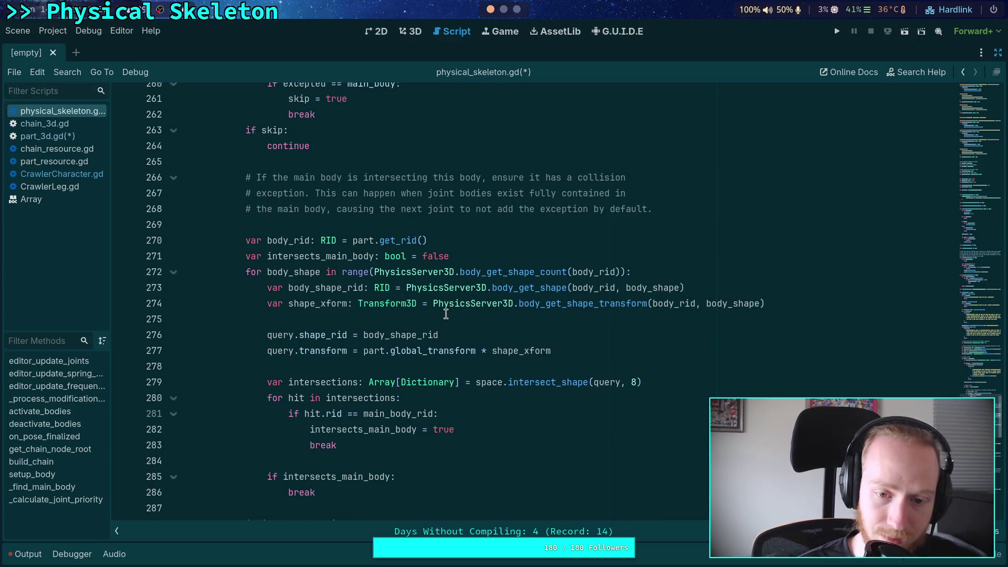
drag(406, 287, 478, 287)
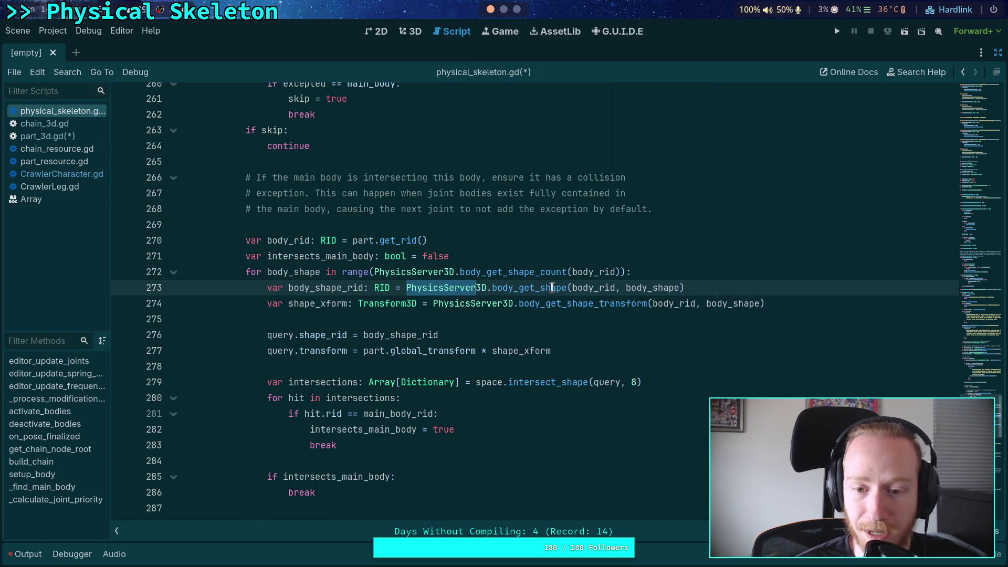
double_click(589, 288)
double_click(656, 287)
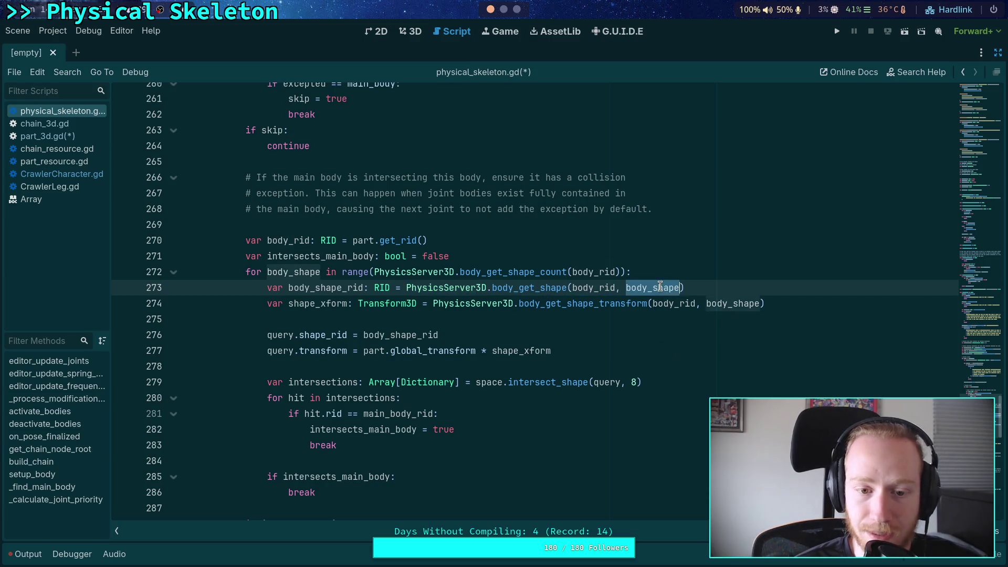
click(589, 287)
drag(679, 288, 573, 287)
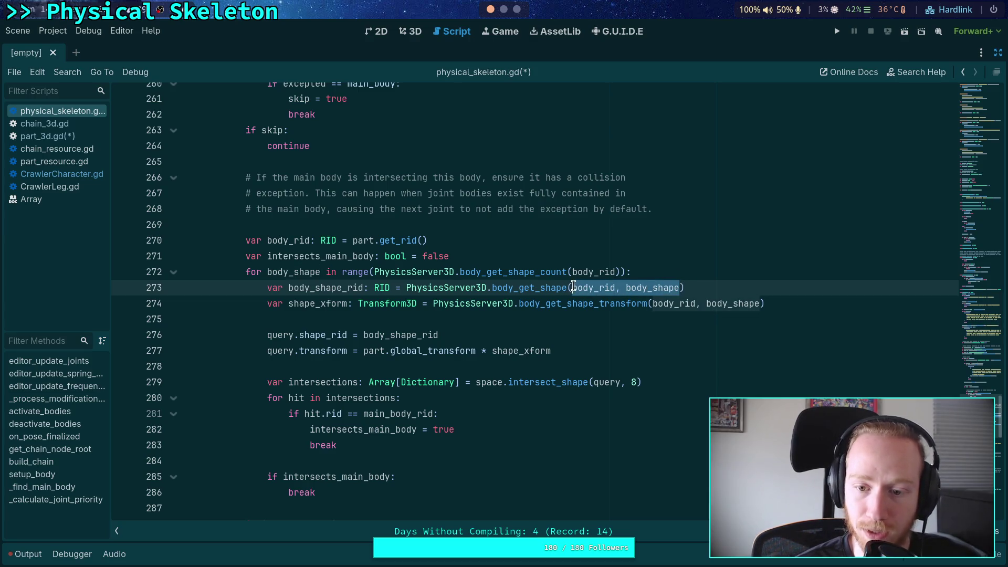
click(439, 319)
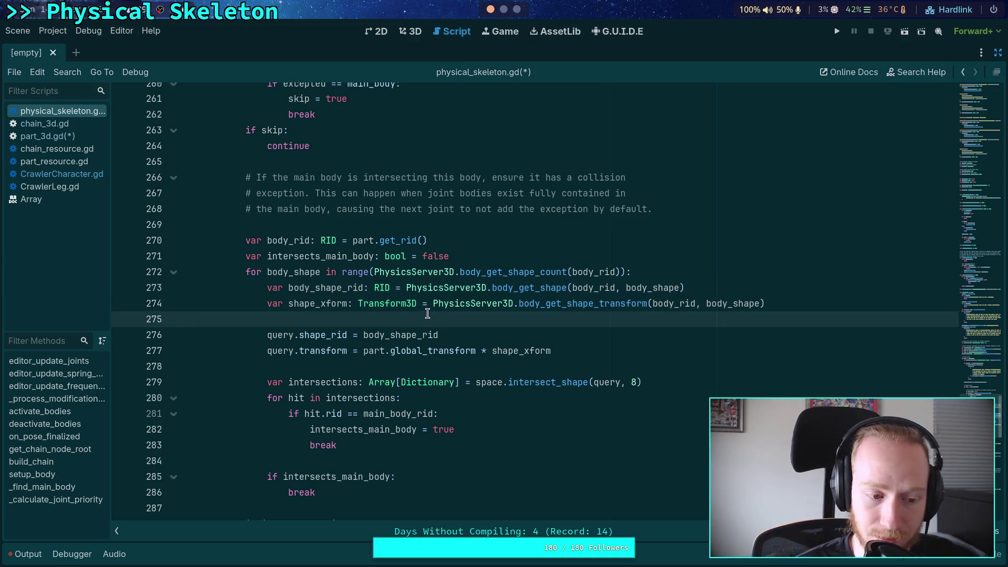
double_click(407, 281)
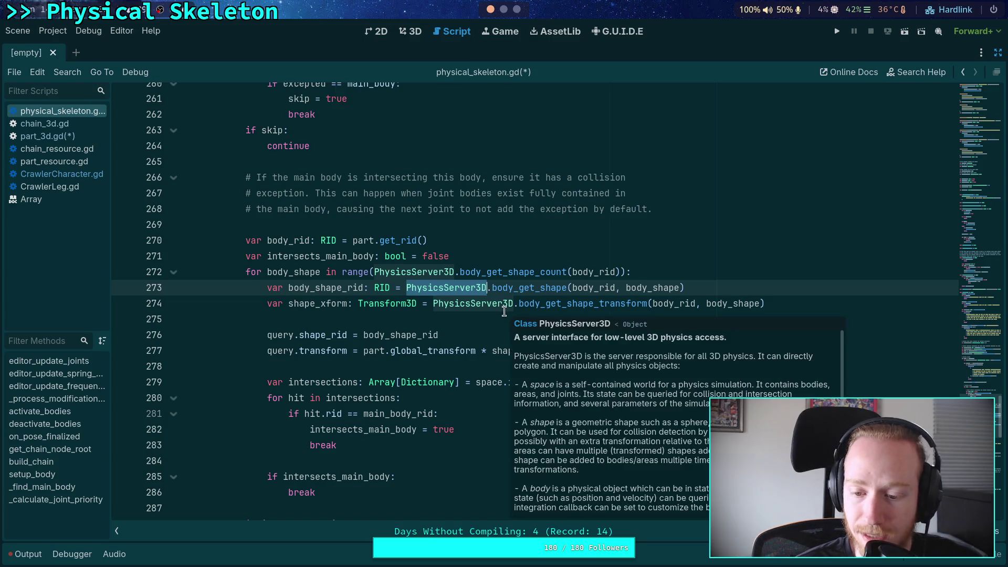
click(391, 314)
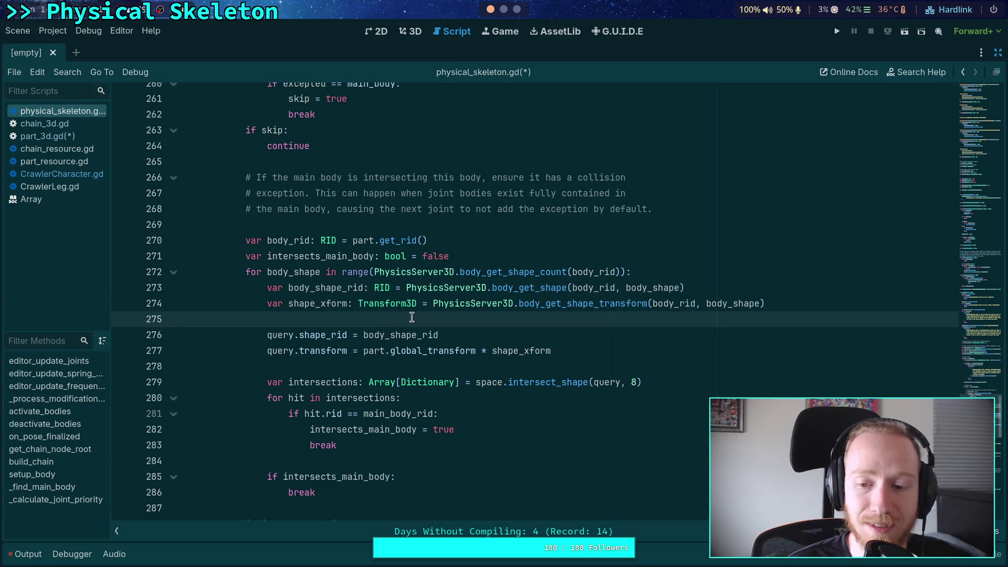
drag(406, 288, 484, 294)
click(436, 304)
click(382, 319)
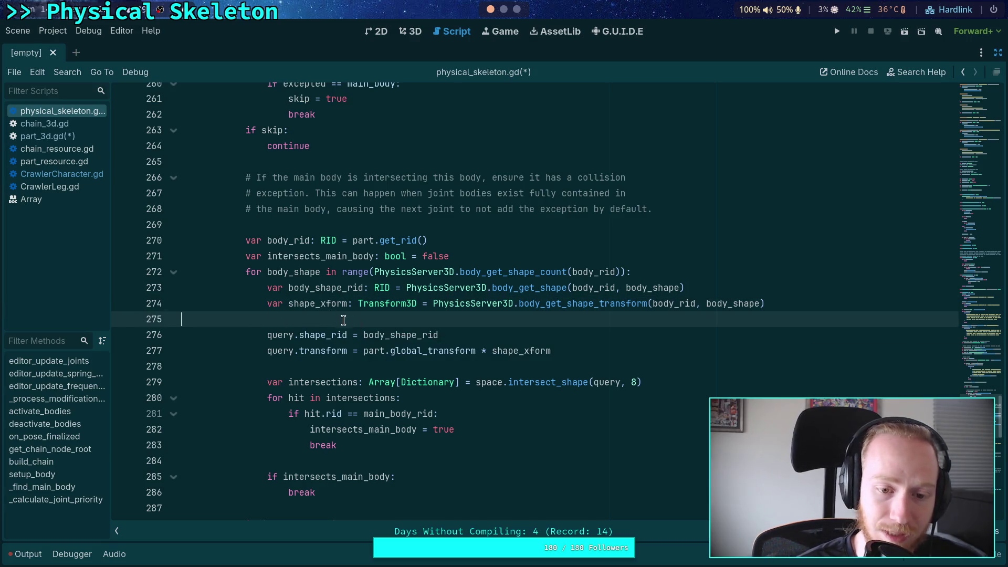
scroll(450, 324, down, 7)
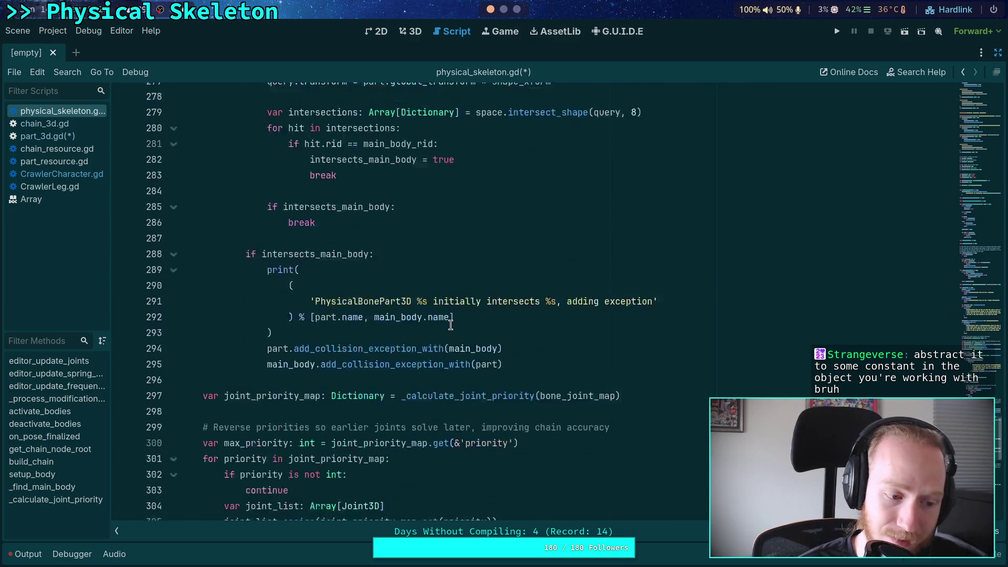
click(358, 348)
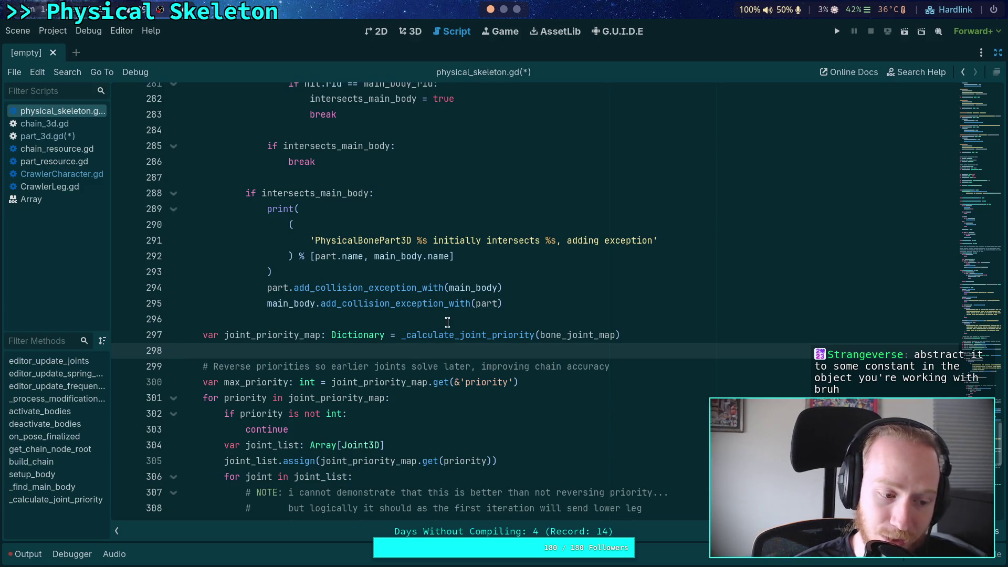
scroll(420, 326, up, 4)
click(322, 359)
scroll(343, 336, up, 3)
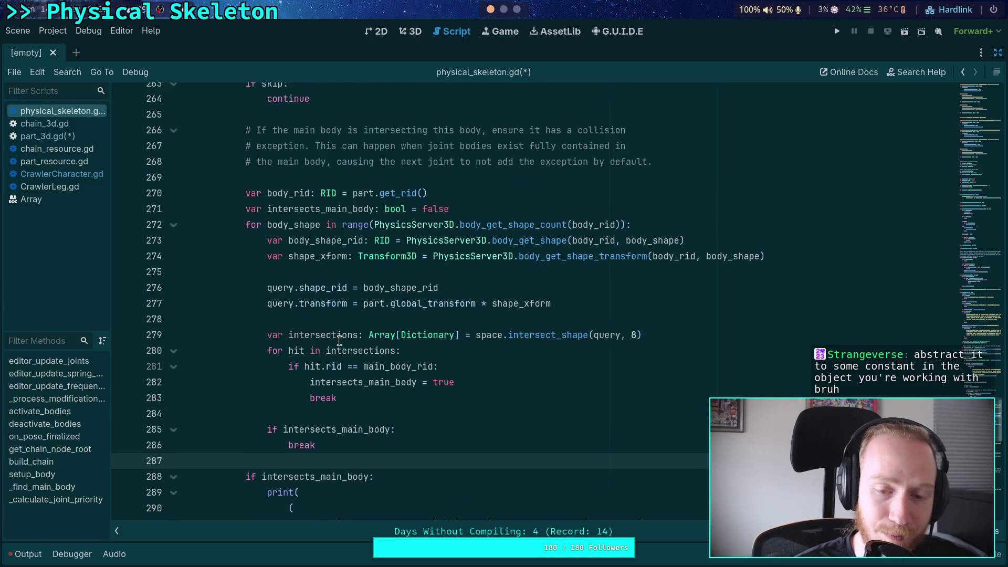
scroll(347, 333, down, 12)
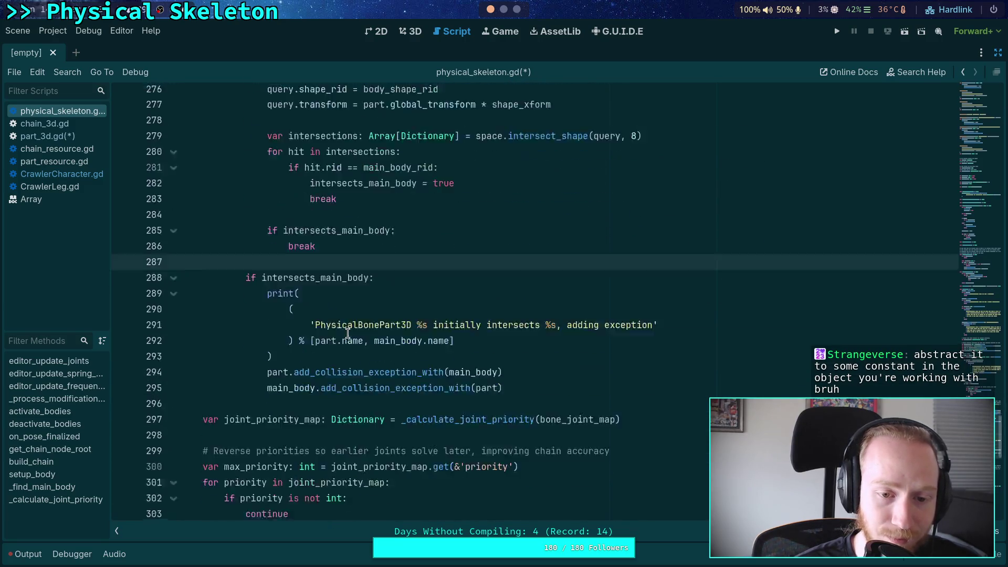
scroll(347, 334, down, 5)
scroll(347, 334, up, 20)
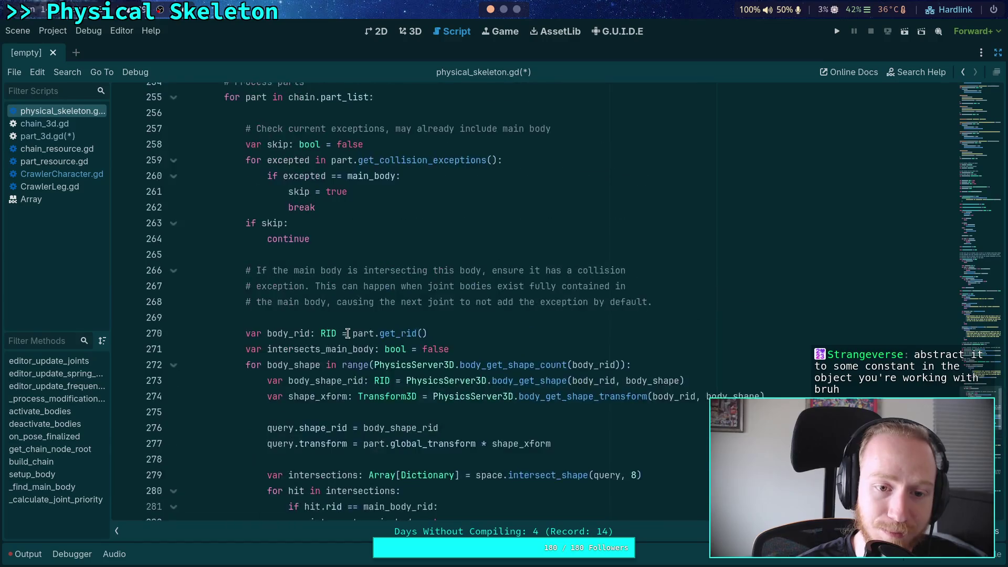
scroll(348, 334, up, 9)
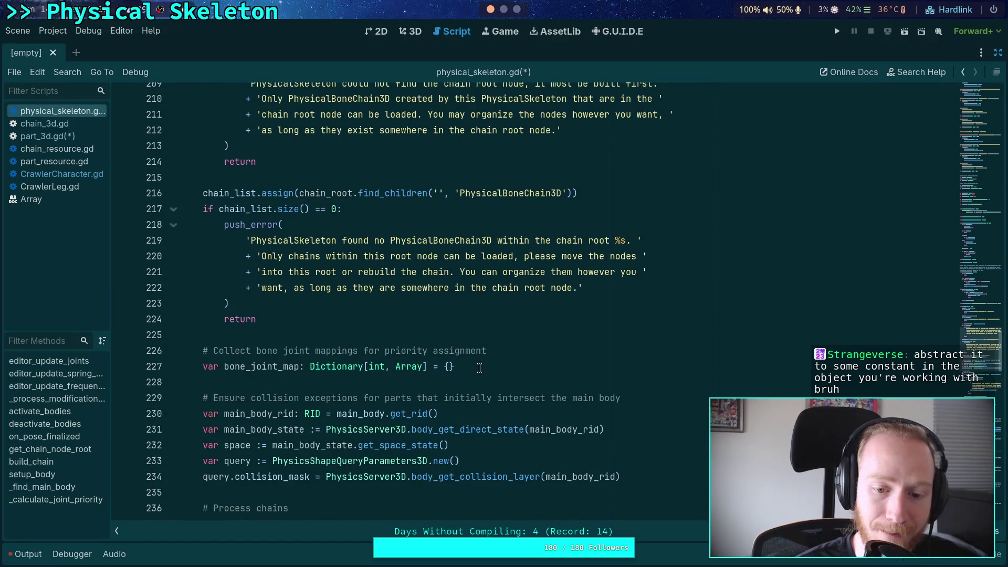
scroll(486, 360, down, 1)
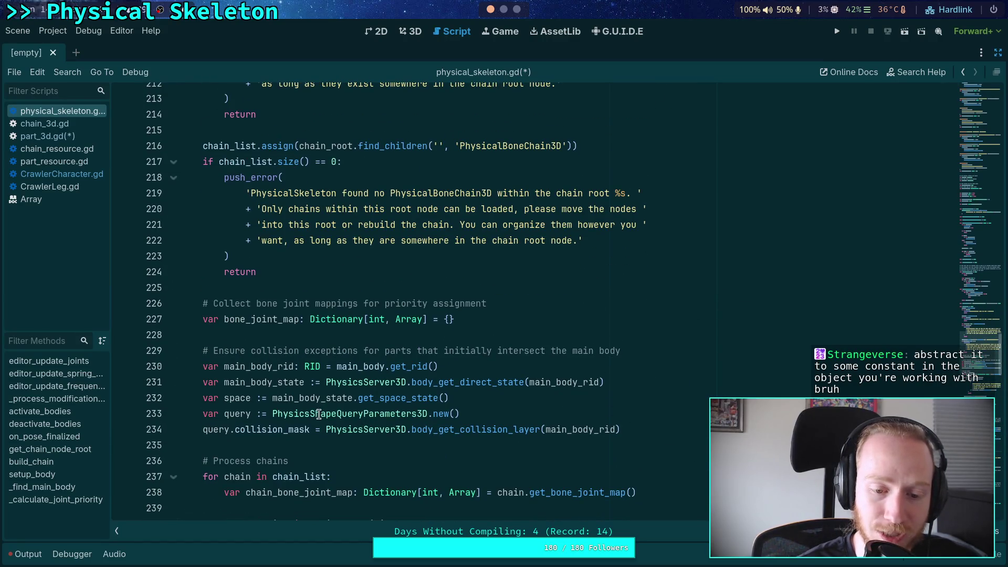
click(283, 415)
mouse_move(308, 416)
mouse_down()
mouse_move(373, 415)
mouse_move(364, 415)
mouse_up()
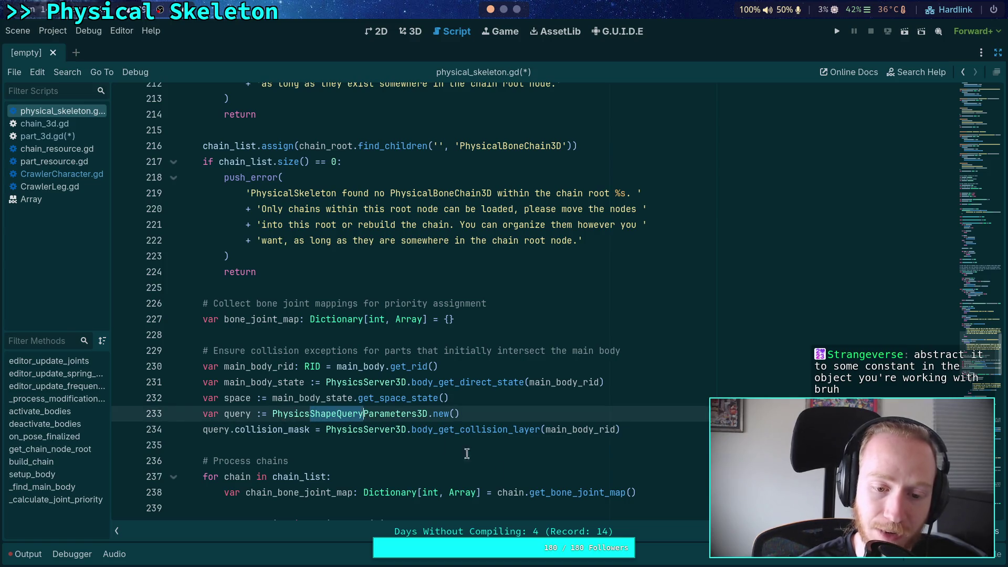
scroll(434, 457, down, 4)
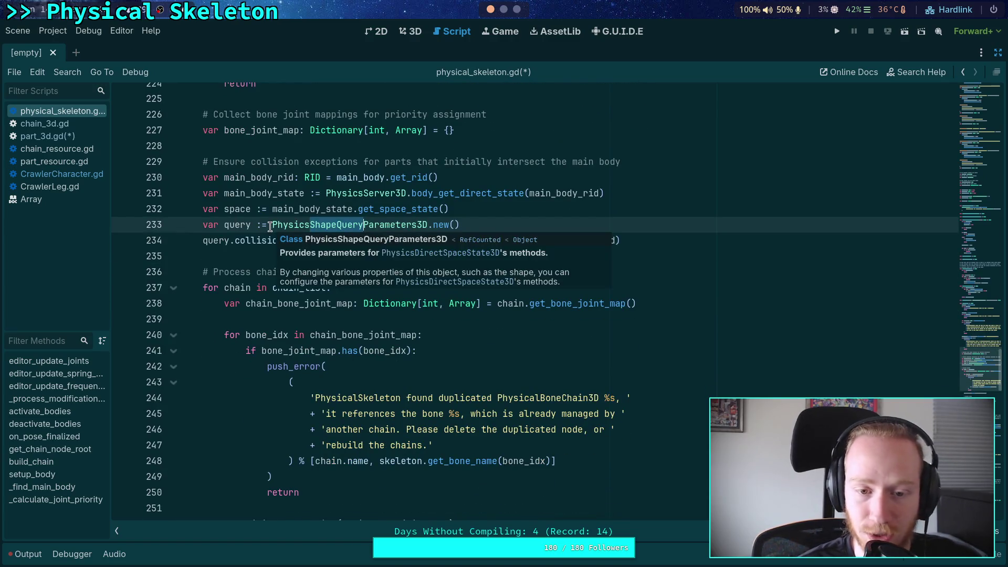
drag(271, 227, 428, 226)
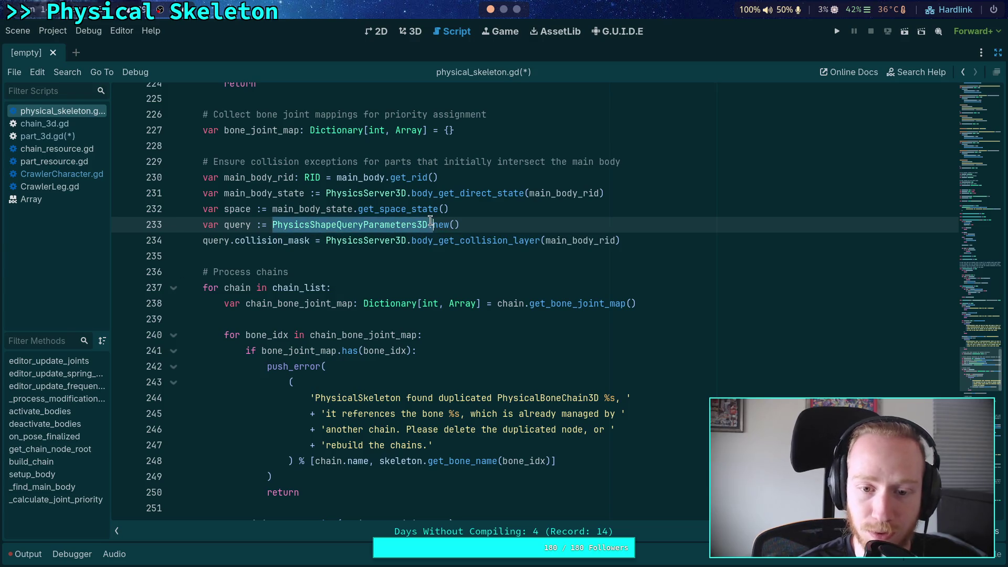
right_click(312, 226)
Declare query on line 233 with an explicit PhysicsShapeQueryParameters3D type annotation
click(344, 279)
click(271, 226)
key(Left)
key(Left)
key(BackSpace)
key(BackSpace)
text(:)
key(ctrl+v)
Compare with the RID declaration on line 230 and delete the explicit type annotation again
click(433, 274)
drag(620, 225, 199, 225)
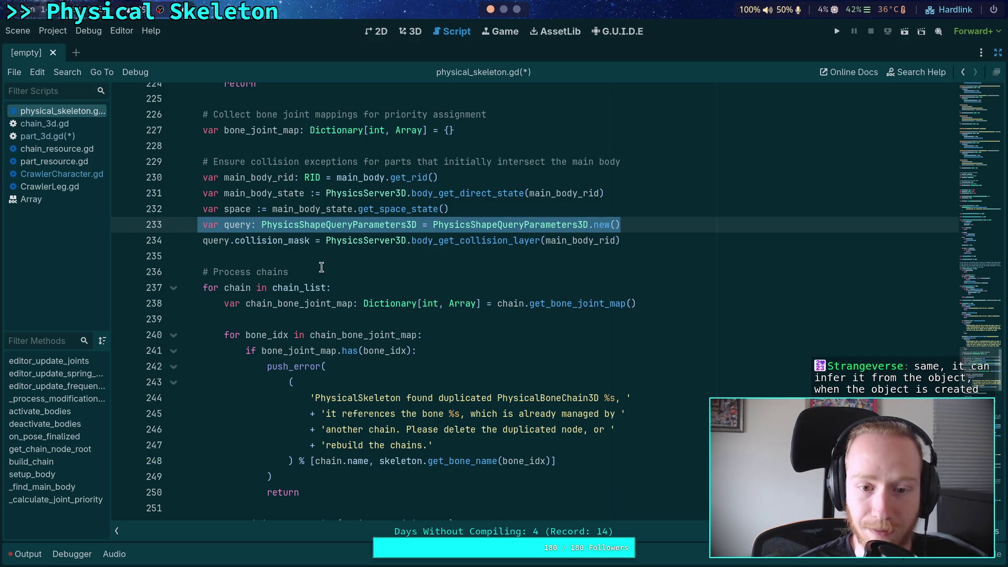
click(339, 262)
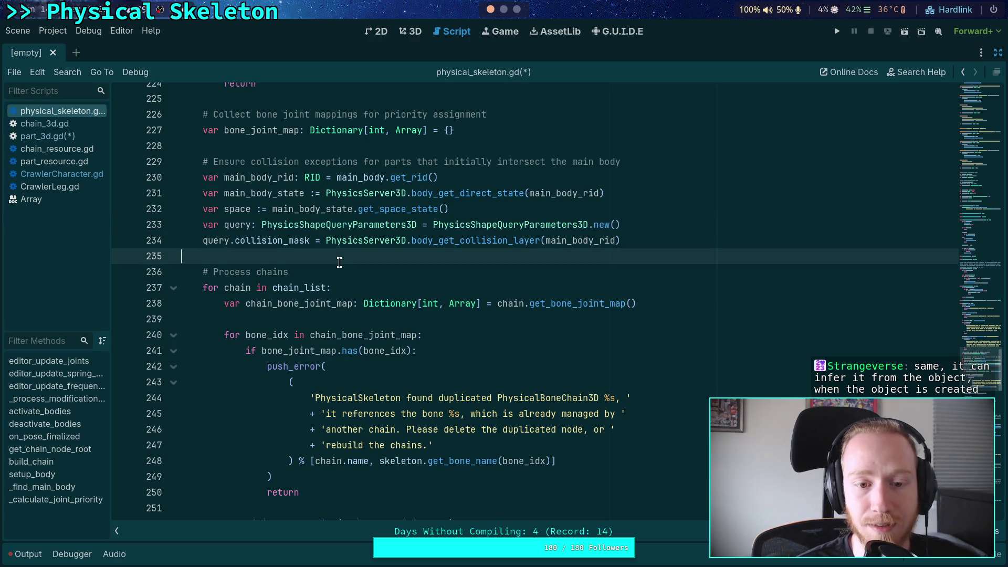
click(251, 226)
double_click(317, 178)
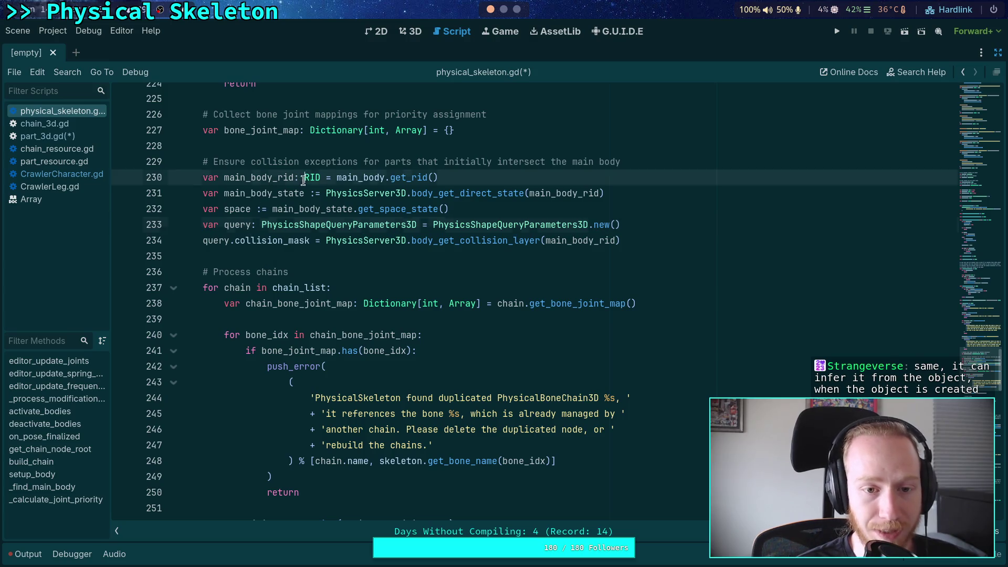
click(252, 226)
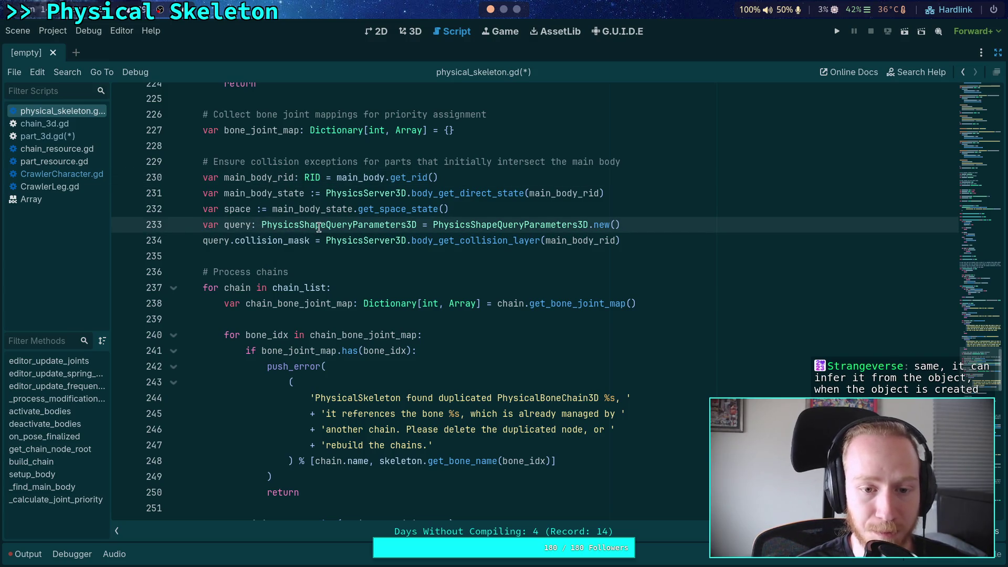
drag(267, 224, 430, 223)
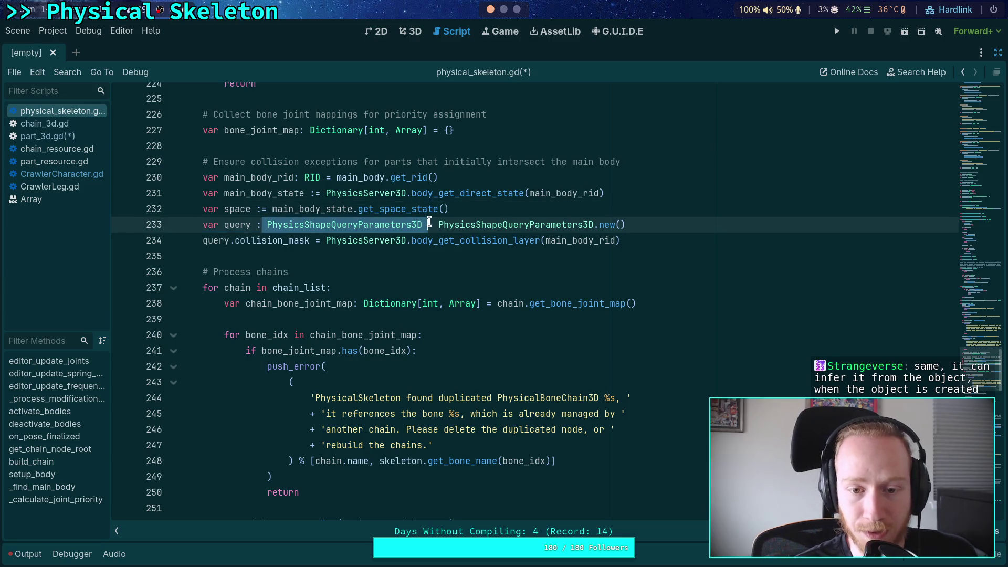
key(BackSpace)
key(BackSpace)
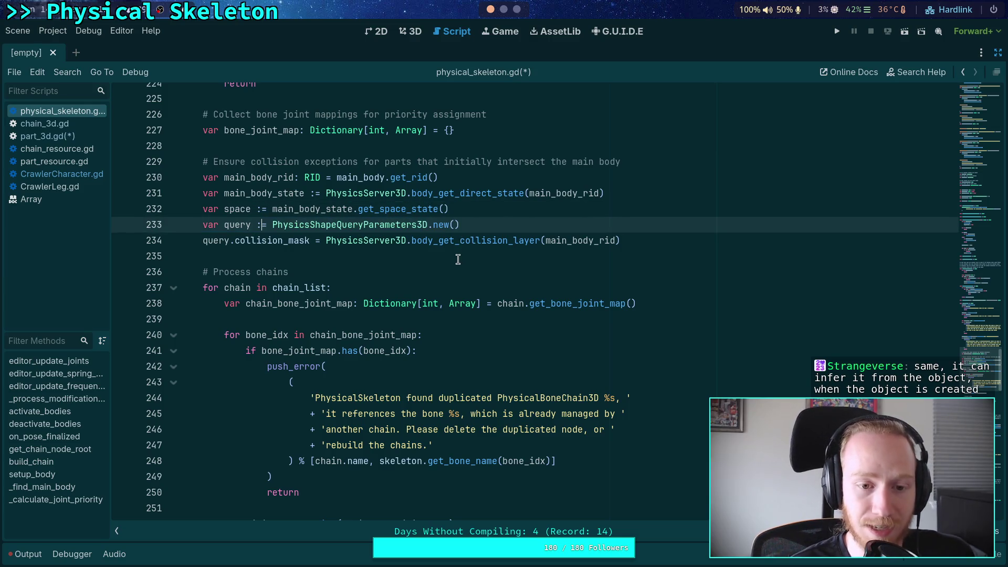
click(475, 241)
click(488, 254)
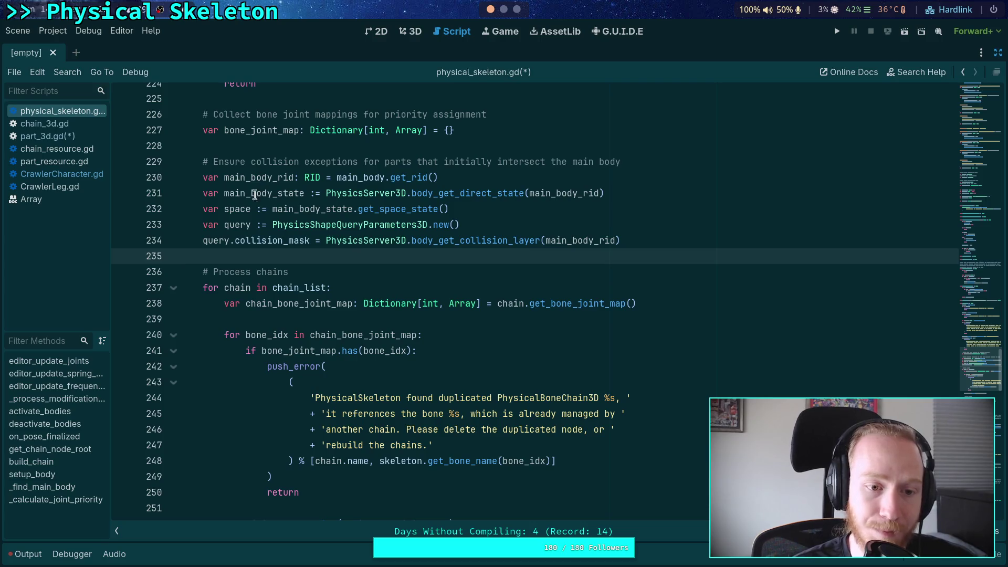
Save the script with Ctrl+S and restore ':=' type inference on the query declaration
click(262, 225)
key(BackSpace)
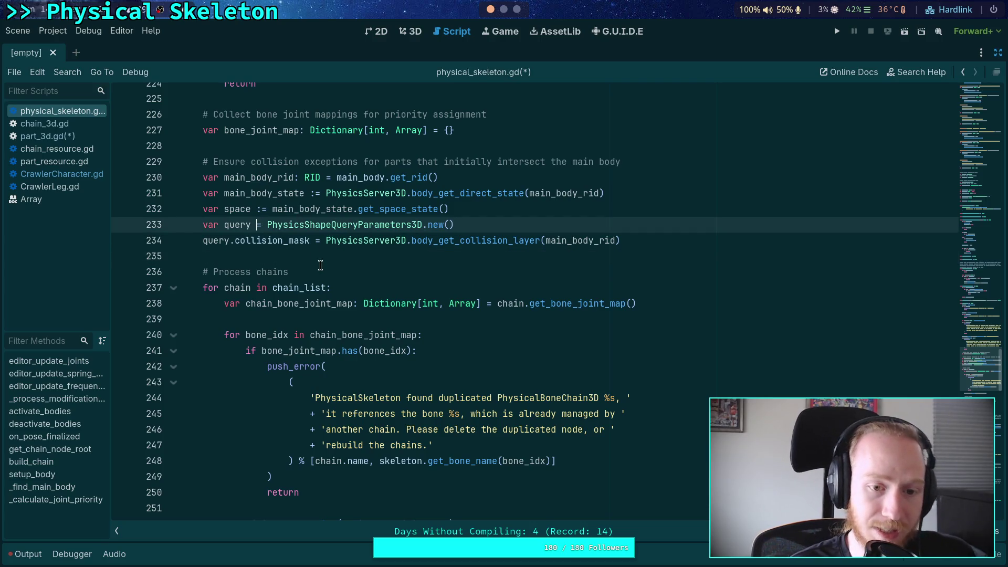
click(304, 255)
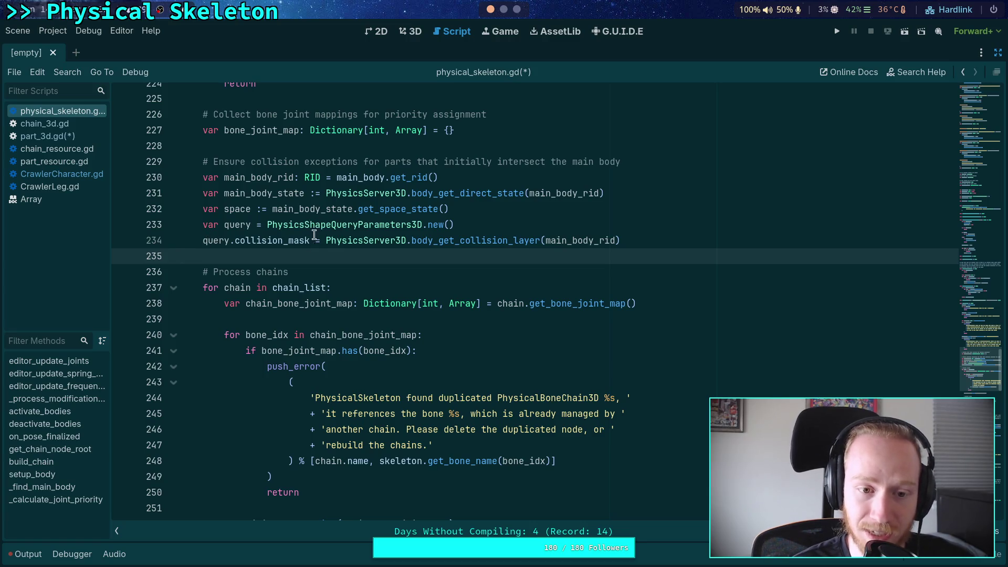
key(ctrl+s)
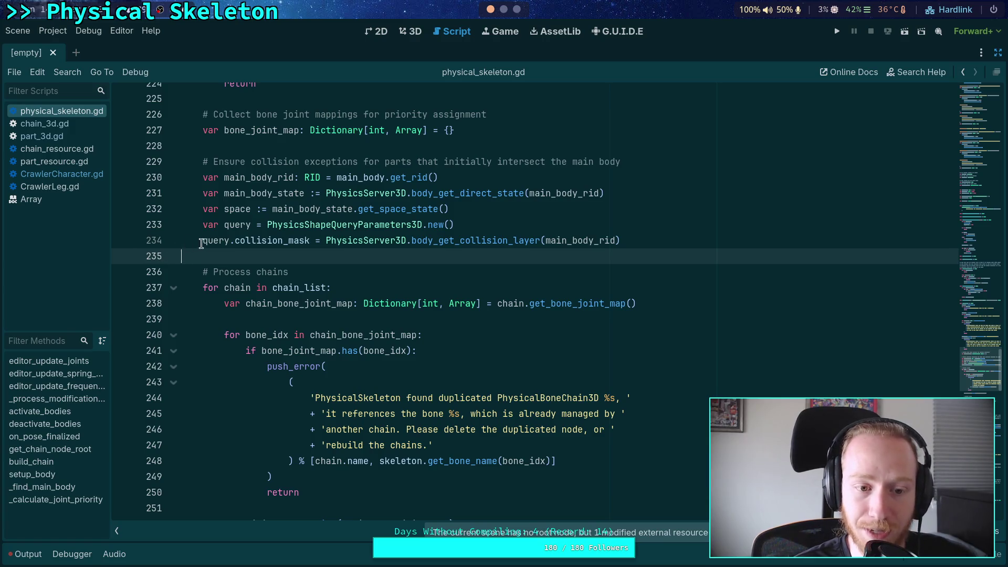
click(258, 224)
text(:)
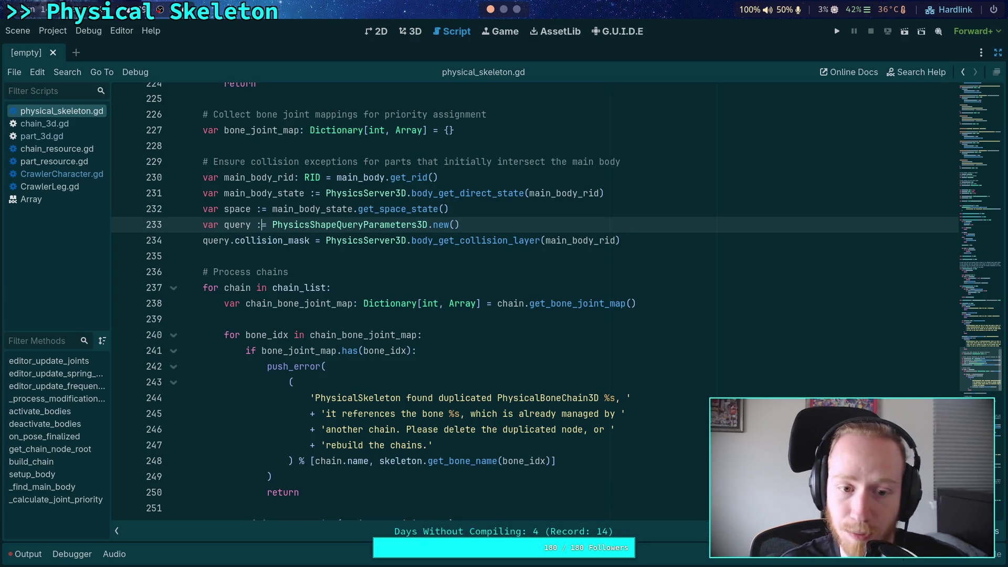
click(284, 256)
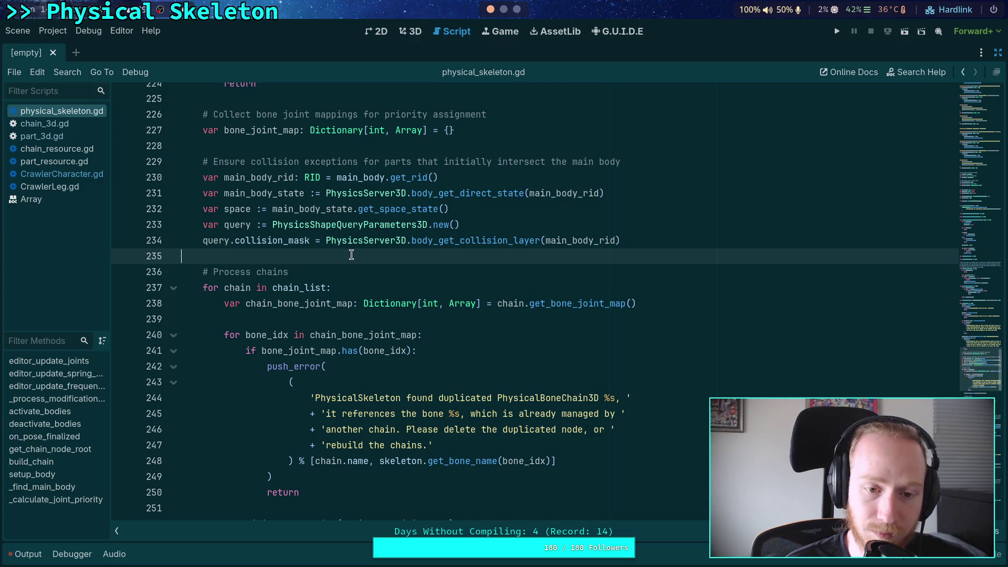
scroll(466, 252, down, 8)
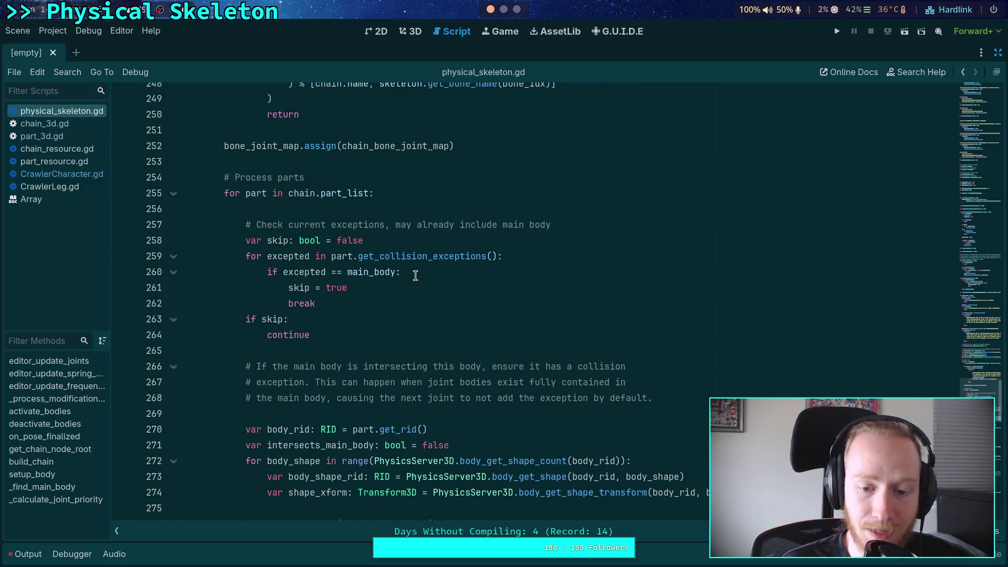
Scroll through the part-processing loop in physical_skeleton.gd, then switch to CrawlerCharacter.gd
click(288, 352)
scroll(385, 311, down, 5)
scroll(441, 311, down, 2)
click(434, 325)
scroll(441, 318, up, 14)
scroll(448, 313, up, 17)
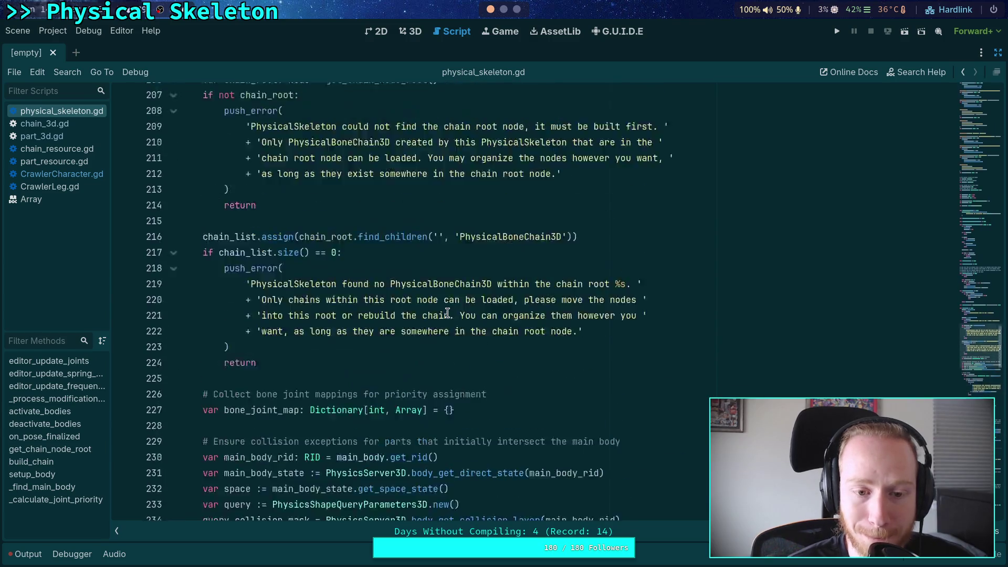
scroll(292, 323, down, 6)
scroll(292, 323, up, 20)
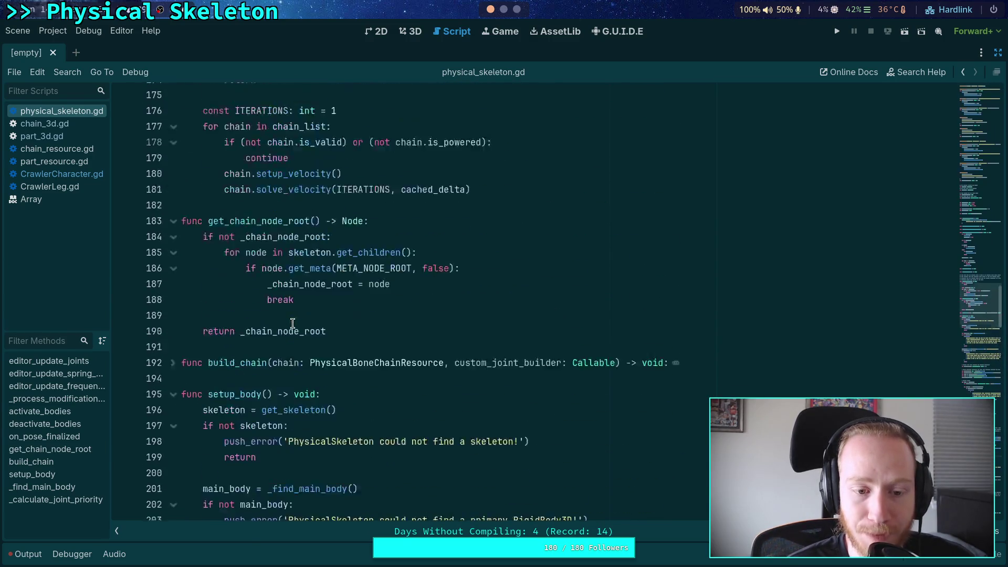
scroll(407, 320, up, 12)
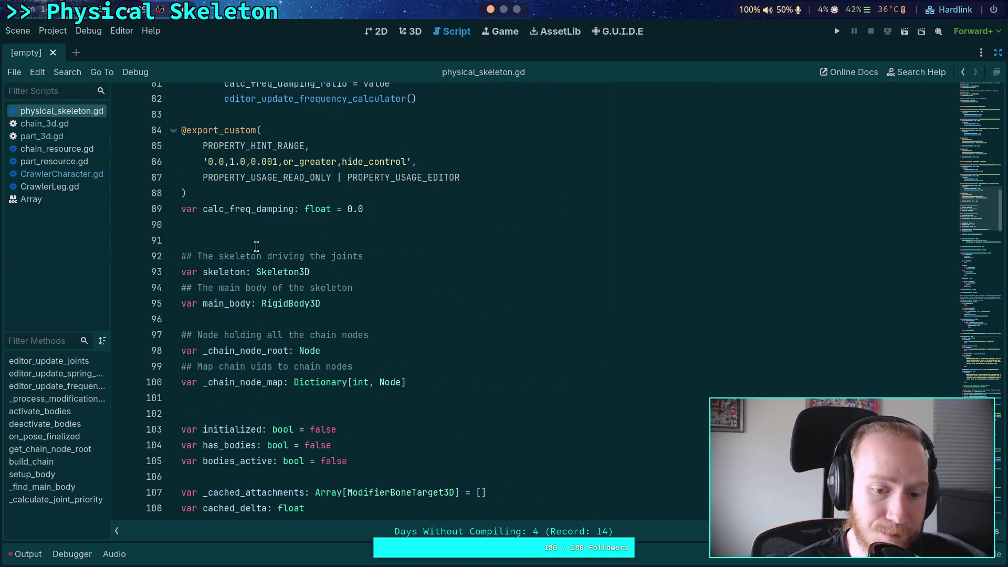
scroll(254, 247, down, 5)
click(68, 176)
scroll(358, 260, up, 8)
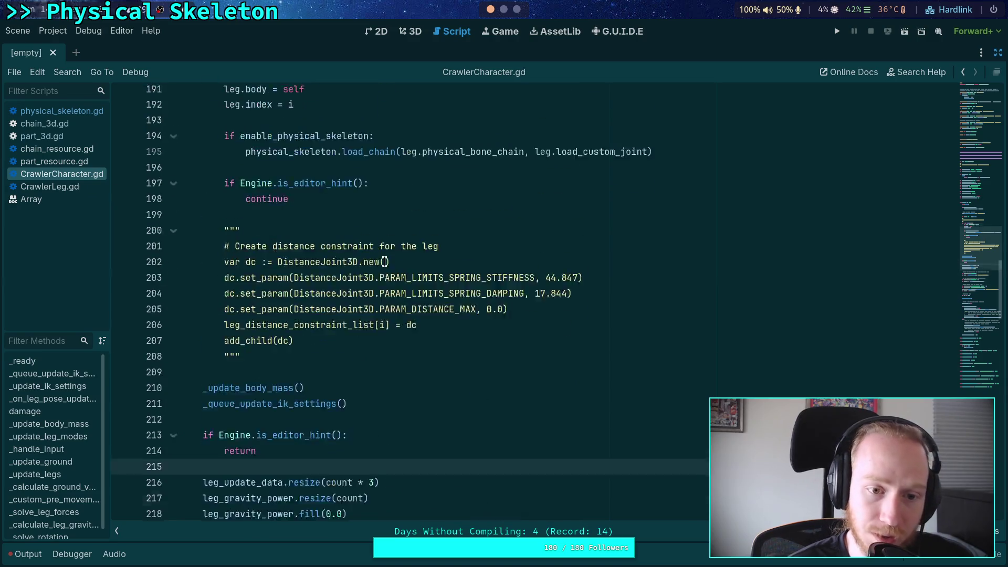
Select the enable_physical_skeleton load_chain block and the physical_skeleton reference on line 195
click(686, 329)
drag(686, 327, 145, 310)
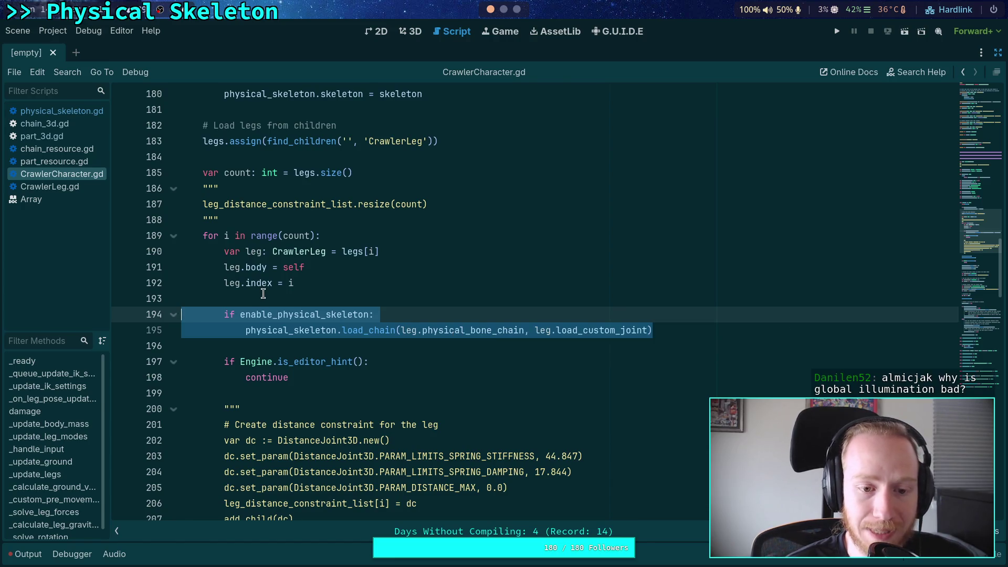
click(327, 362)
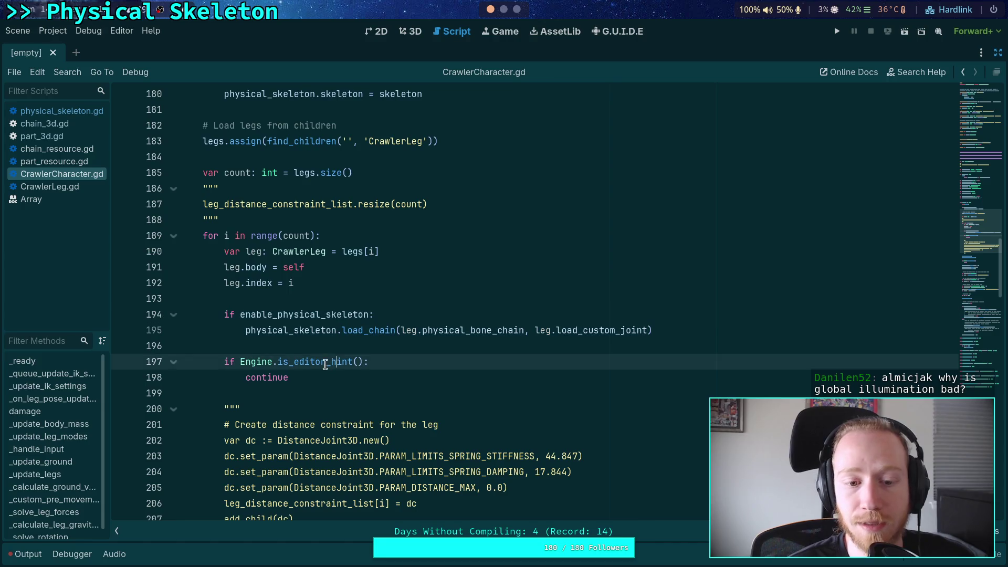
double_click(291, 330)
scroll(357, 325, up, 3)
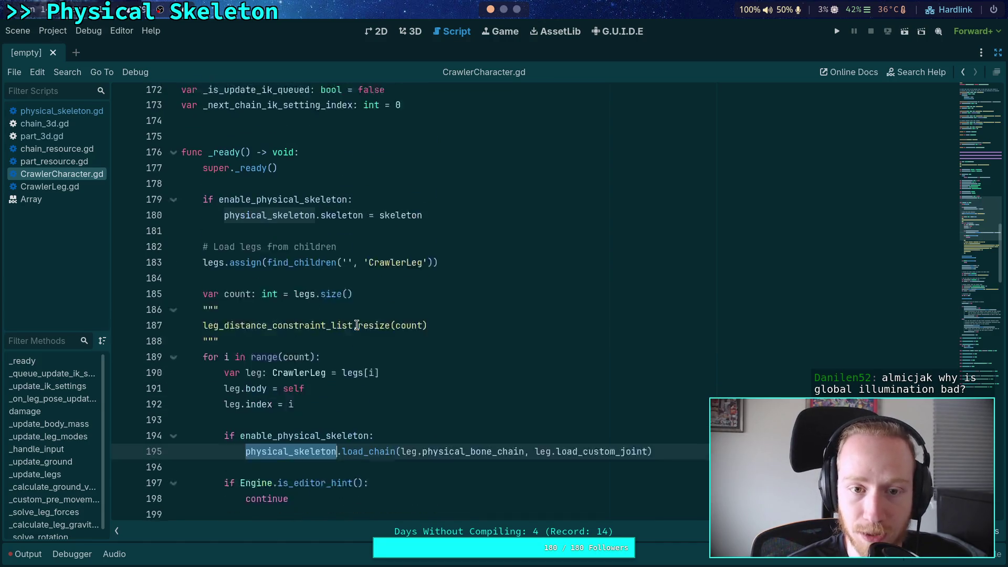
scroll(357, 325, down, 10)
Return to physical_skeleton.gd and scroll down to the chain-processing code near line 227
click(63, 112)
scroll(417, 324, down, 20)
scroll(417, 324, down, 20)
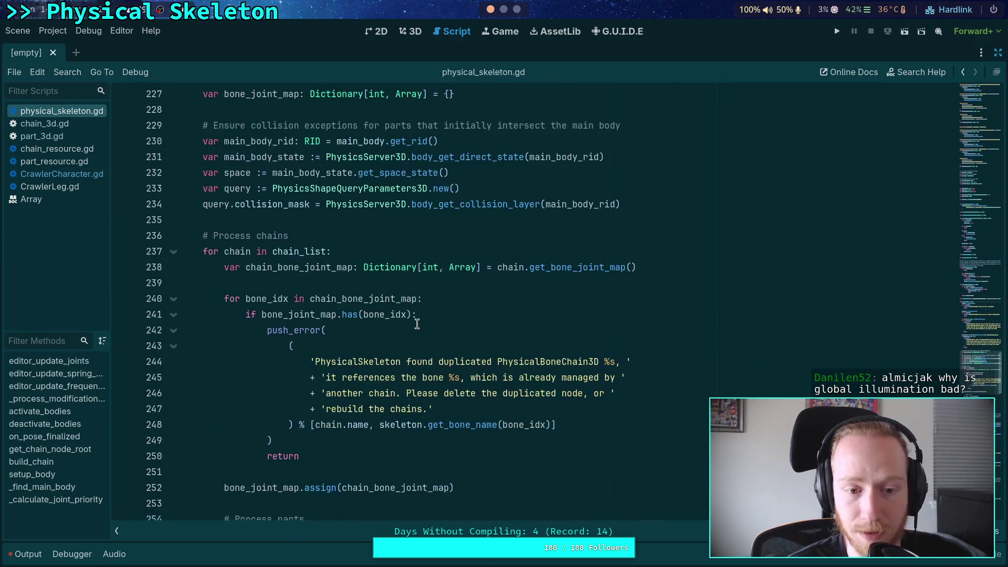
mouse_move(208, 126)
mouse_down()
mouse_move(575, 204)
mouse_move(694, 208)
mouse_up()
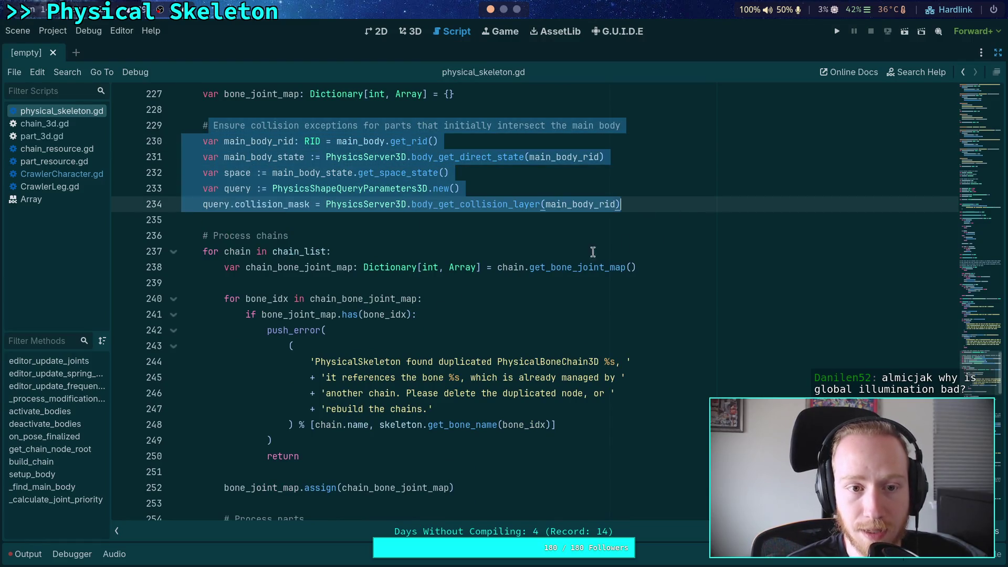
scroll(483, 307, down, 5)
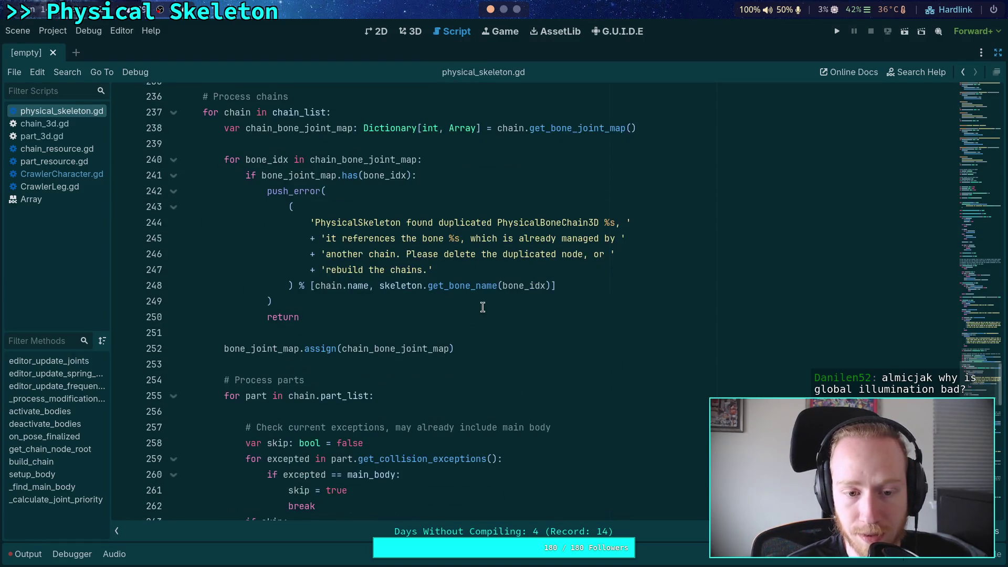
scroll(480, 305, up, 7)
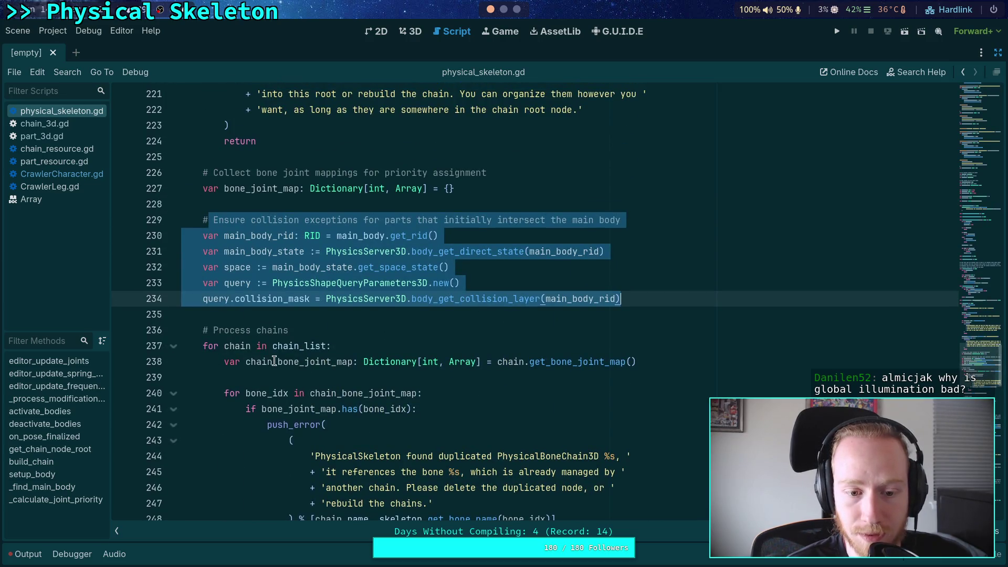
scroll(294, 336, down, 8)
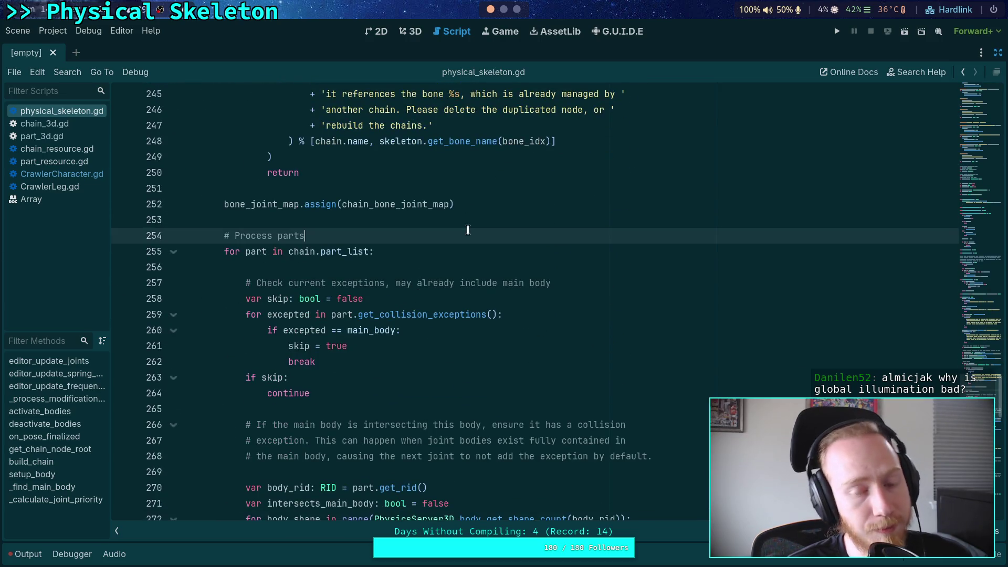
scroll(468, 229, down, 5)
scroll(468, 229, down, 6)
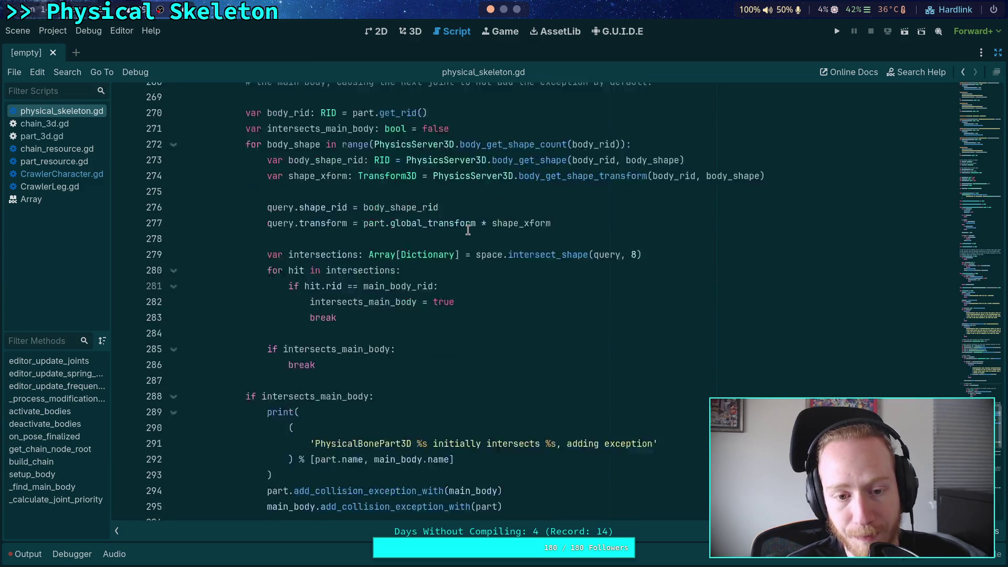
mouse_move(549, 364)
mouse_down()
mouse_move(310, 298)
mouse_move(194, 252)
mouse_move(123, 255)
mouse_move(118, 234)
mouse_up()
scroll(192, 252, up, 5)
scroll(194, 252, up, 6)
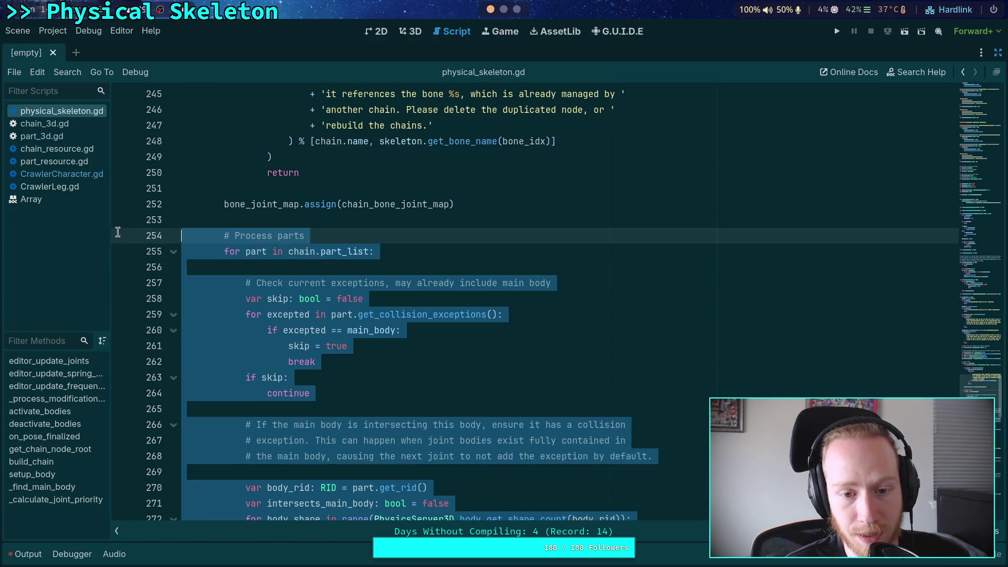
scroll(421, 309, up, 1)
scroll(421, 309, up, 2)
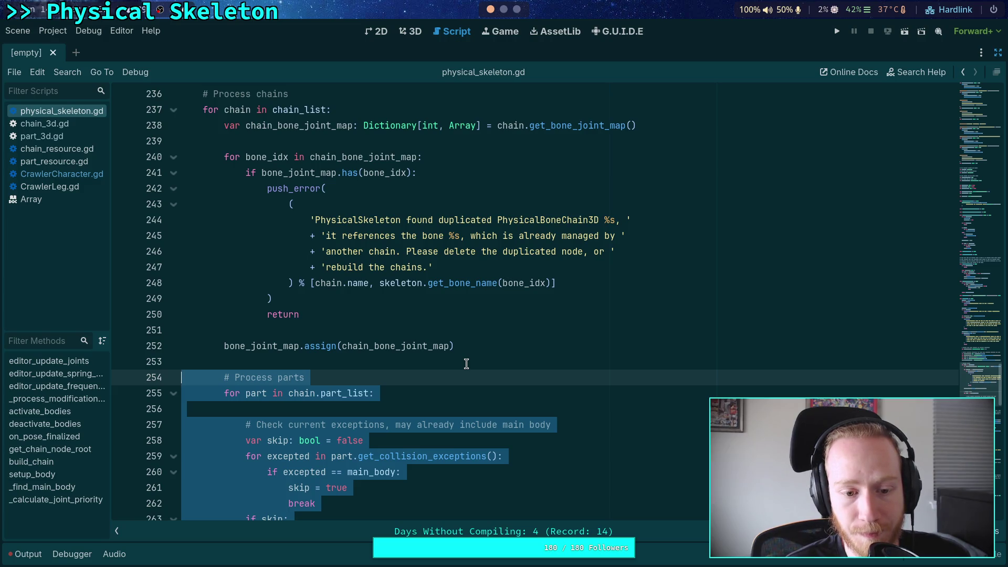
click(478, 358)
Insert 'if Engine.is_editor_hint(): continue' inside the chain loop above # Process parts
key(Return)
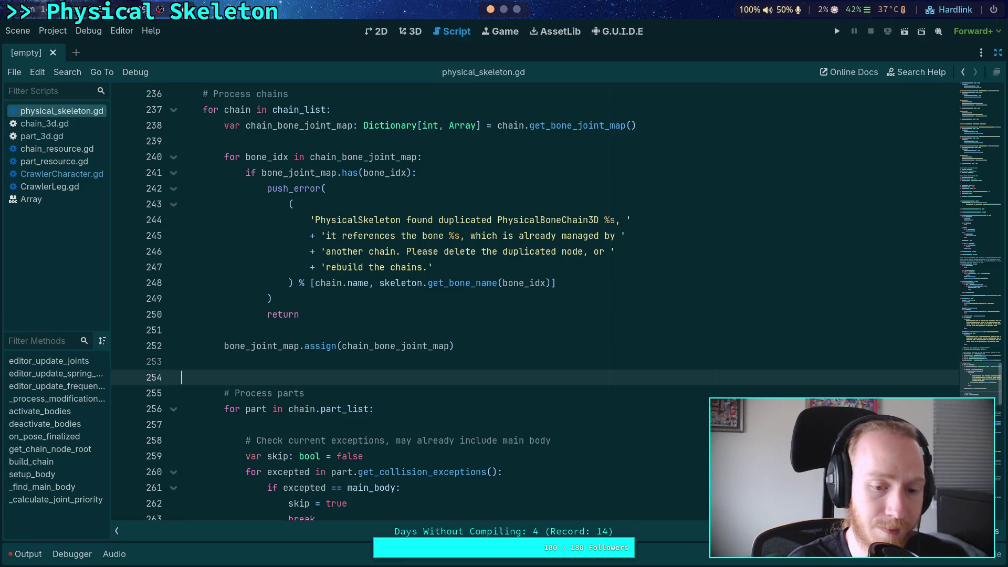
key(Return)
key(Up)
key(Tab)
key(Tab)
text(if Engine.is_ed)
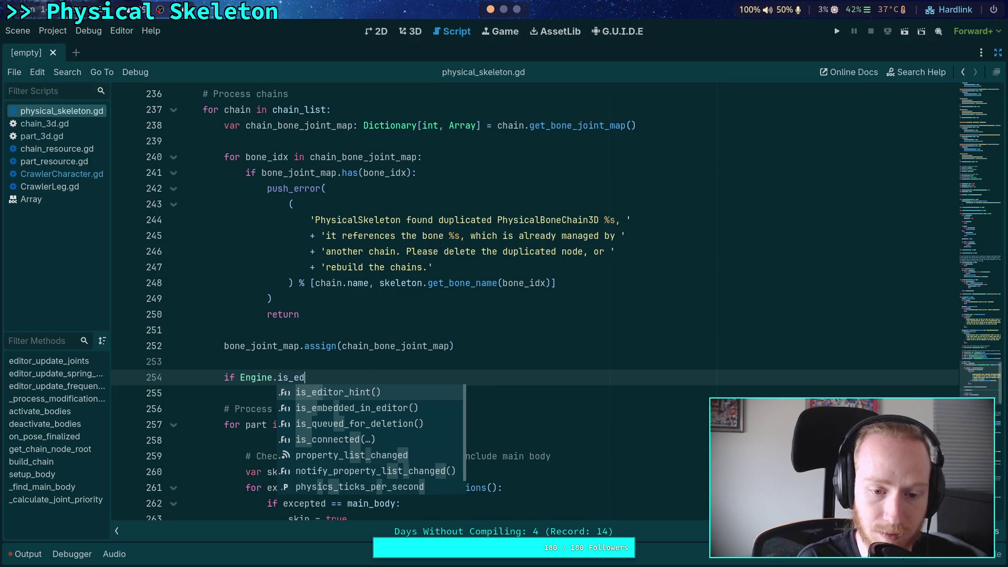
key(Return)
text(:)
key(Return)
text(continue)
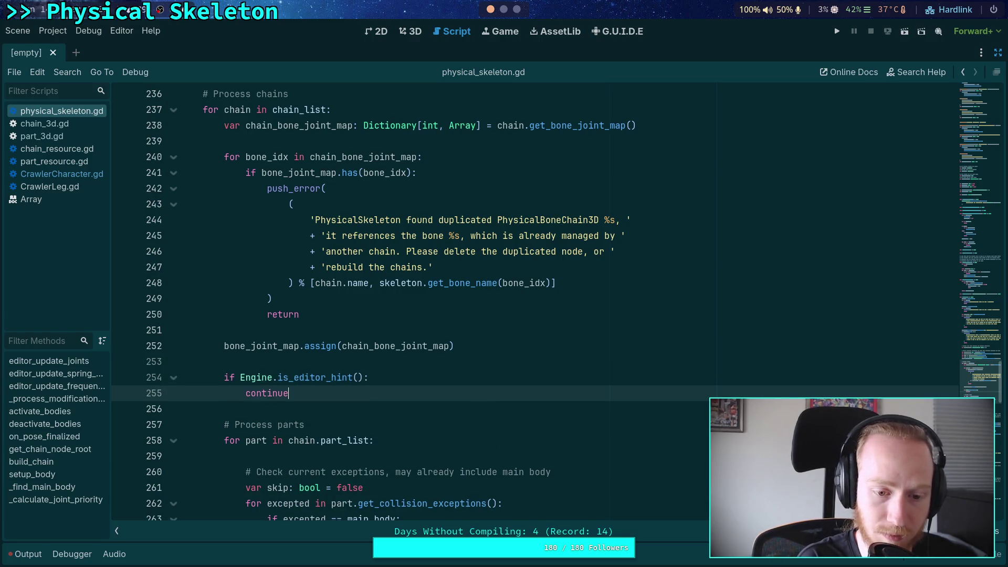
Compare the blank-line spacing at lines 239 and 251 around the new editor check
click(534, 333)
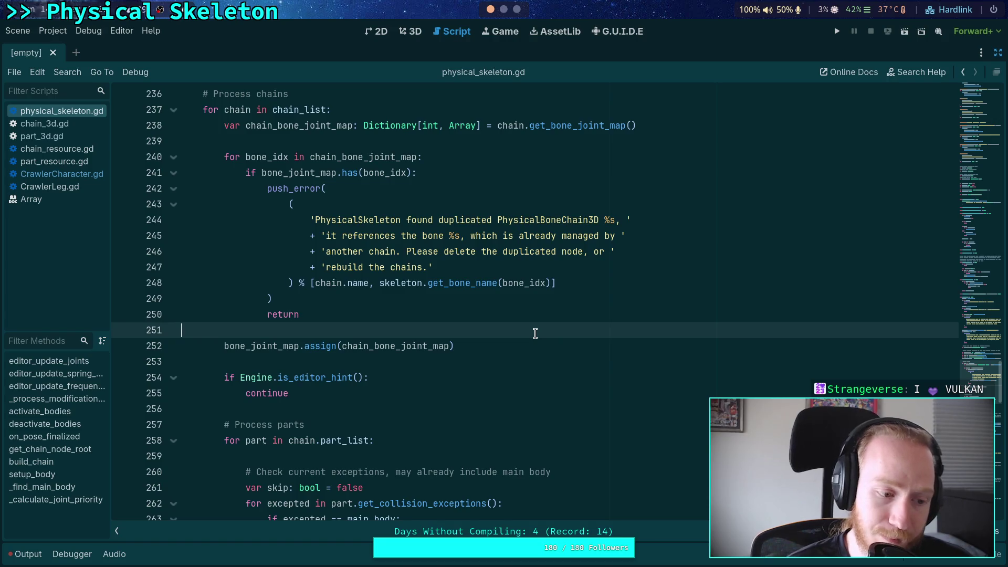
scroll(520, 334, up, 2)
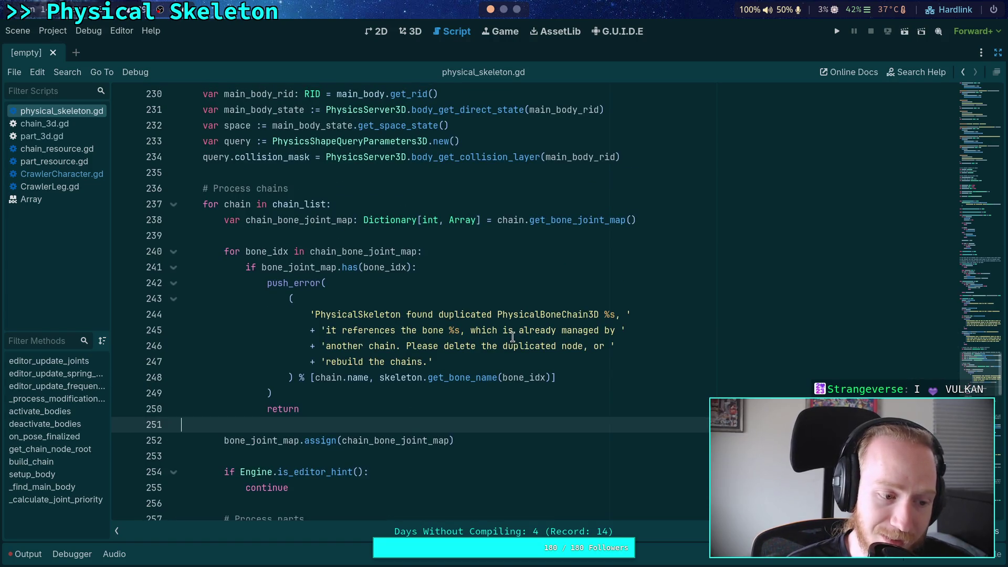
click(286, 237)
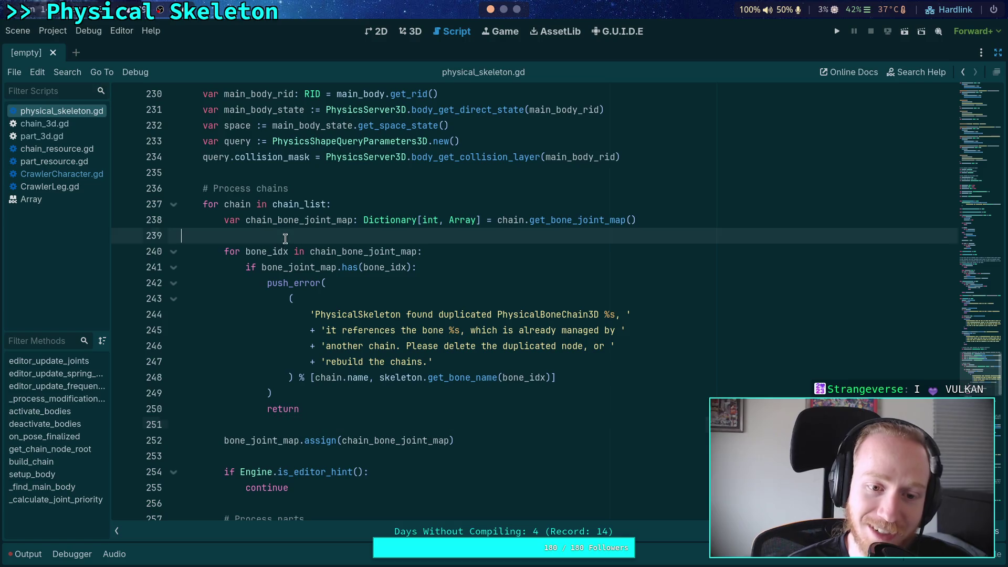
scroll(315, 321, up, 2)
scroll(314, 321, down, 4)
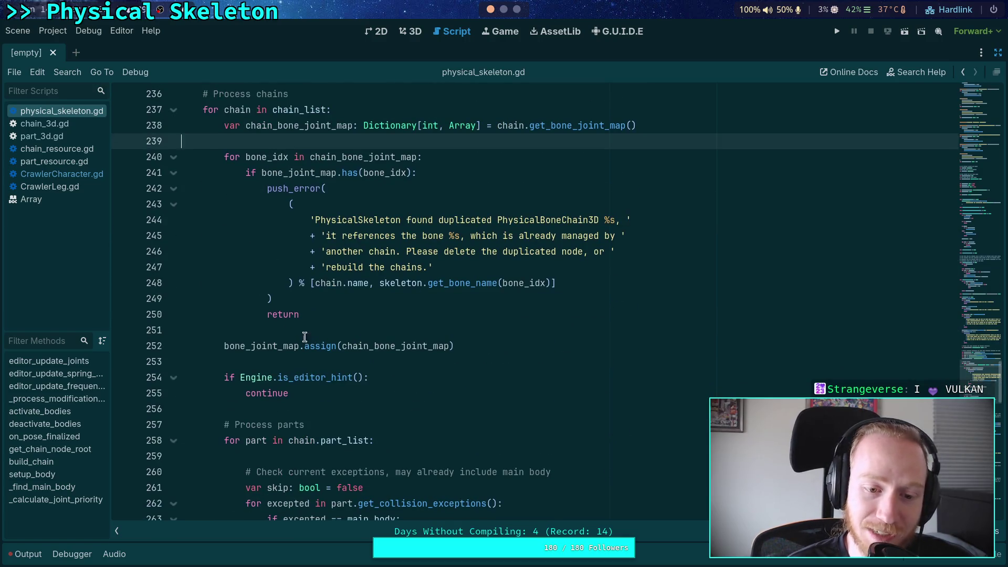
click(309, 335)
scroll(305, 331, up, 1)
click(332, 189)
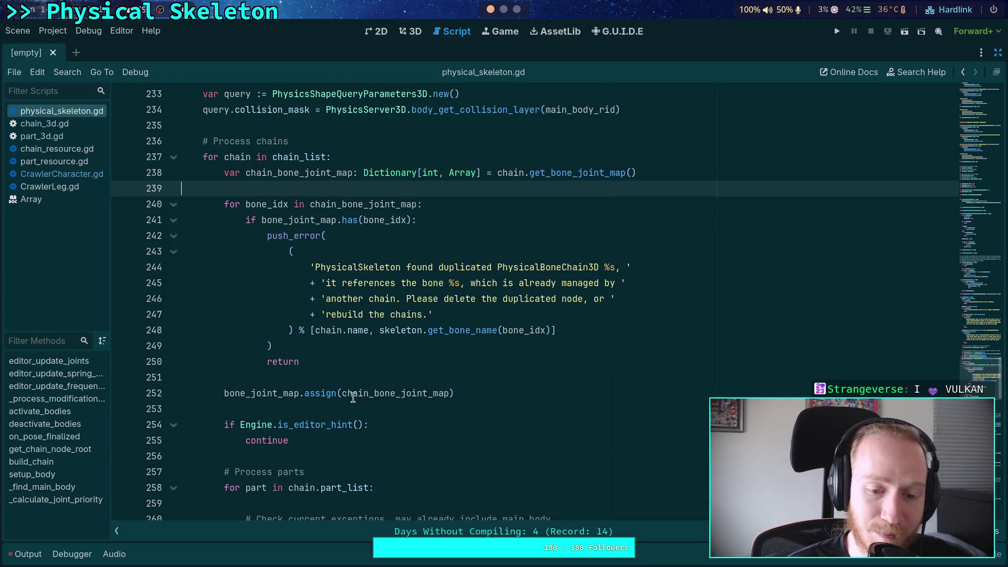
click(359, 379)
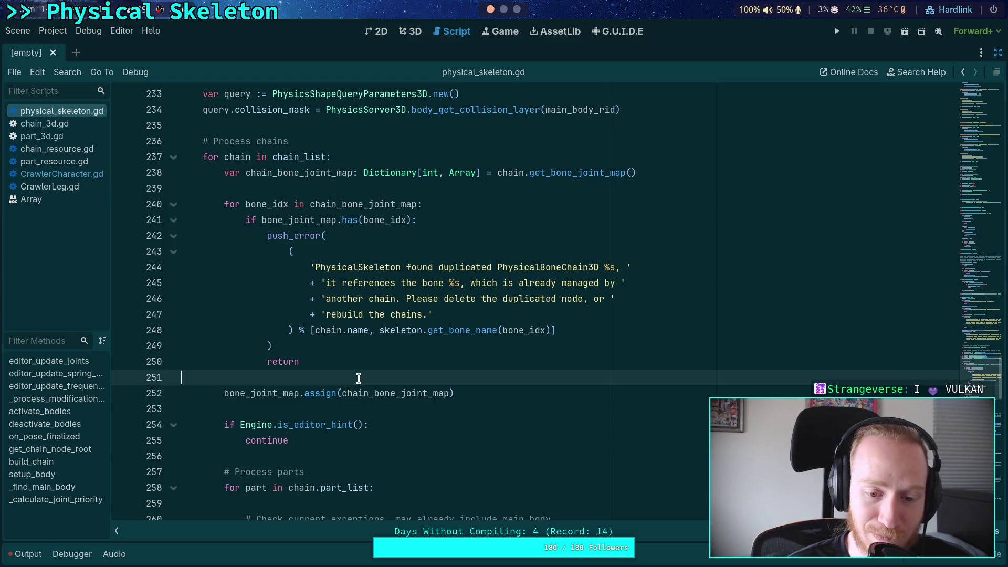
scroll(341, 370, up, 6)
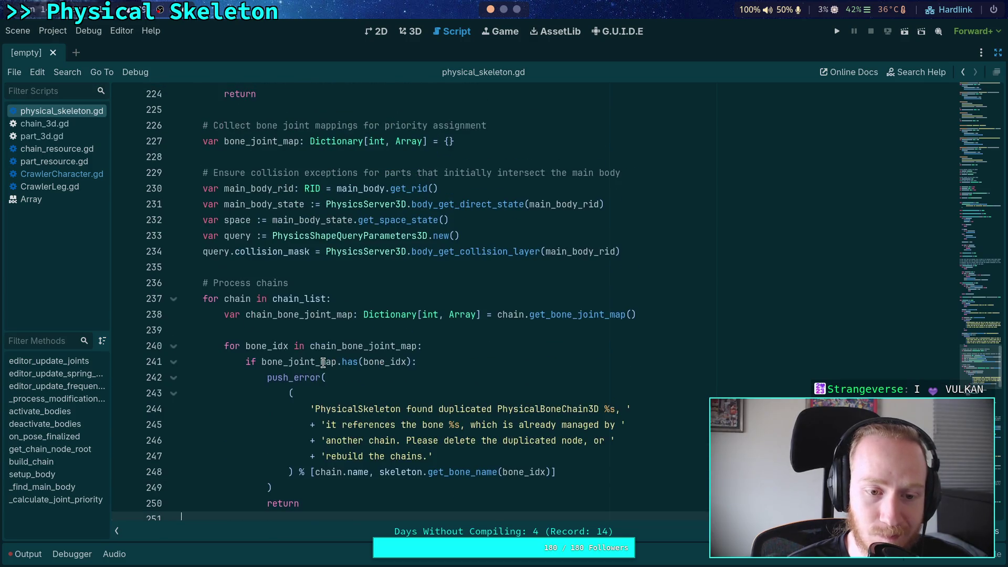
scroll(323, 361, down, 6)
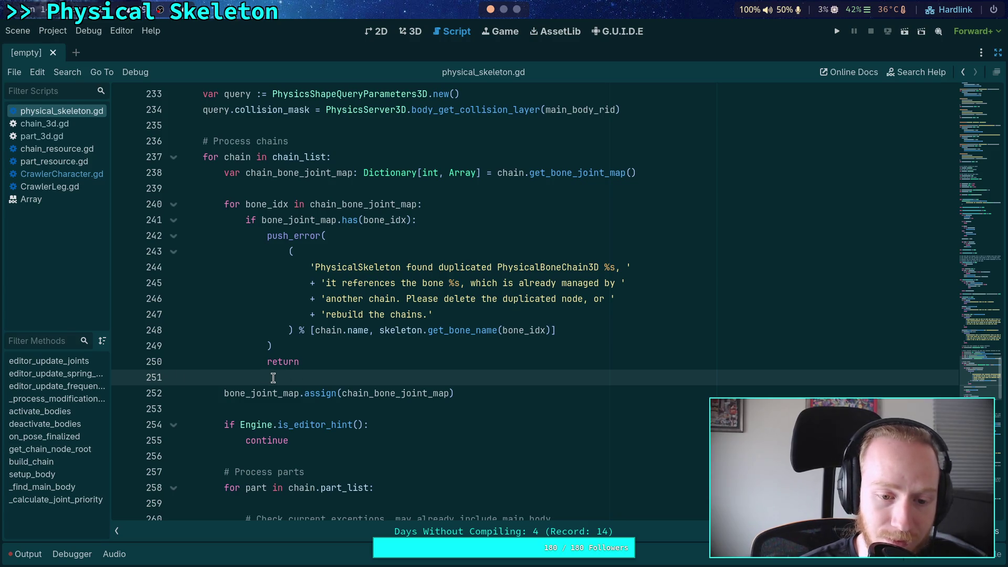
click(376, 409)
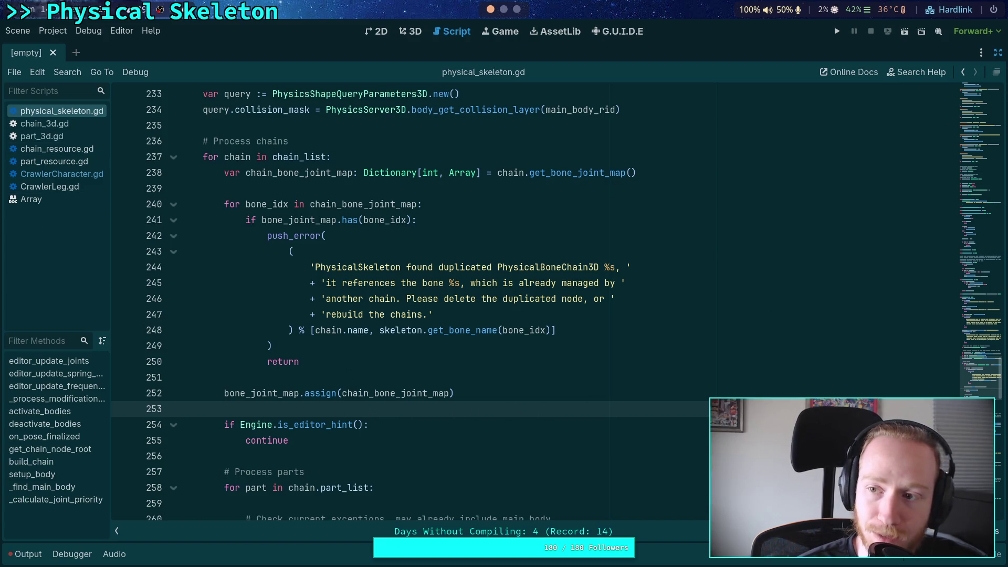
click(998, 53)
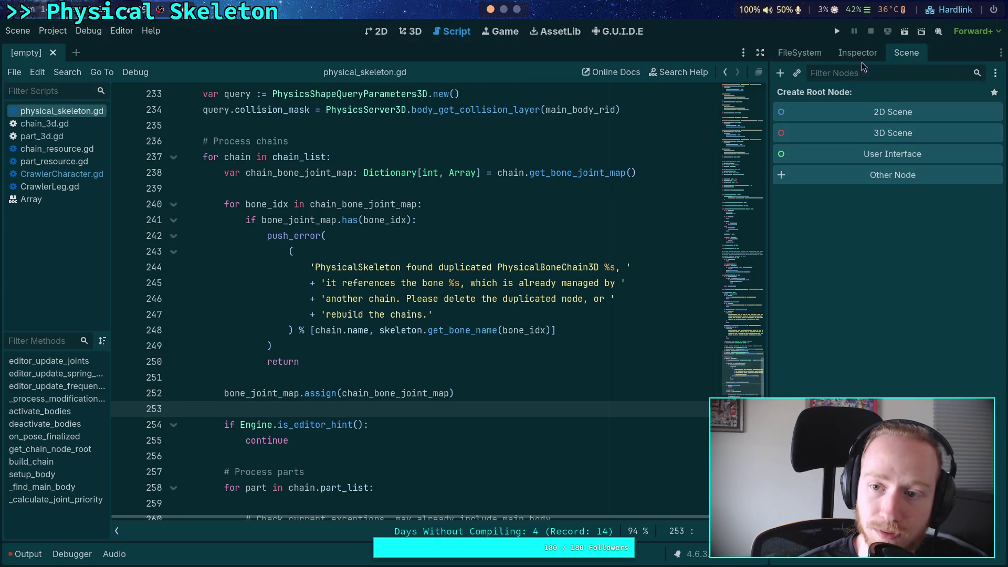
click(760, 53)
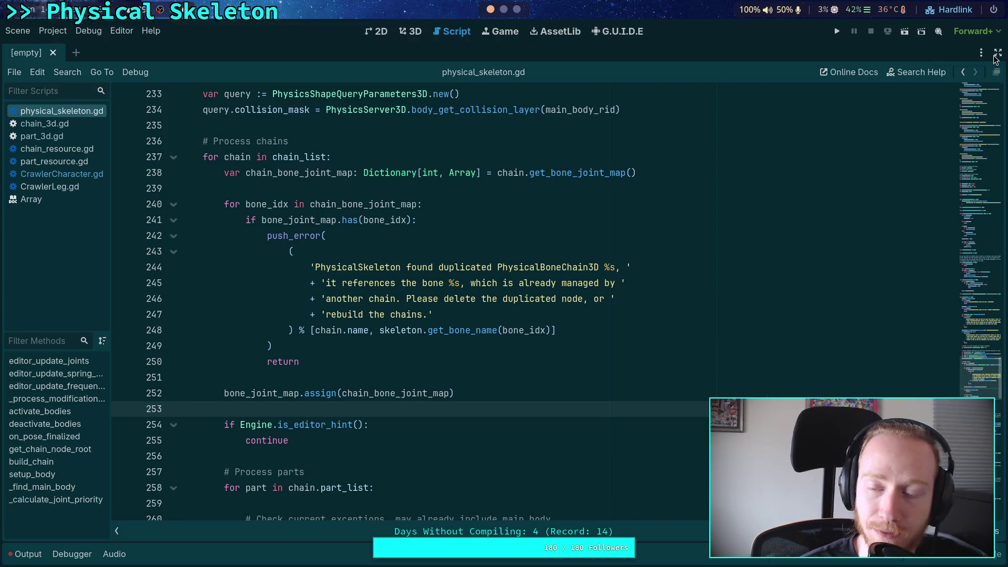
click(998, 53)
click(814, 55)
click(814, 56)
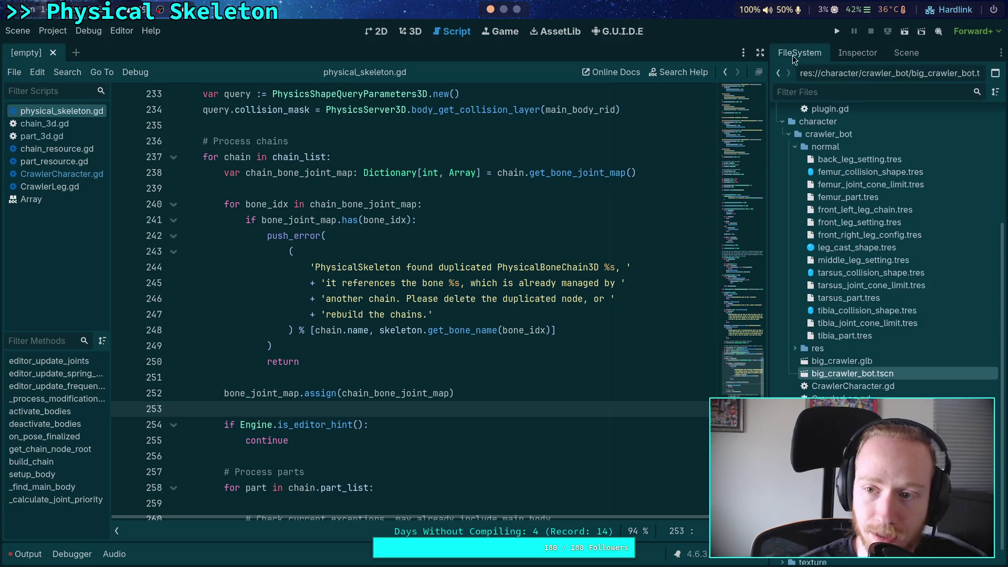
click(765, 53)
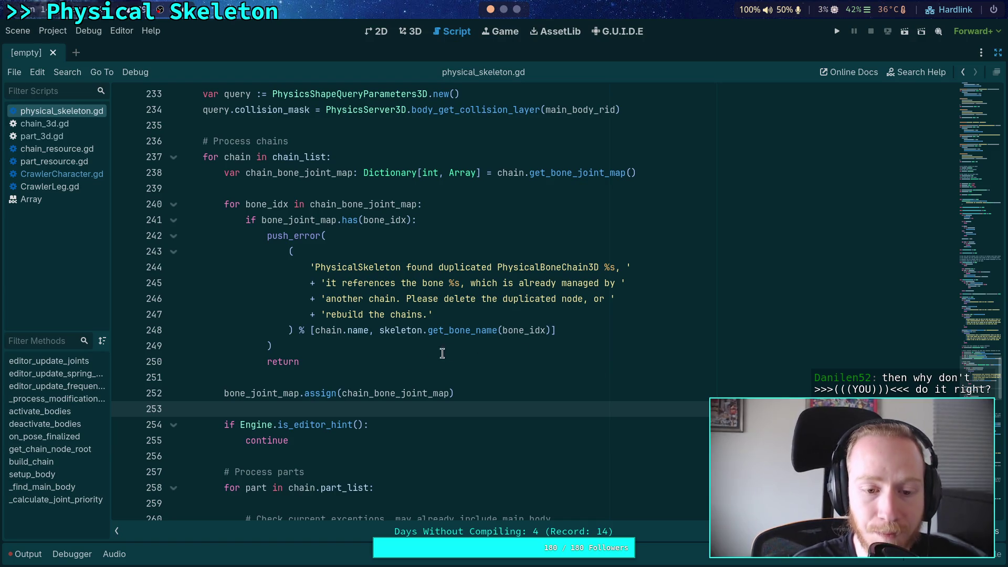
click(362, 377)
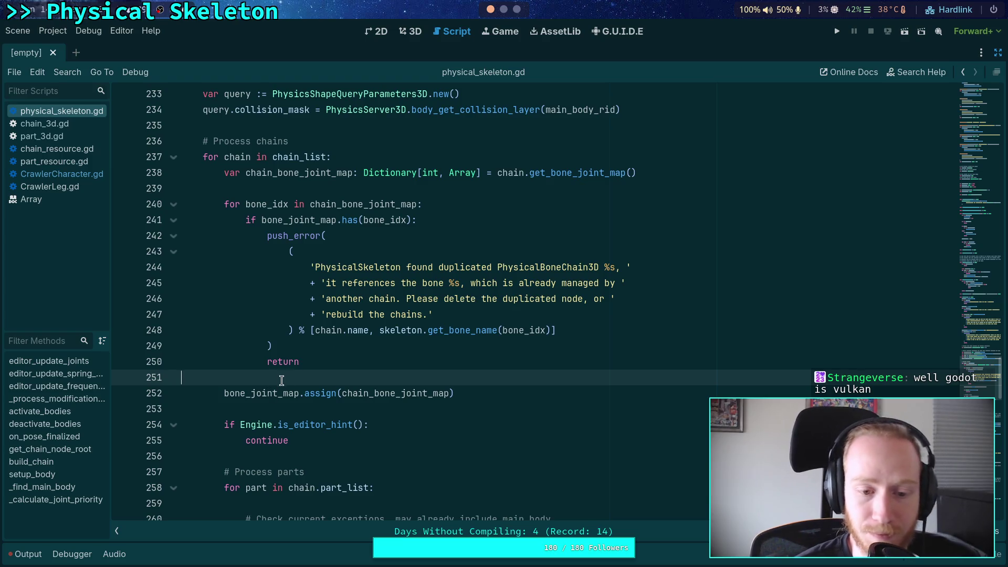
click(274, 188)
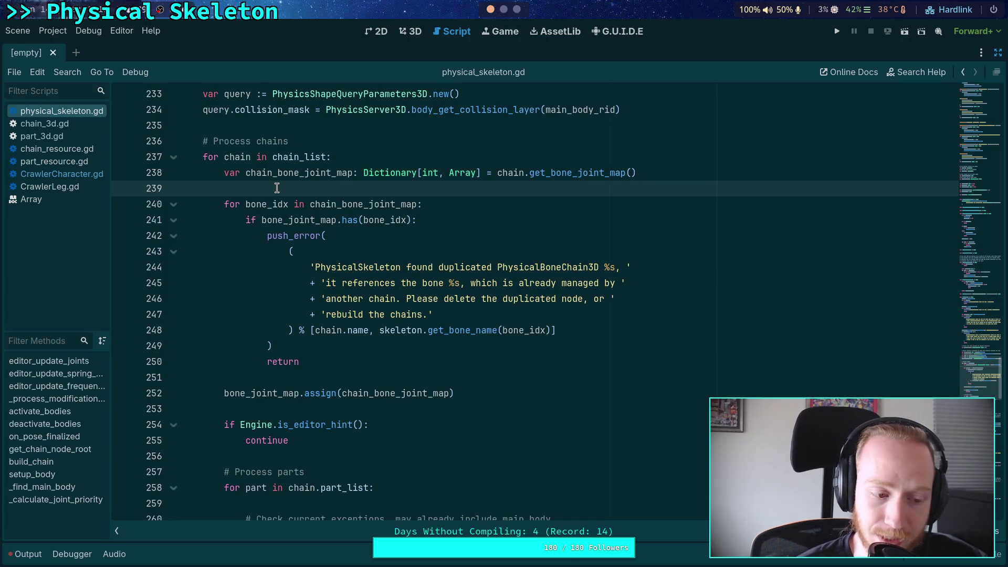
scroll(276, 188, up, 2)
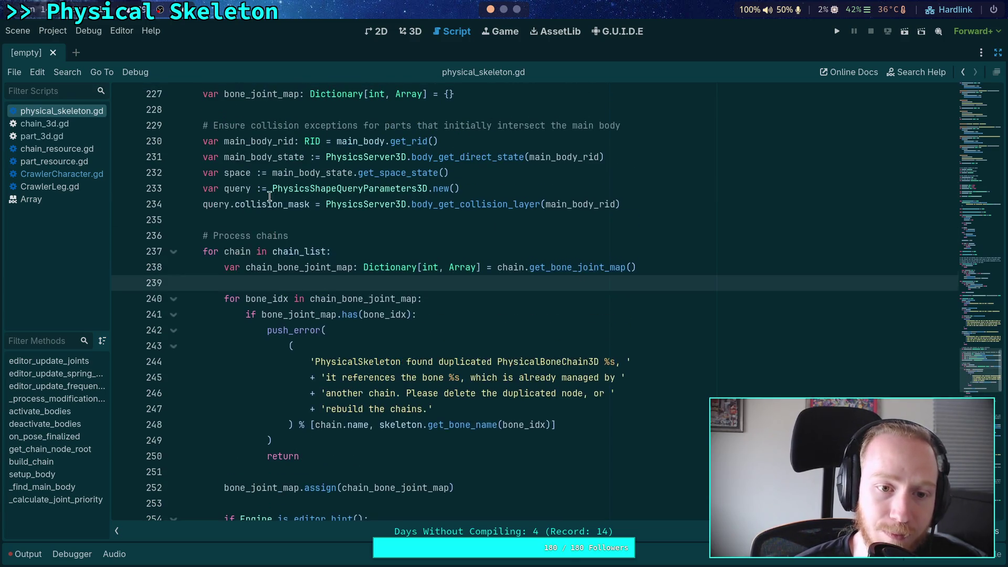
click(240, 219)
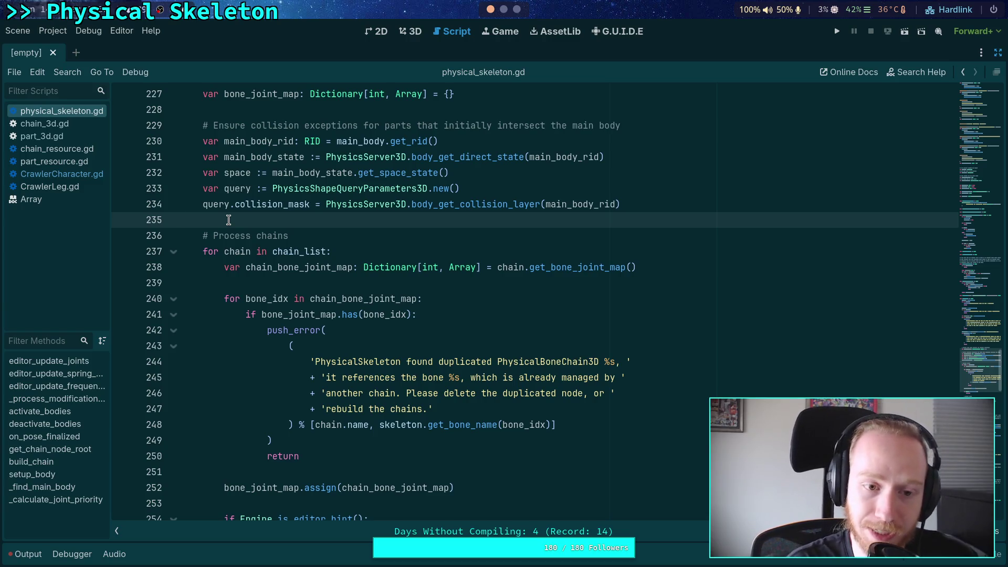
scroll(229, 219, up, 2)
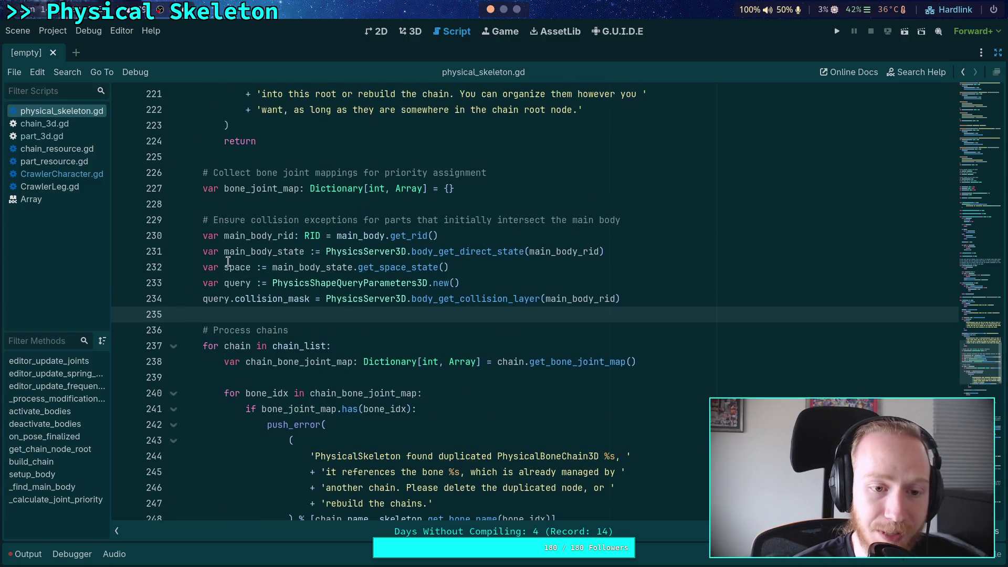
click(238, 205)
scroll(243, 204, up, 3)
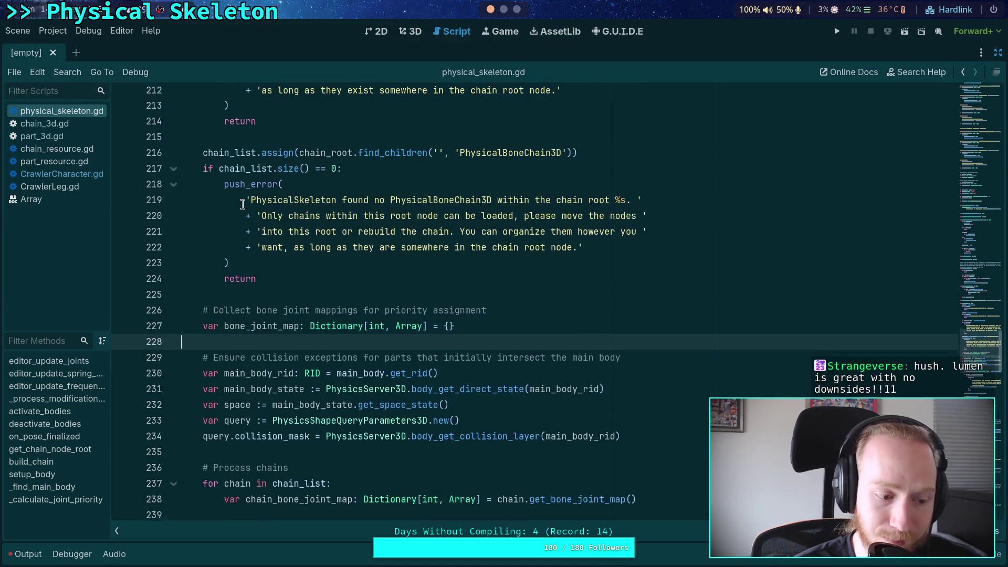
scroll(312, 299, up, 1)
click(277, 346)
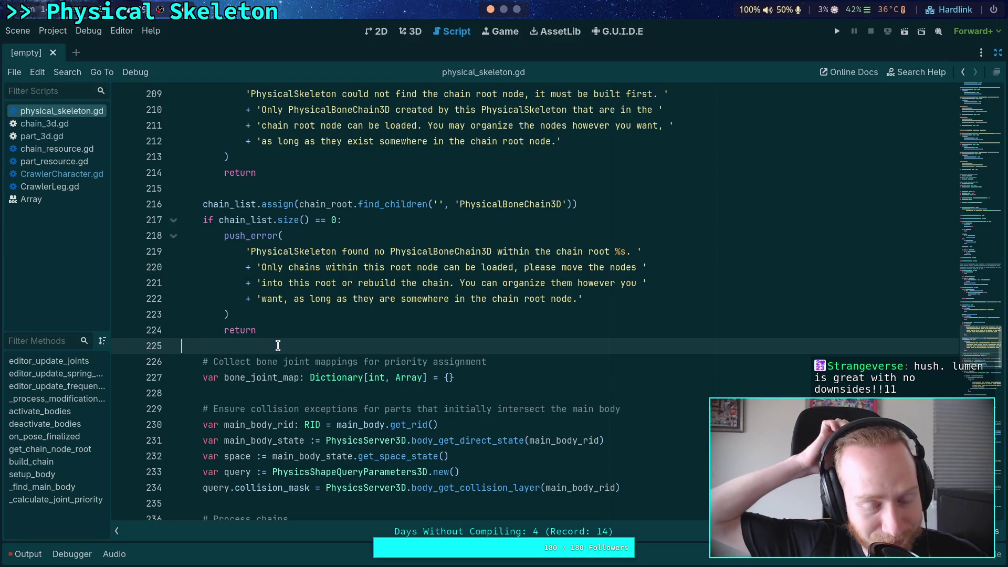
scroll(277, 346, up, 7)
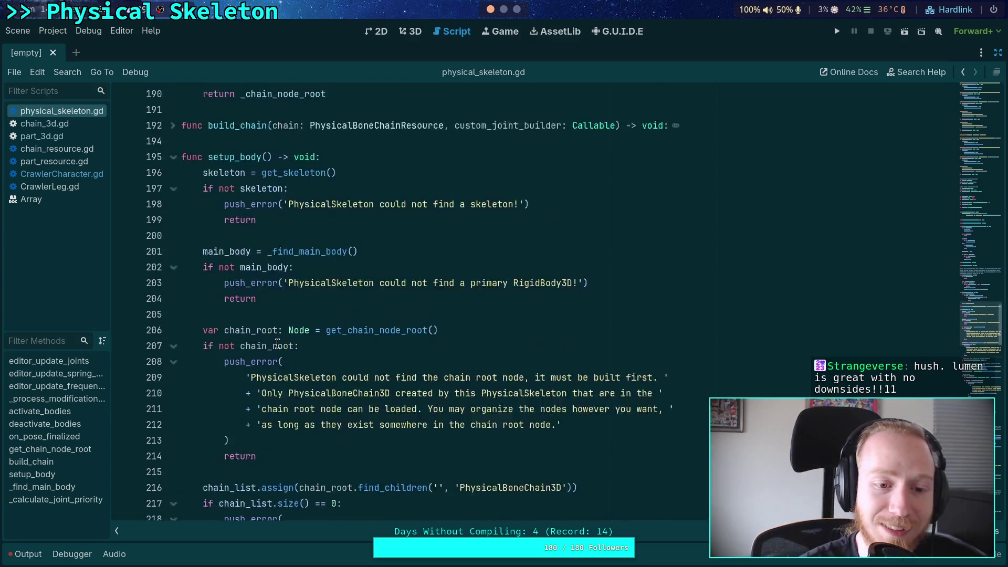
click(265, 362)
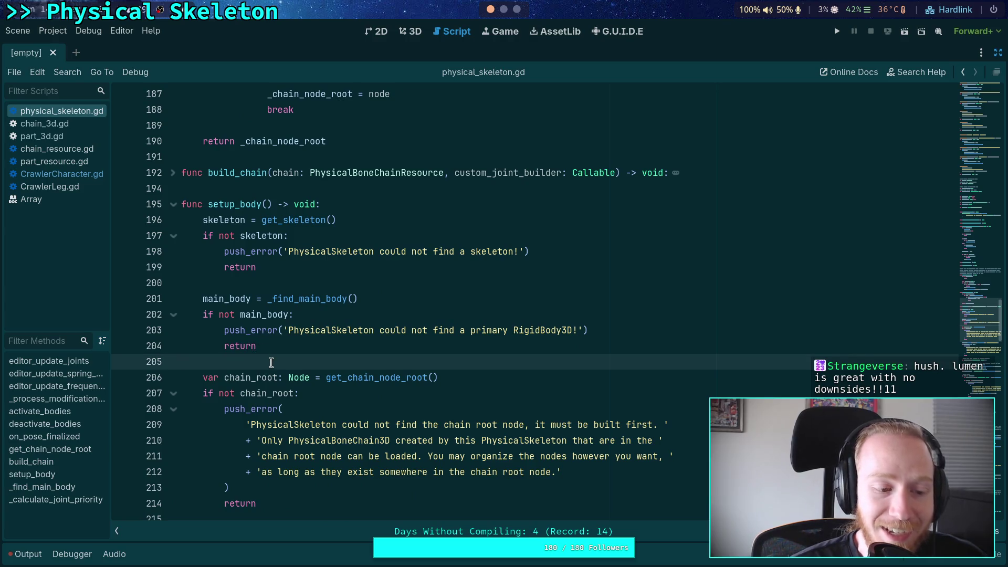
scroll(271, 363, down, 17)
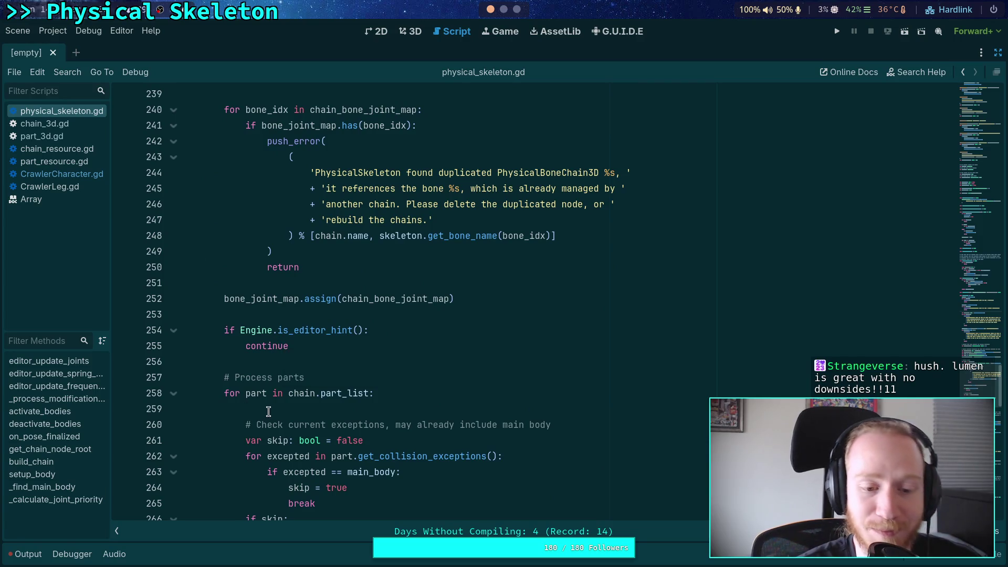
click(276, 408)
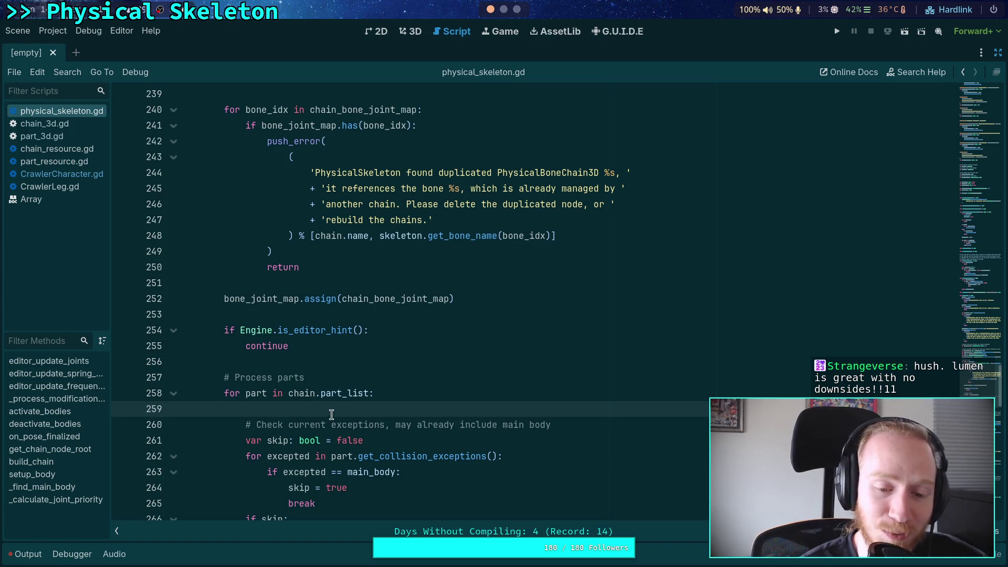
scroll(331, 415, down, 6)
click(333, 330)
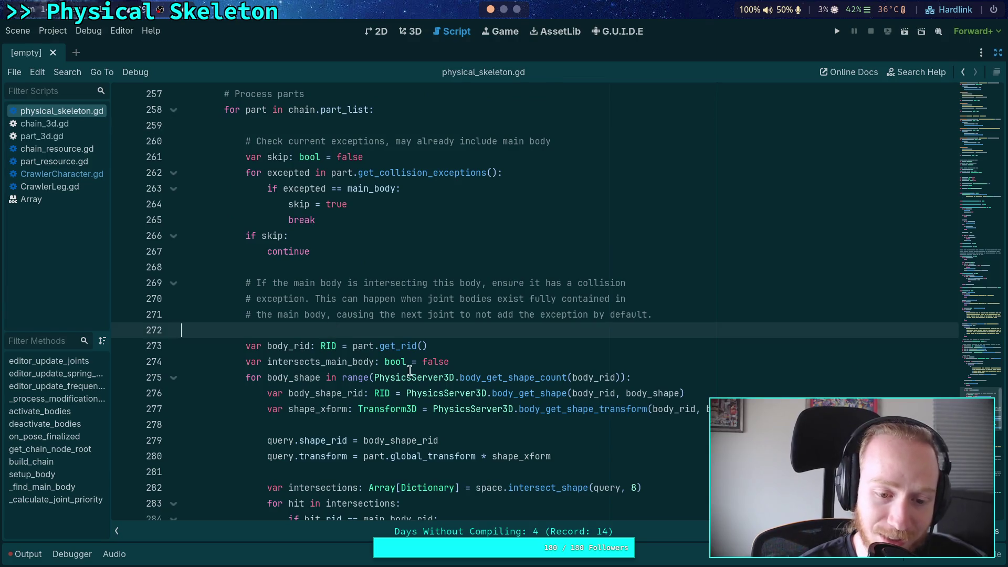
scroll(409, 370, up, 1)
scroll(410, 370, down, 3)
scroll(315, 357, up, 7)
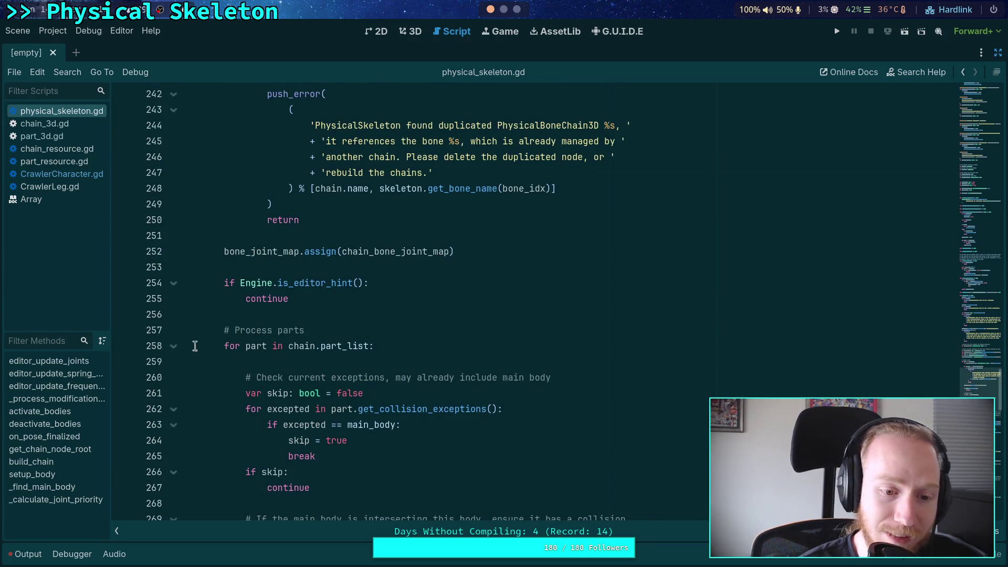
click(174, 346)
scroll(382, 374, up, 6)
scroll(382, 375, up, 10)
scroll(382, 375, down, 10)
scroll(382, 374, down, 9)
click(174, 205)
scroll(385, 336, down, 13)
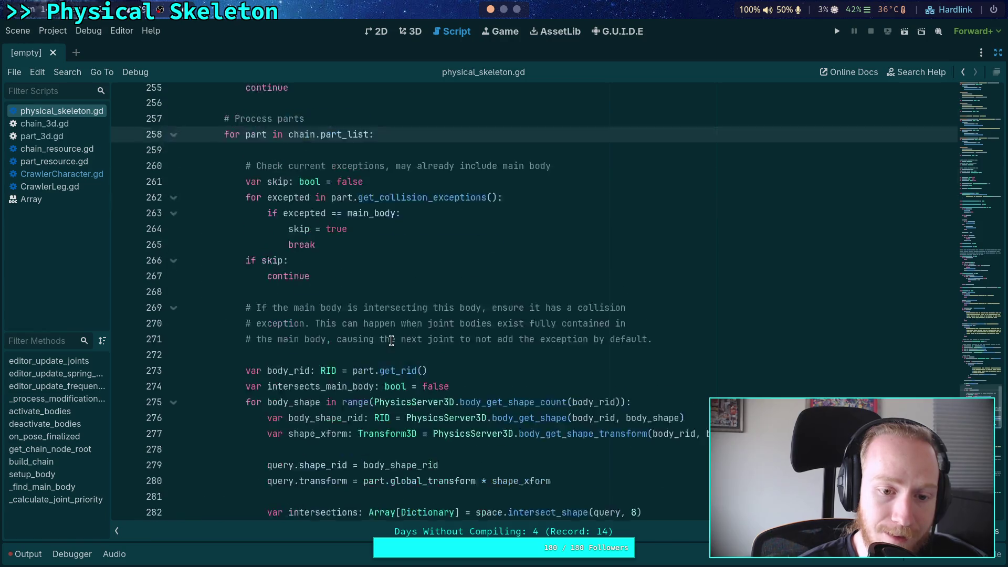
scroll(385, 337, up, 6)
double_click(300, 362)
scroll(354, 353, up, 2)
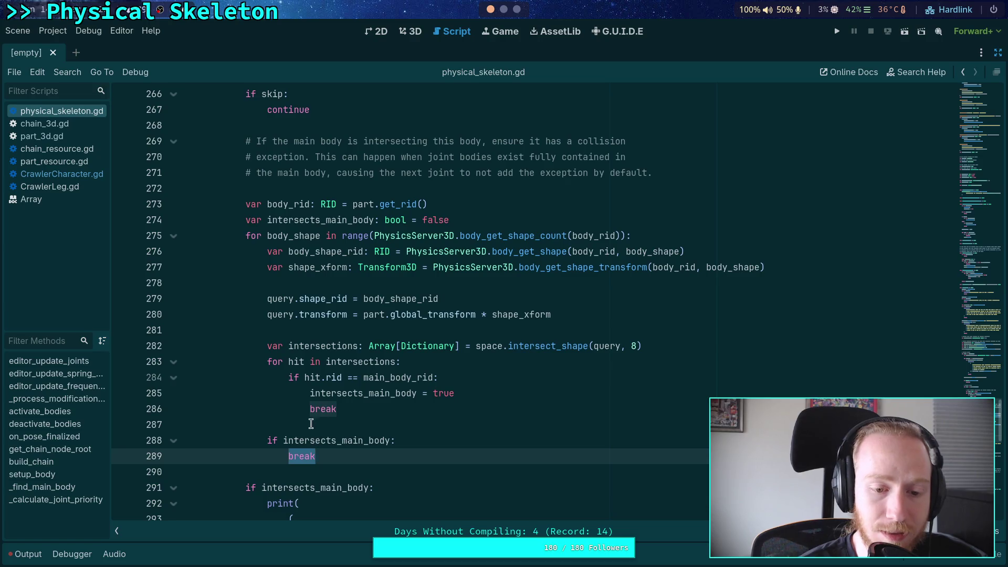
scroll(320, 404, down, 4)
scroll(315, 391, up, 9)
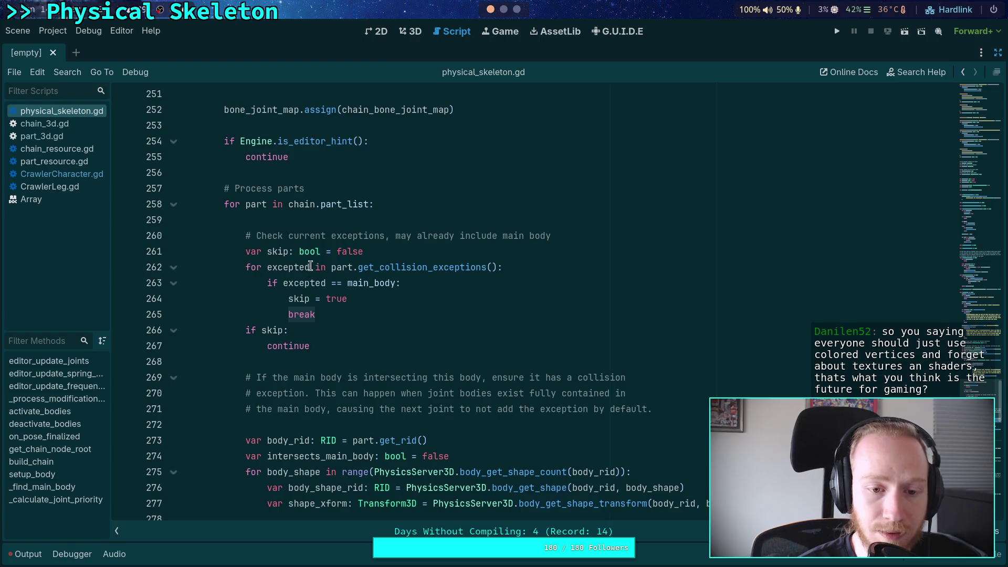
double_click(302, 282)
scroll(397, 331, down, 1)
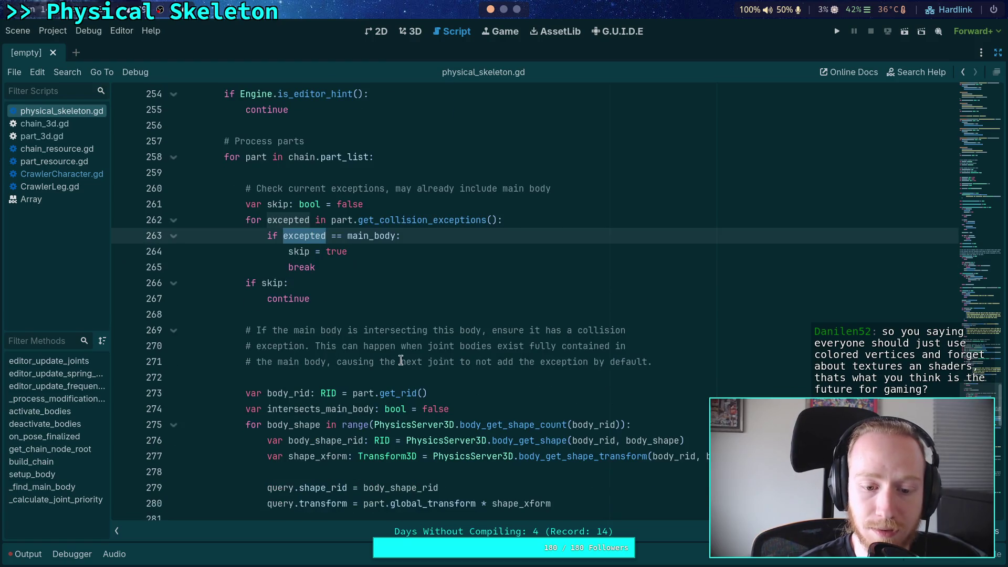
double_click(364, 394)
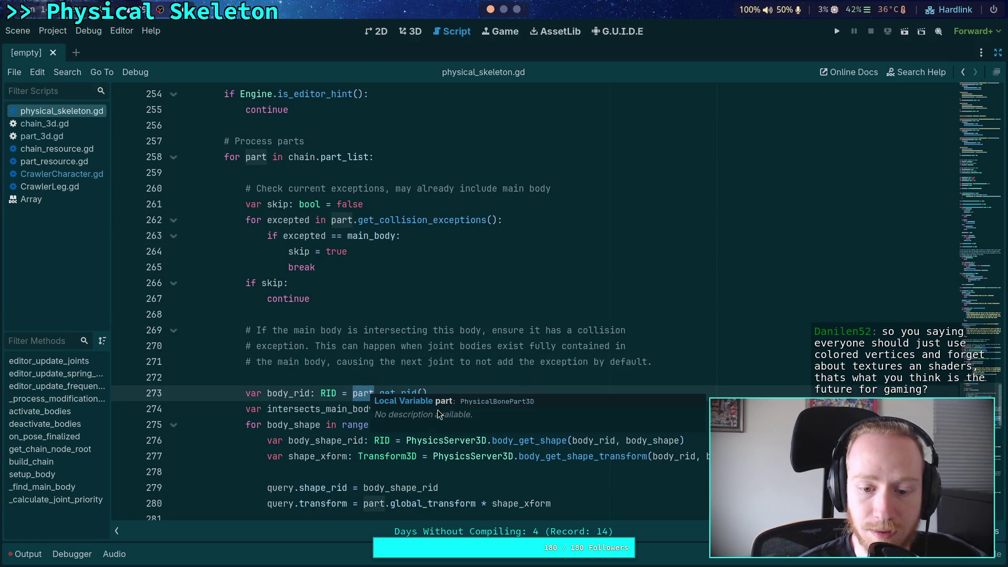
scroll(439, 414, down, 1)
double_click(588, 378)
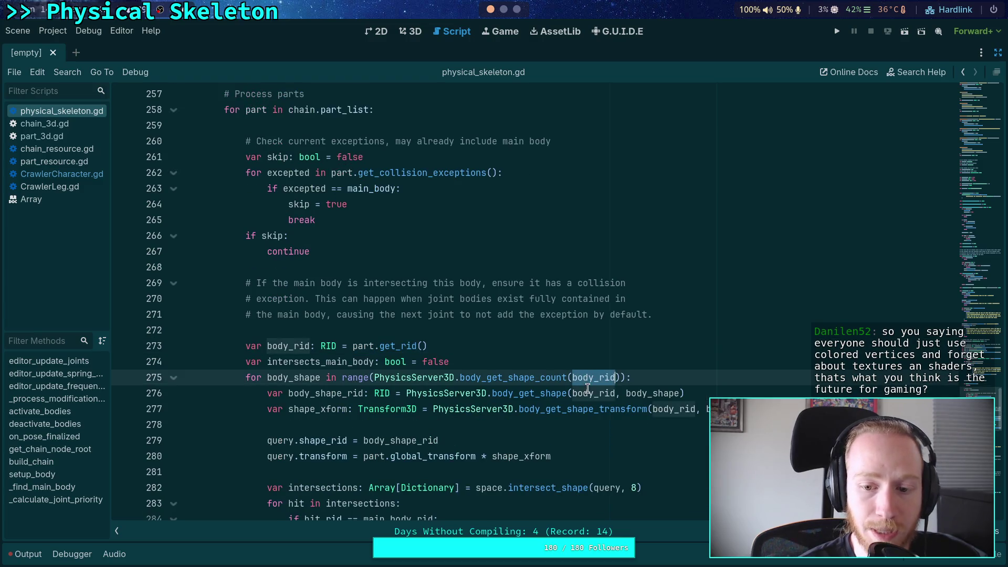
double_click(652, 394)
mouse_move(376, 351)
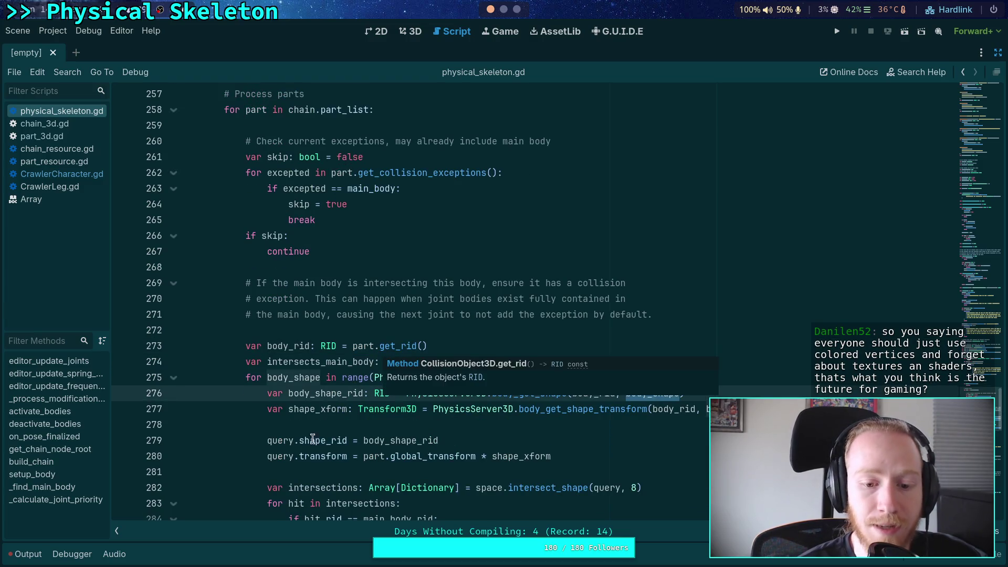
double_click(278, 440)
scroll(315, 336, up, 4)
scroll(315, 336, up, 8)
scroll(346, 328, down, 5)
scroll(349, 332, down, 10)
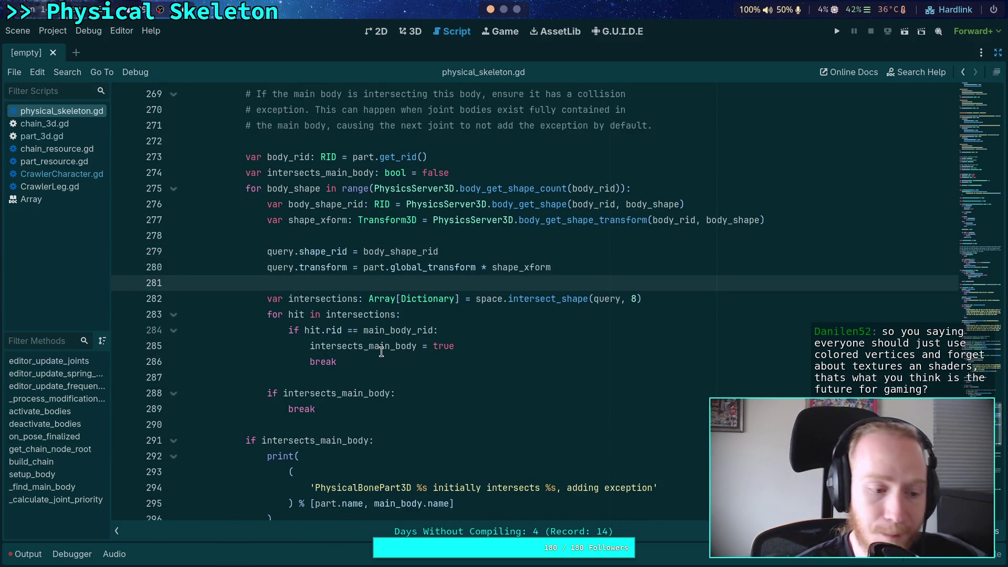
click(357, 373)
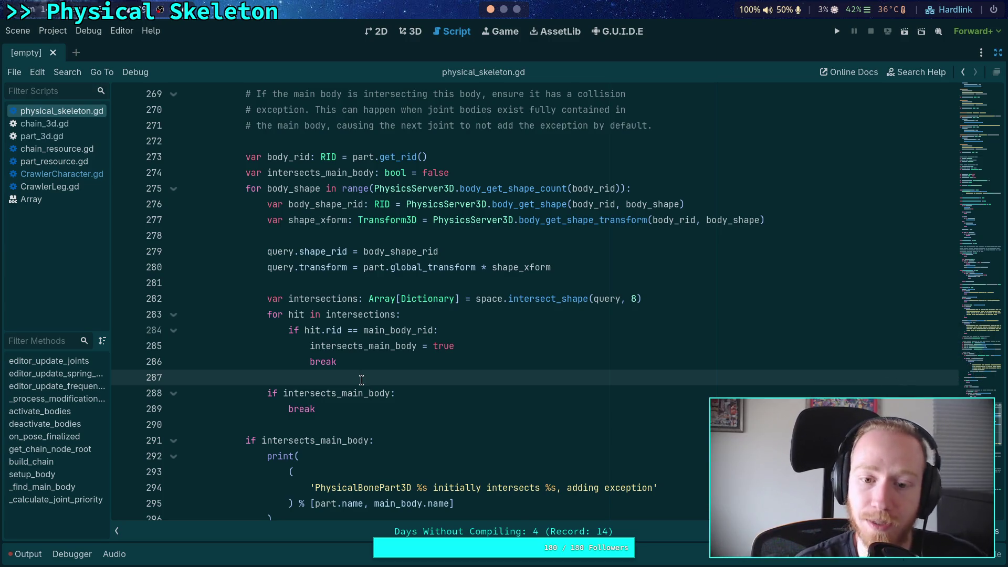
scroll(487, 302, up, 15)
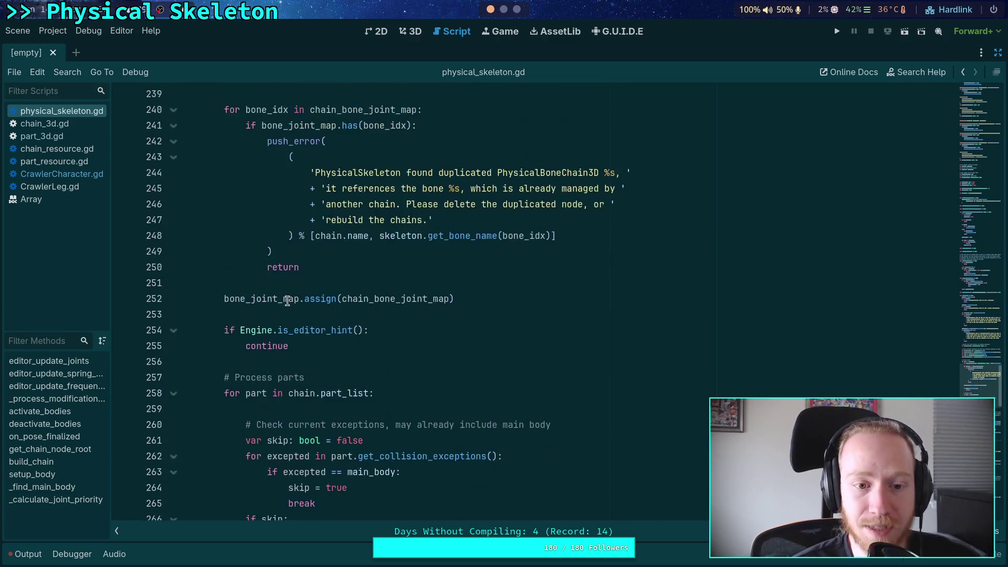
click(236, 221)
click(236, 236)
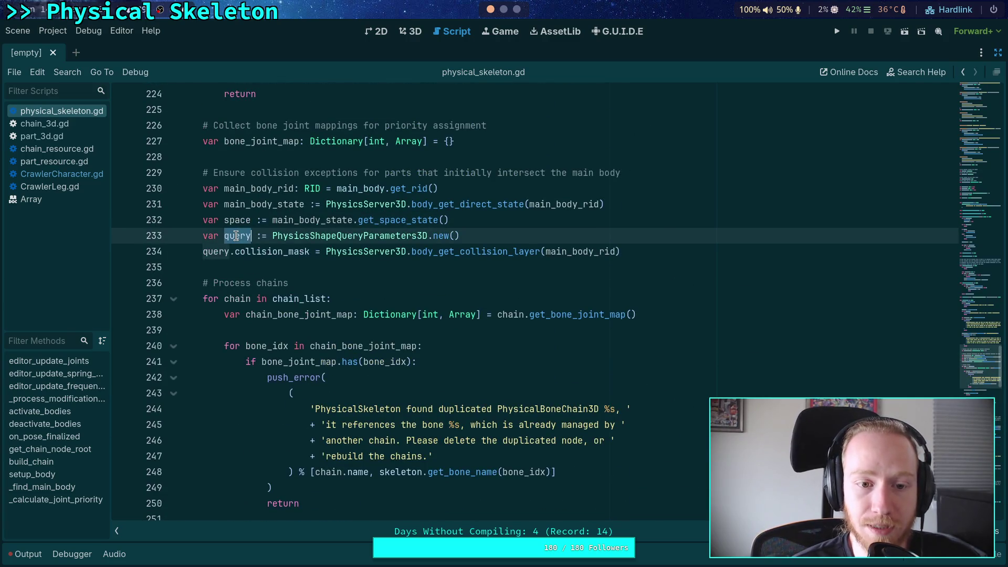
click(257, 205)
double_click(267, 202)
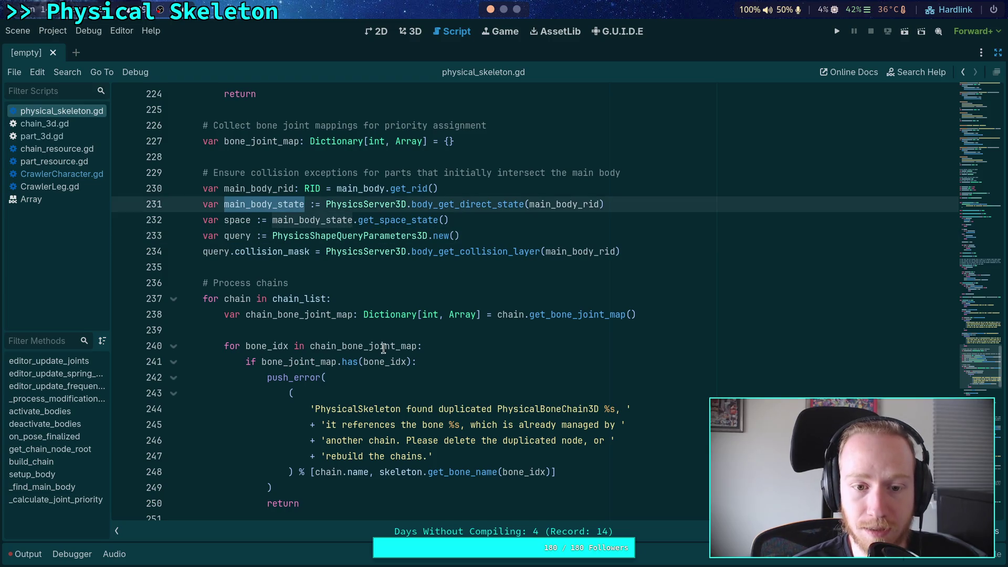
scroll(384, 348, down, 1)
scroll(367, 315, down, 20)
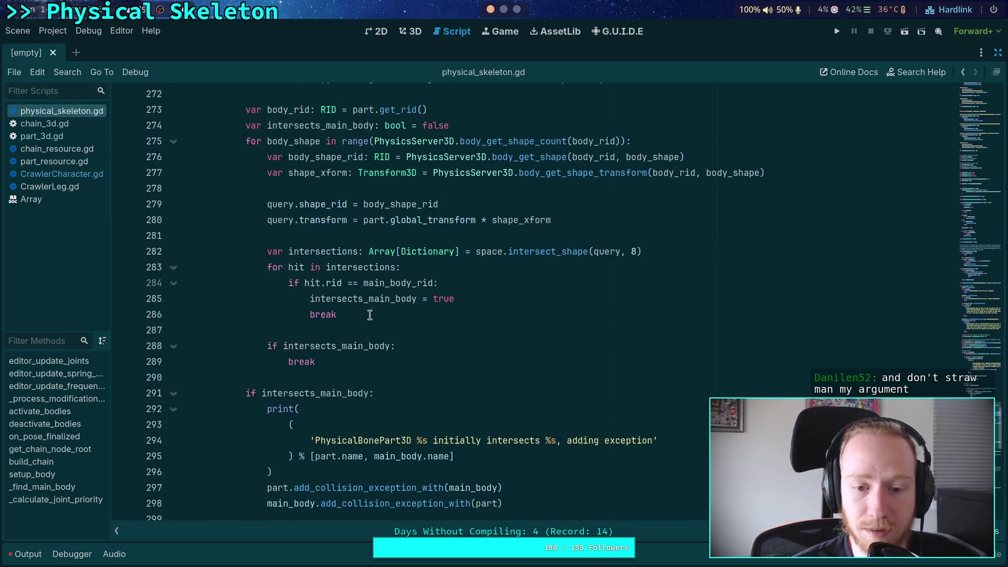
scroll(444, 315, up, 2)
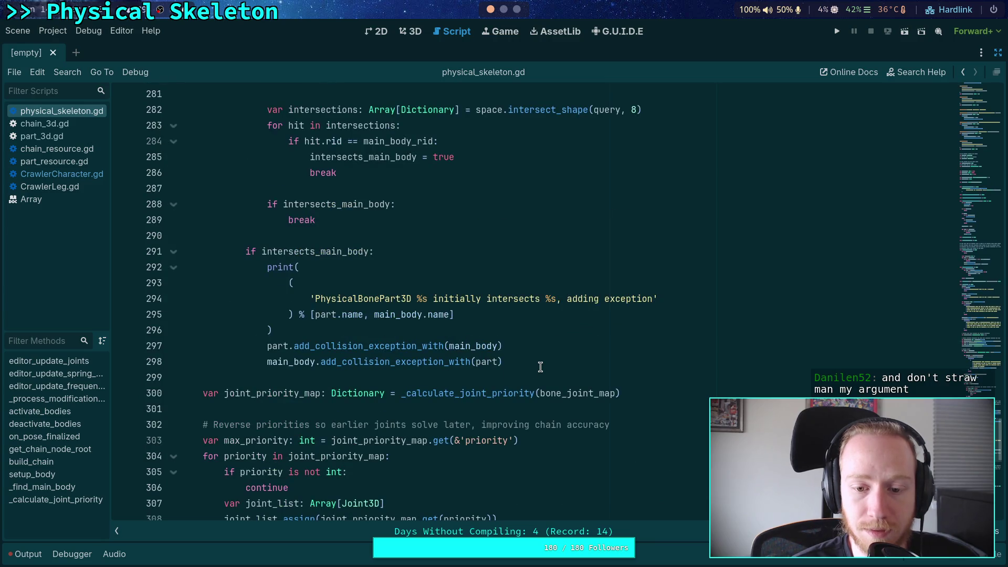
Cut the loop body and declare 'func _setup_chain_part() -> void:' below has_bodies = true
mouse_move(537, 364)
mouse_down()
mouse_move(273, 352)
mouse_move(252, 388)
mouse_move(238, 330)
mouse_up()
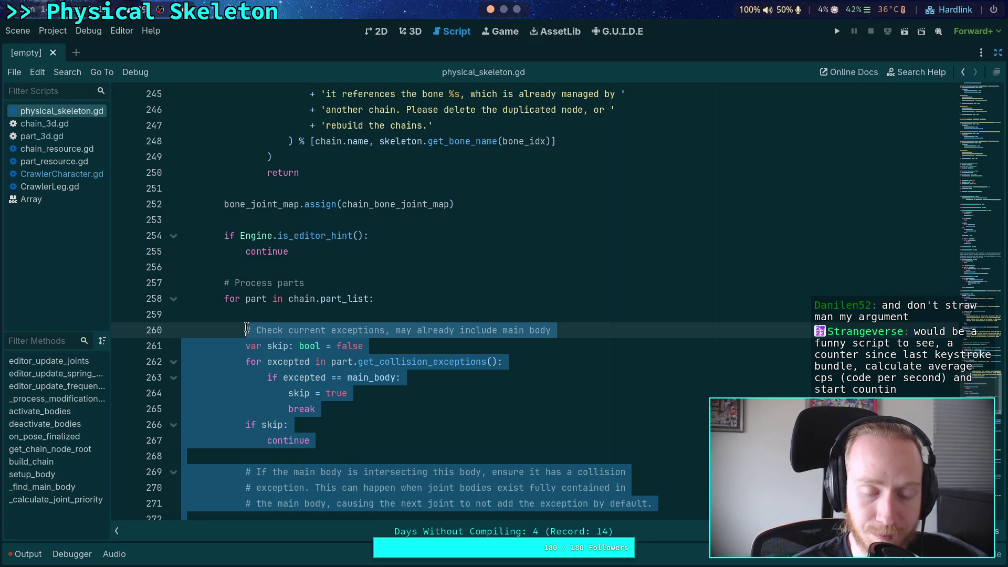
key(ctrl+x)
scroll(399, 331, down, 7)
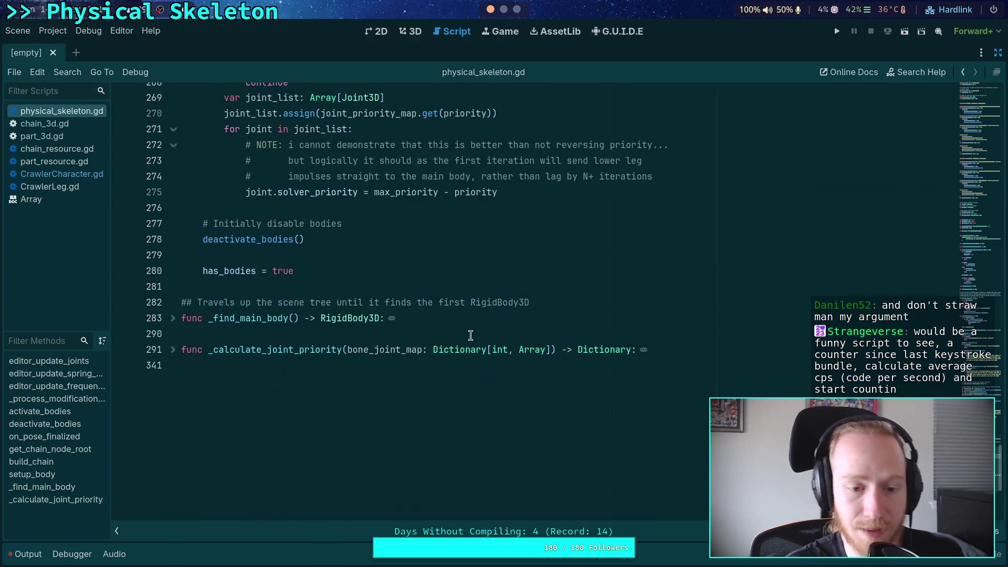
click(392, 287)
key(Return)
key(Return)
key(Up)
text(func _)
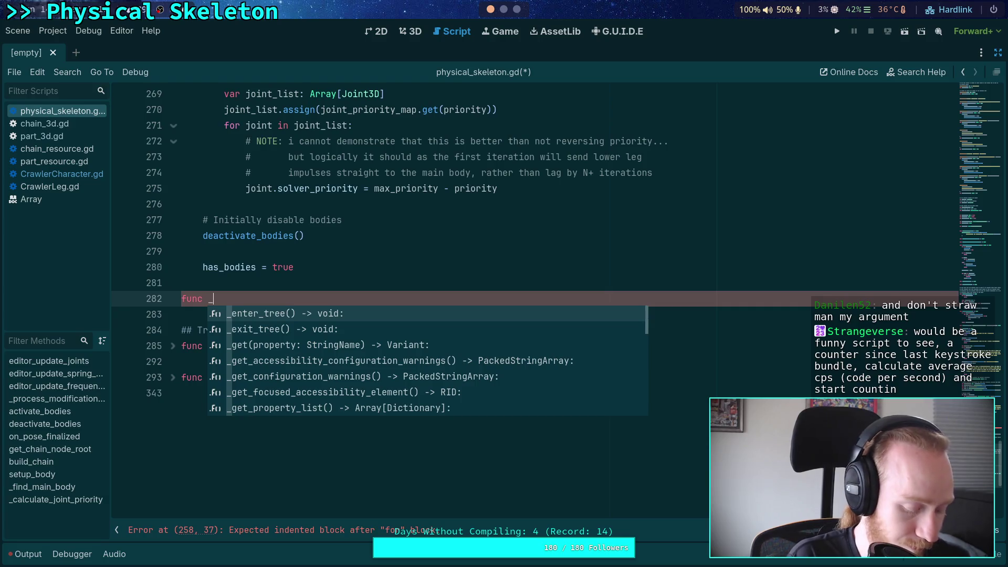
text(su)
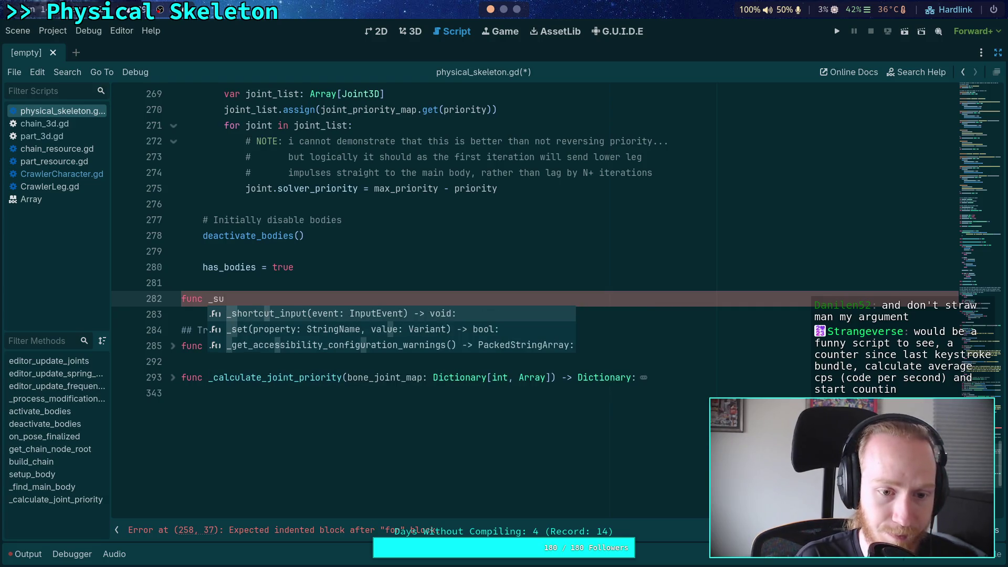
key(BackSpace)
text(etup_part)
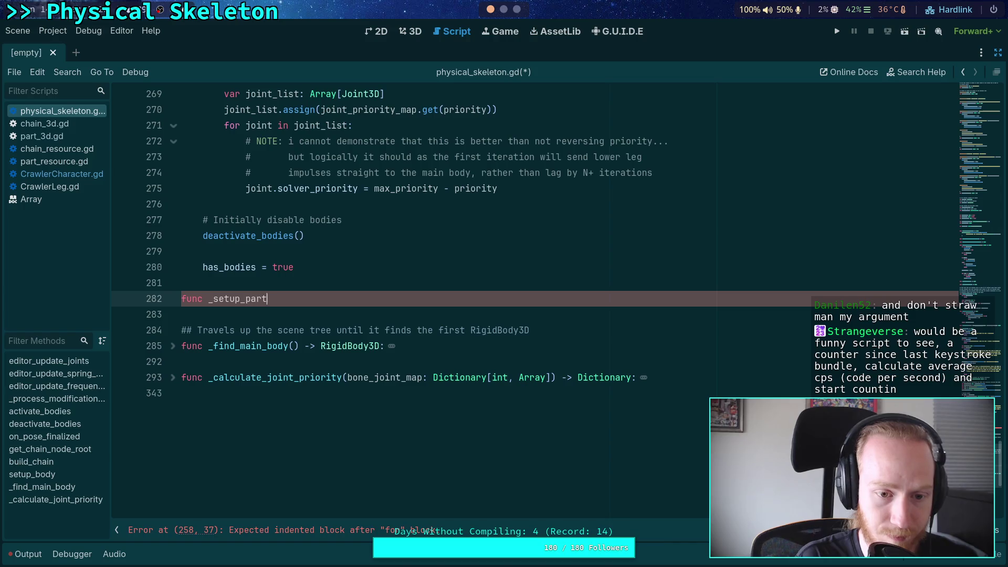
key(BackSpace)
key(BackSpace)
key(BackSpace)
key(BackSpace)
text(chain)
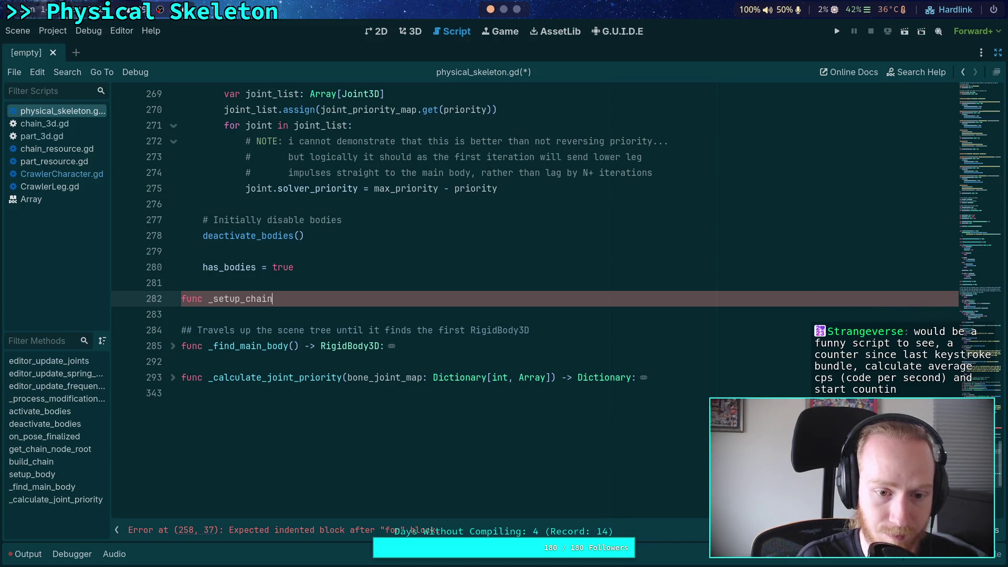
text(_part() )
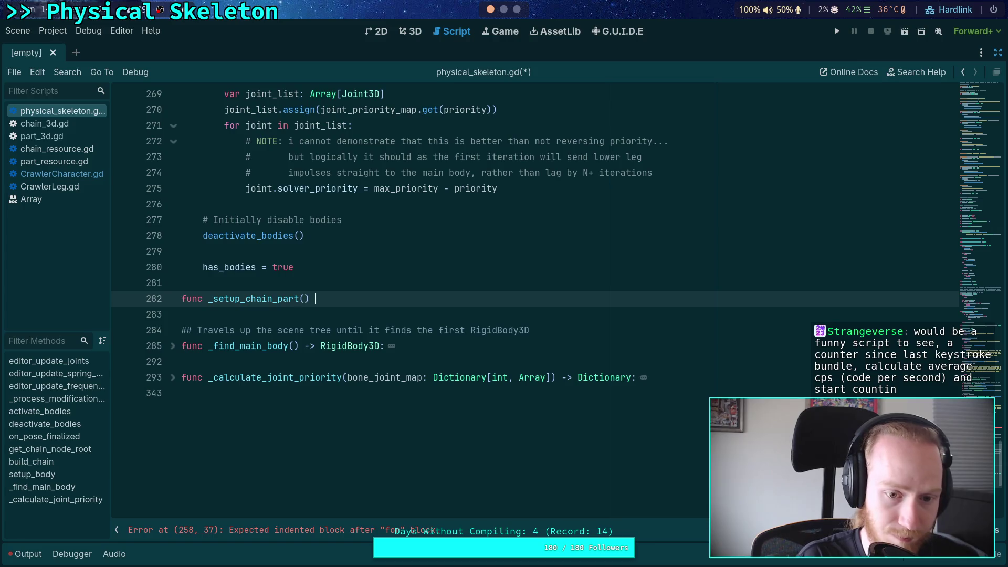
text( void:)
key(Return)
Paste the extracted loop body into _setup_chain_part and unindent it to function level
key(ctrl+v)
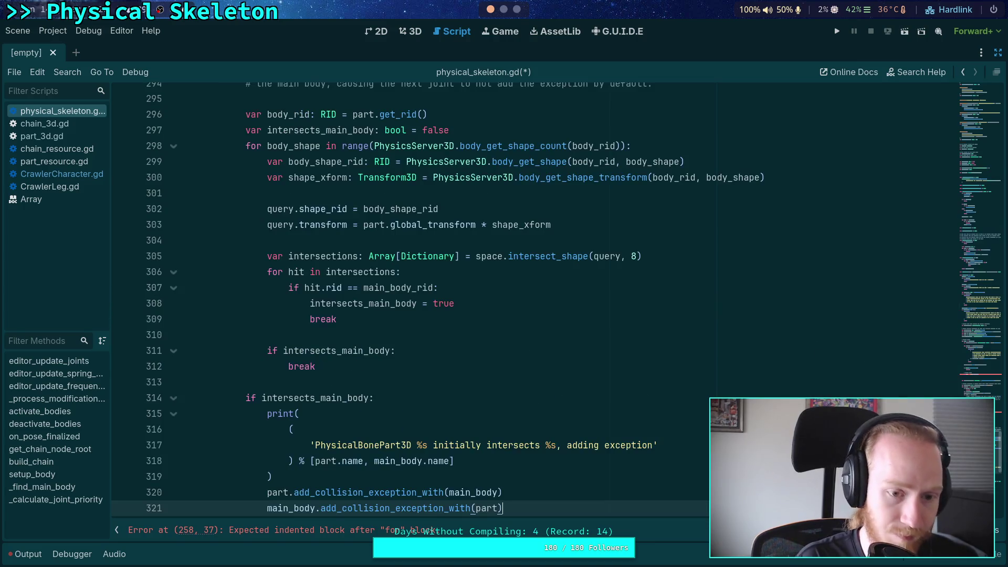
mouse_move(503, 462)
mouse_down()
mouse_move(252, 266)
mouse_move(247, 210)
mouse_up()
key(shift+Tab)
key(shift+Tab)
click(294, 273)
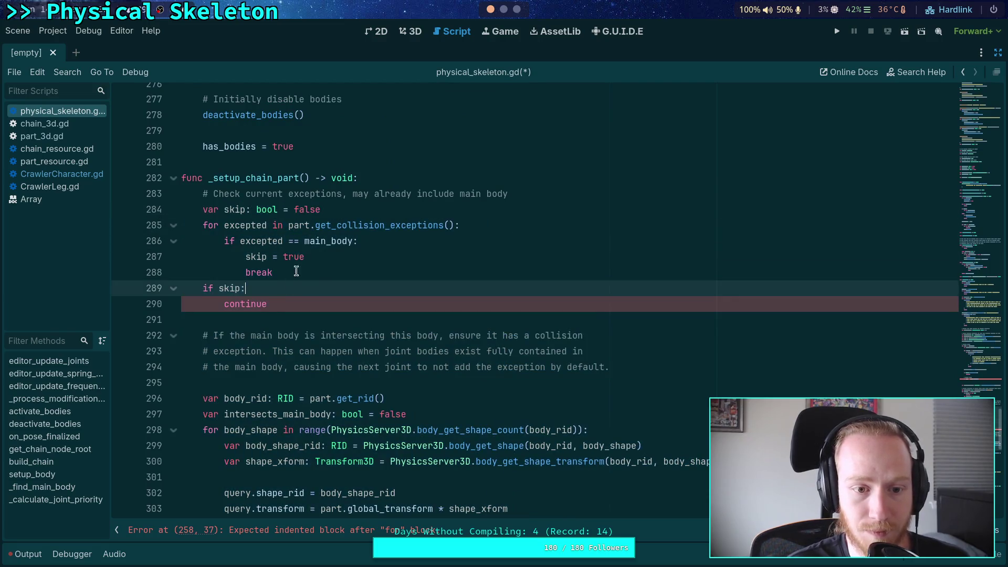
Replace the skip assignment and break with return, and delete the skip variable and 'if skip: continue' lines
drag(294, 272, 246, 258)
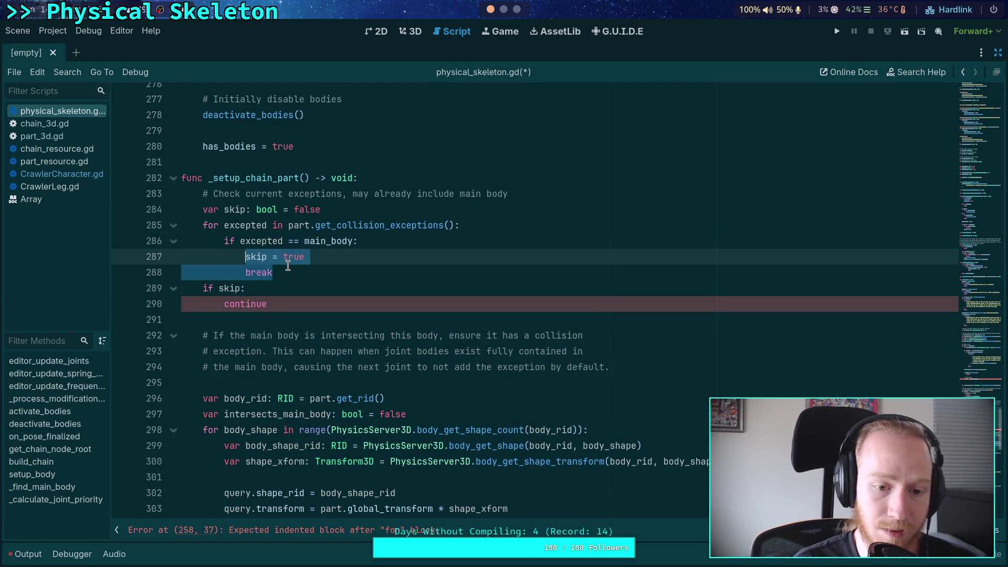
text(return)
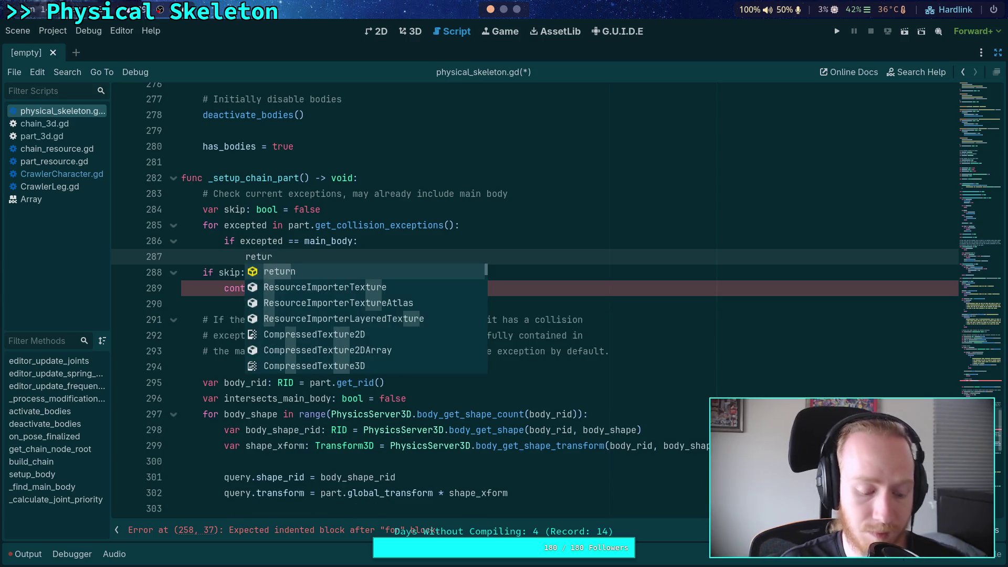
key(Escape)
mouse_move(349, 209)
mouse_down()
mouse_move(127, 199)
mouse_move(126, 207)
mouse_up()
key(BackSpace)
key(BackSpace)
drag(292, 269, 322, 242)
key(BackSpace)
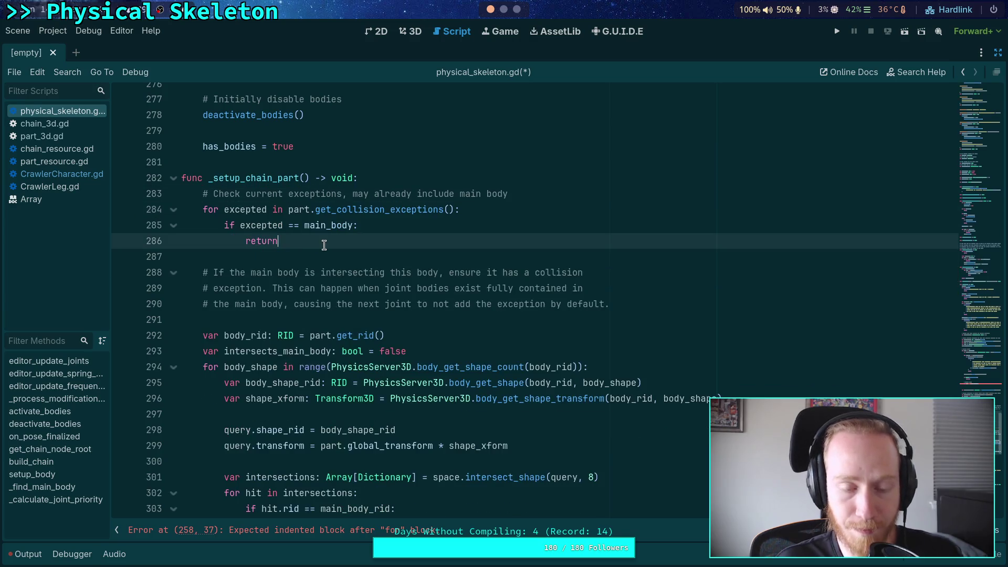
Replace the break in the intersection loop with return and delete the intersects_main_body check
scroll(324, 245, up, 1)
scroll(383, 289, down, 4)
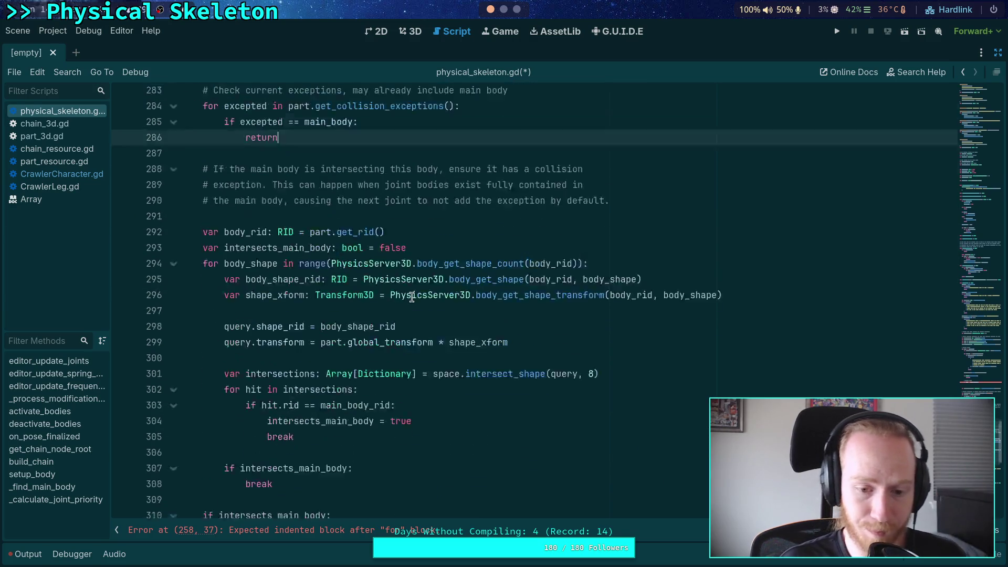
double_click(295, 398)
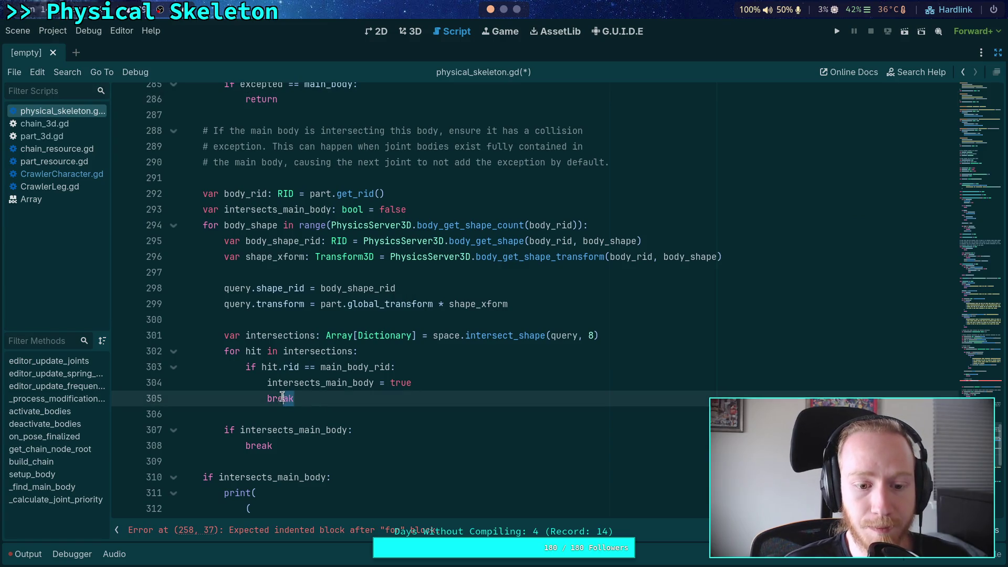
text(return)
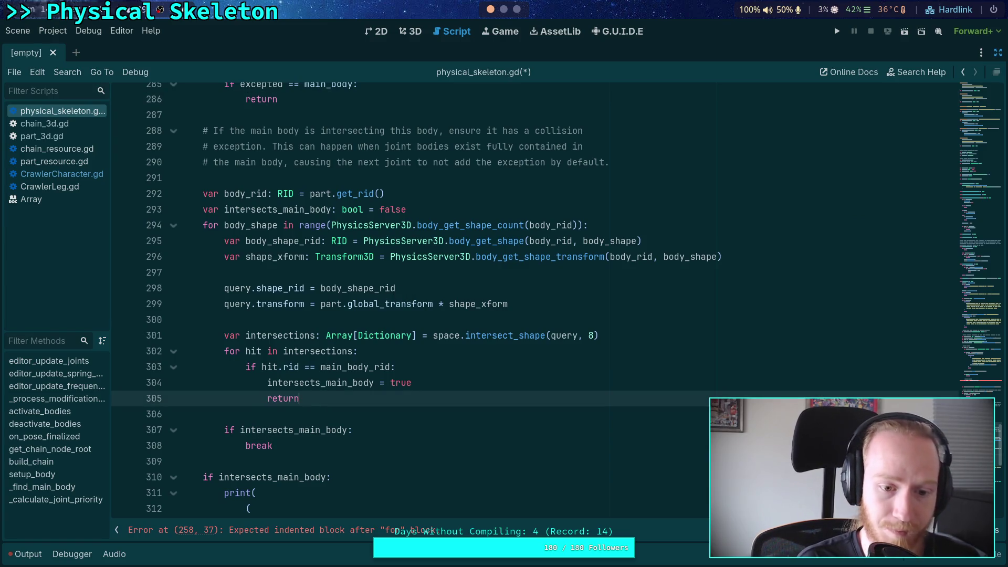
drag(292, 448, 297, 416)
key(ctrl+c)
key(BackSpace)
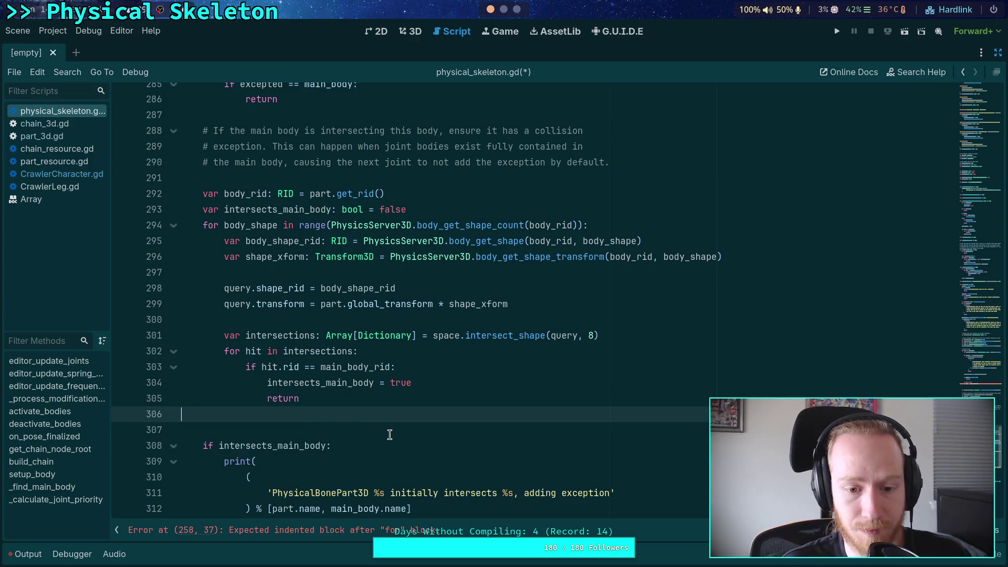
Revert to break on line 305 and paste back the intersects_main_body check
click(270, 398)
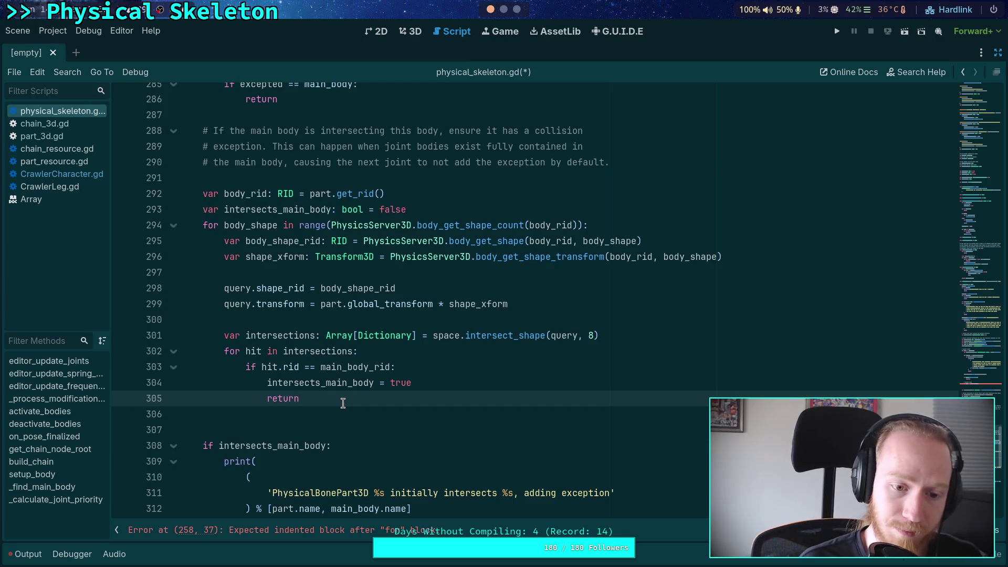
scroll(283, 301, down, 3)
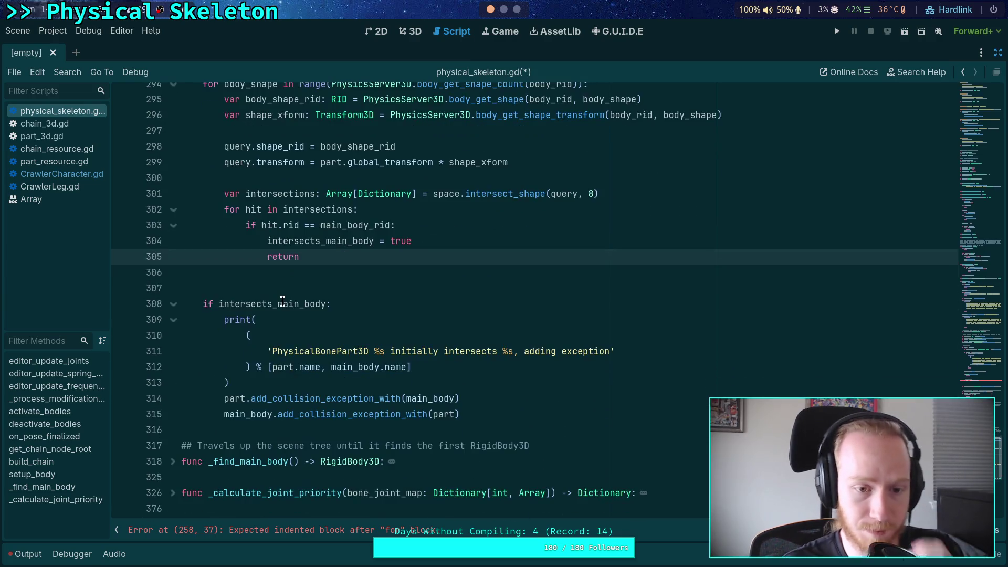
double_click(300, 242)
scroll(325, 268, up, 1)
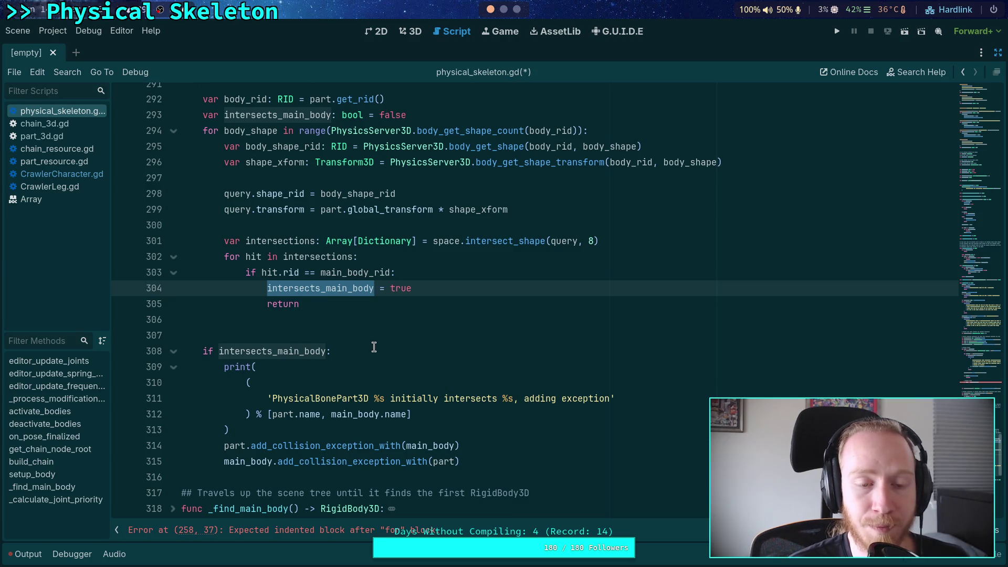
double_click(284, 304)
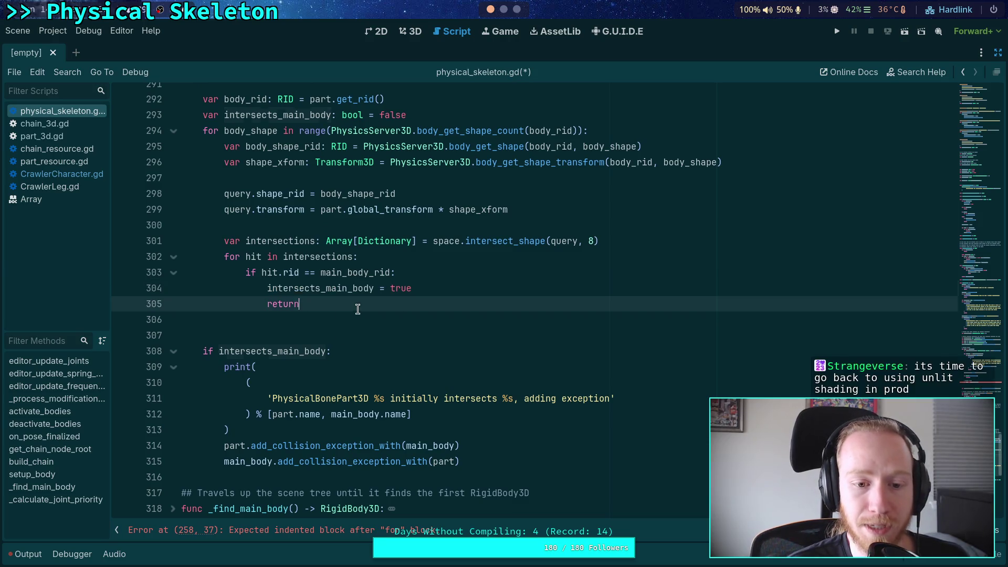
click(265, 304)
drag(263, 301, 319, 305)
text(break)
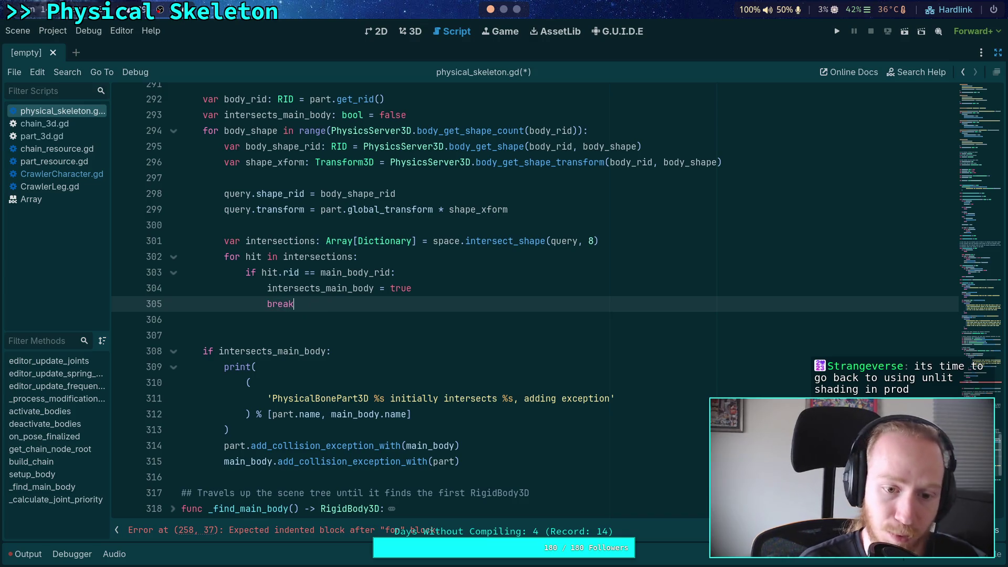
key(ctrl+v)
key(ctrl+shift+Left)
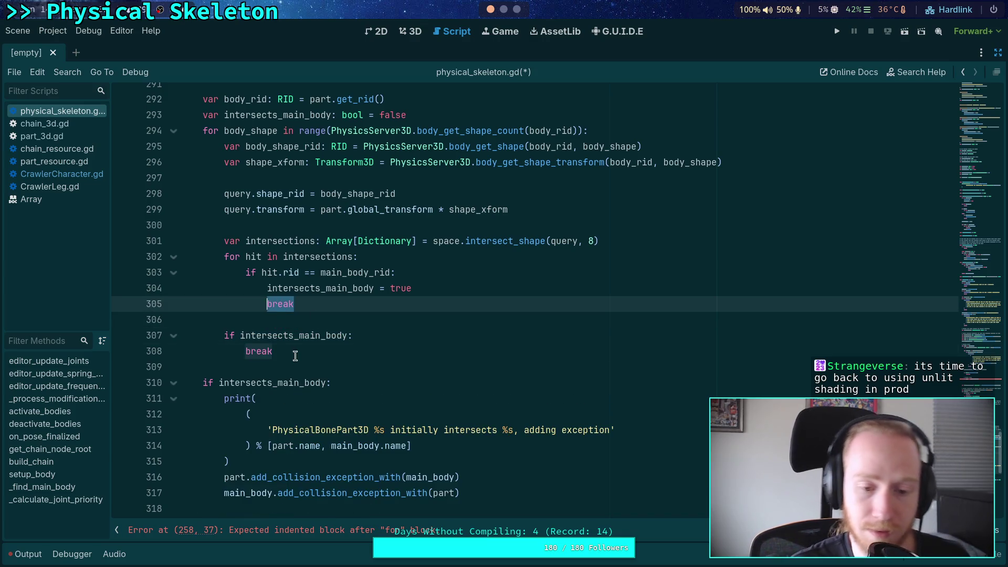
Change line 310 to 'if not intersects_main_body:' with a return beneath it
click(295, 357)
scroll(334, 365, down, 1)
scroll(333, 321, up, 1)
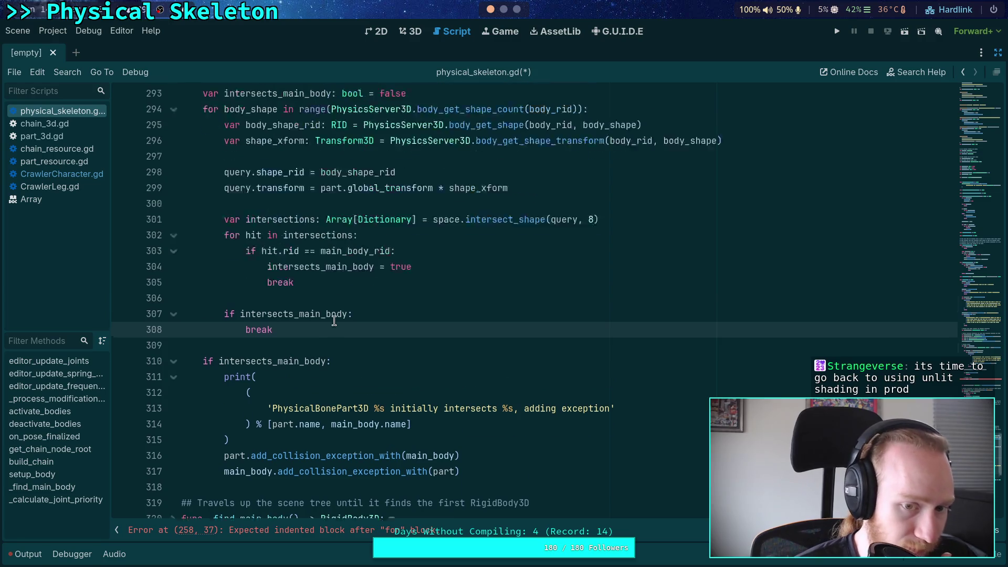
scroll(334, 321, up, 3)
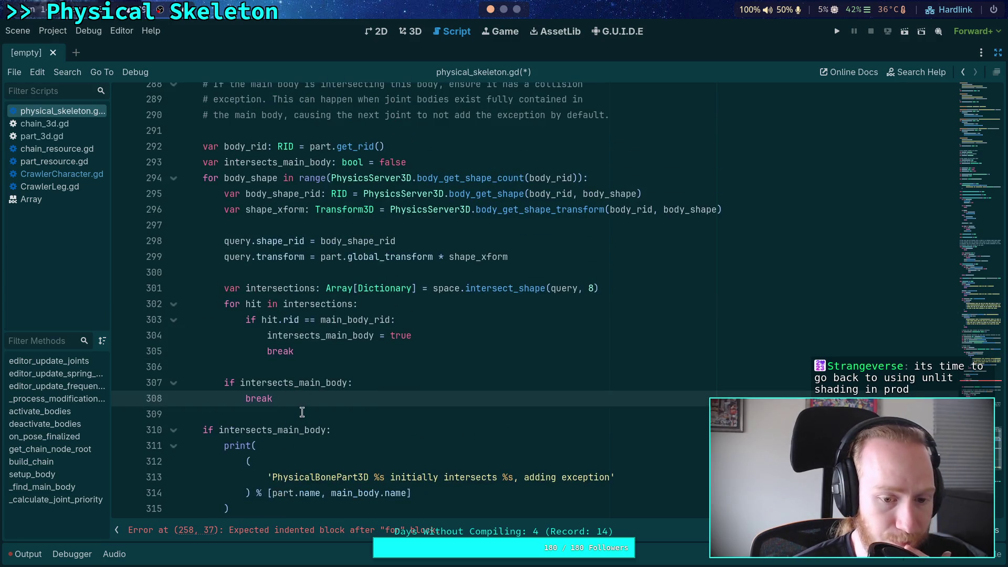
scroll(302, 412, down, 2)
click(215, 335)
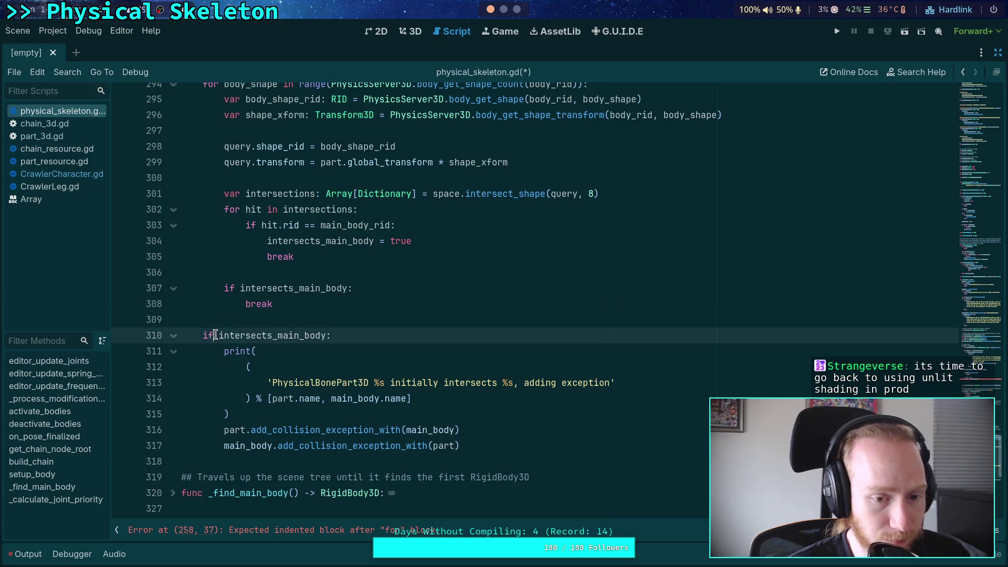
text(not)
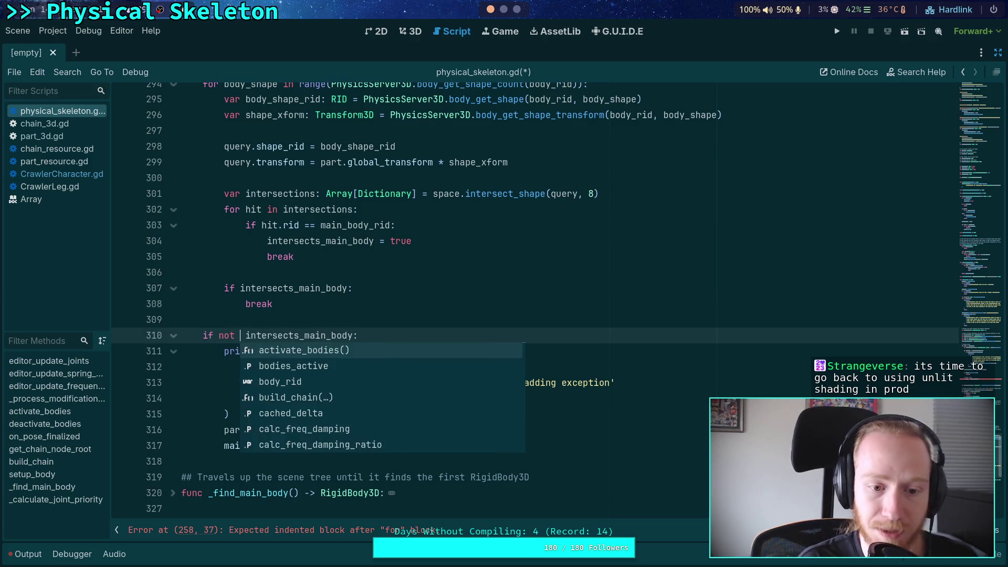
key(End)
key(Return)
text(retur)
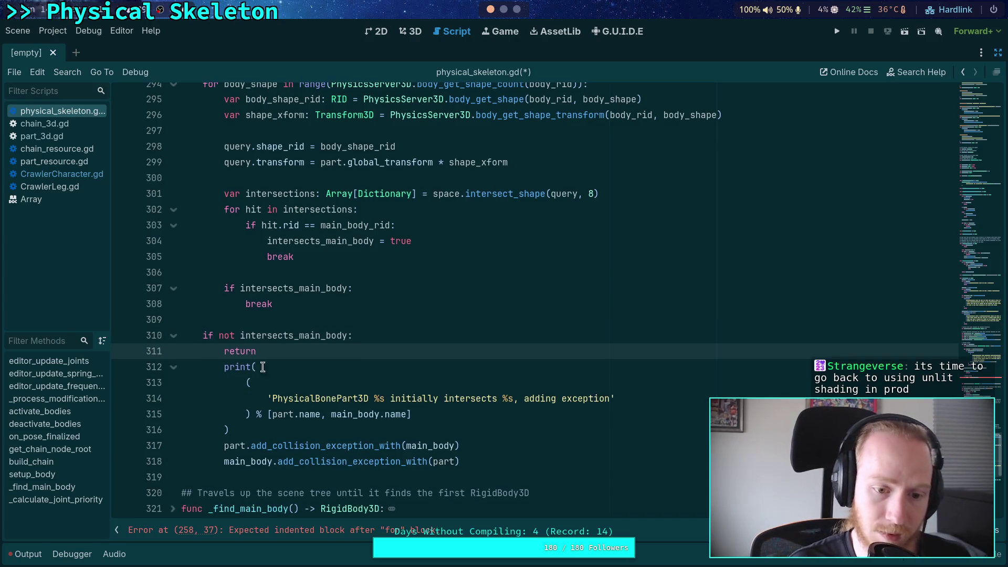
Unindent the print and add_collision_exception lines to function level, leaving a blank line after return
click(262, 367)
shift+click(255, 465)
key(shift+Tab)
click(276, 351)
key(Return)
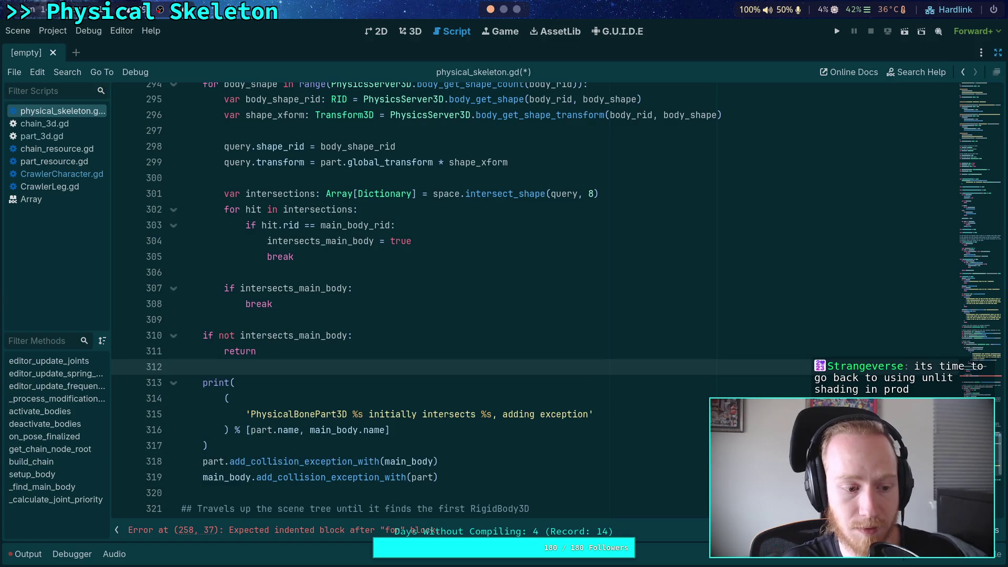
click(288, 320)
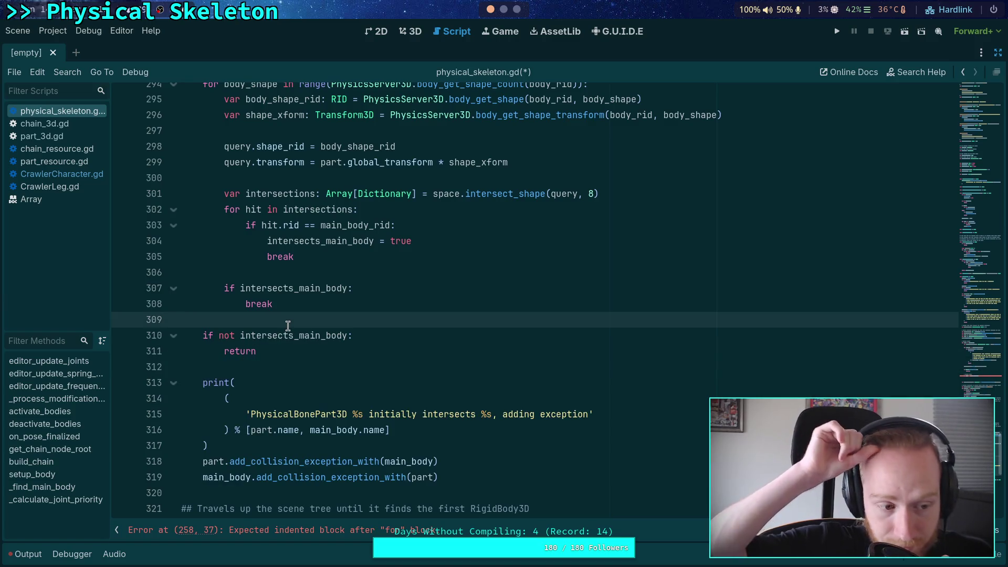
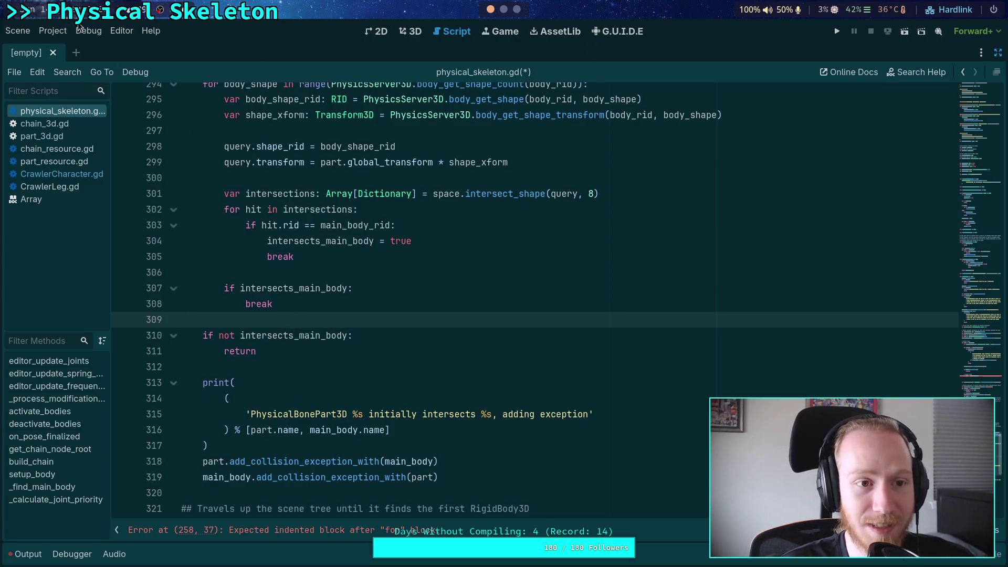
Glance at the Project and Help menus and the AssetLib and 3D workspaces, then open a blank browser tab
click(53, 32)
mouse_move(131, 31)
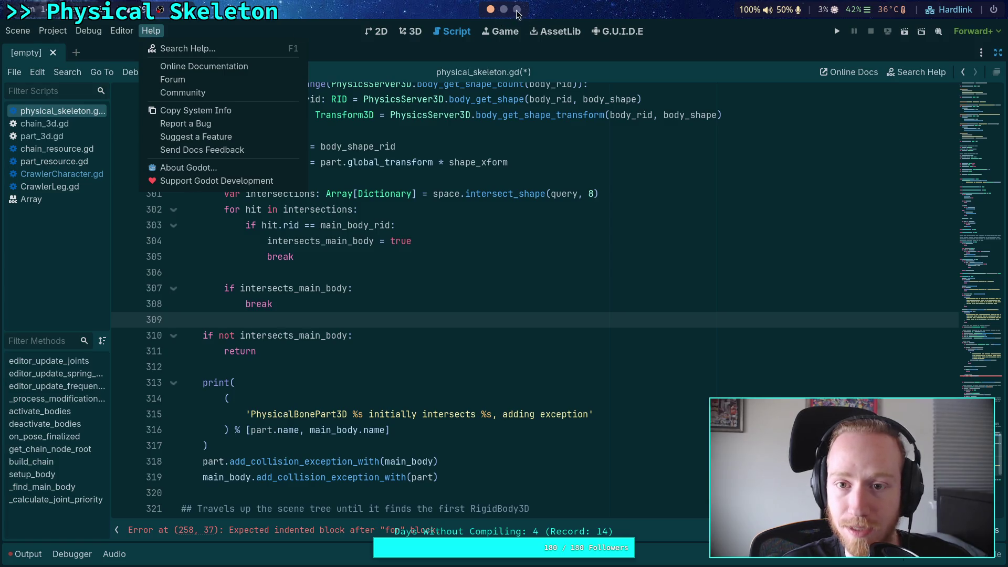
click(547, 34)
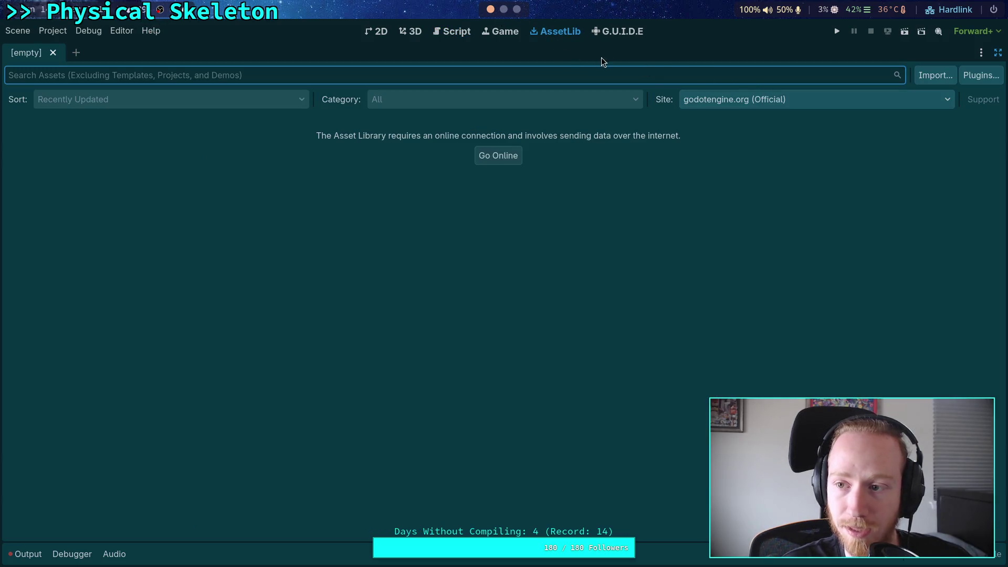
click(415, 30)
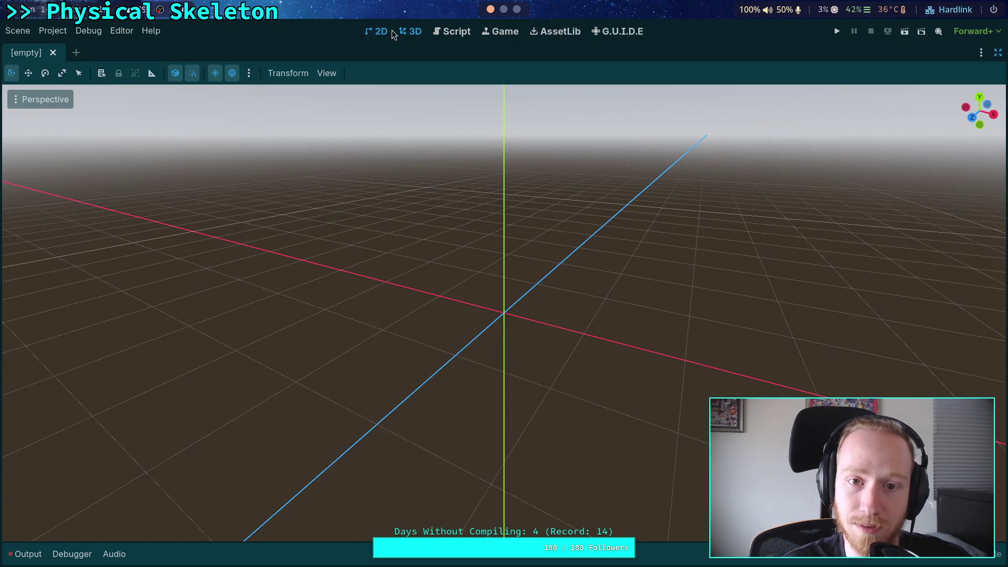
key(super+3)
key(ctrl+t)
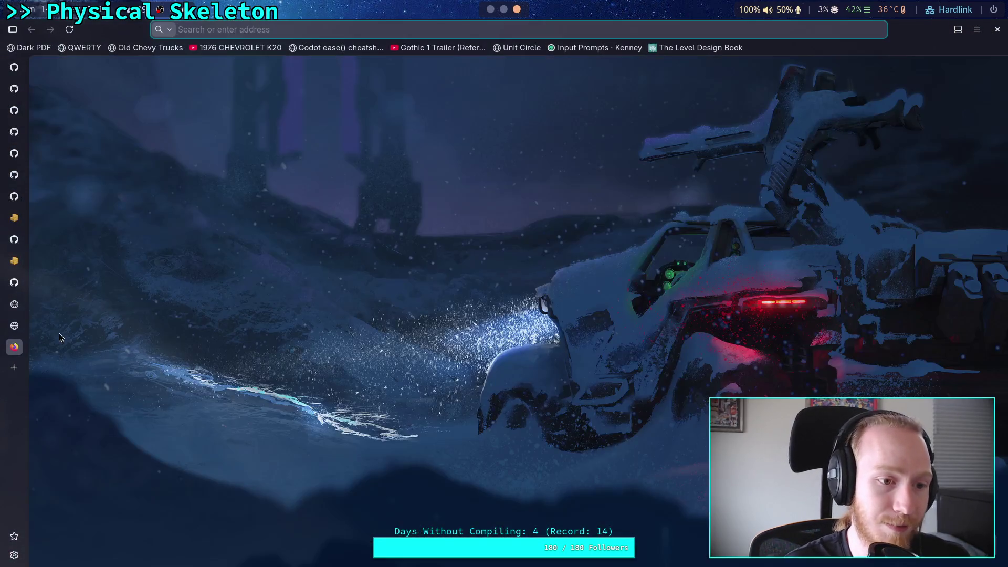
Search the web for 'godot asset store' and open the Godot Asset Library website
text(godot )
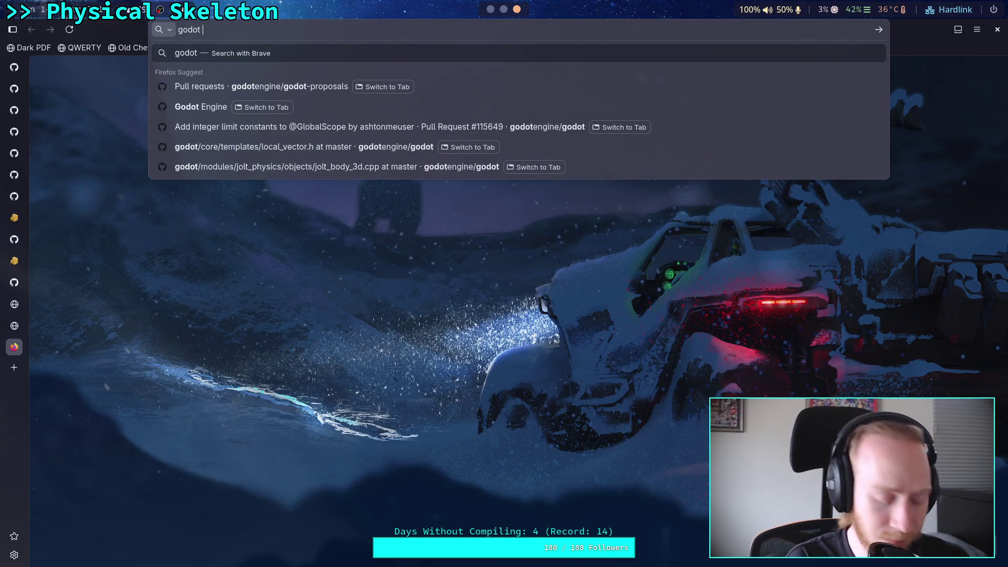
text(asset store)
key(Return)
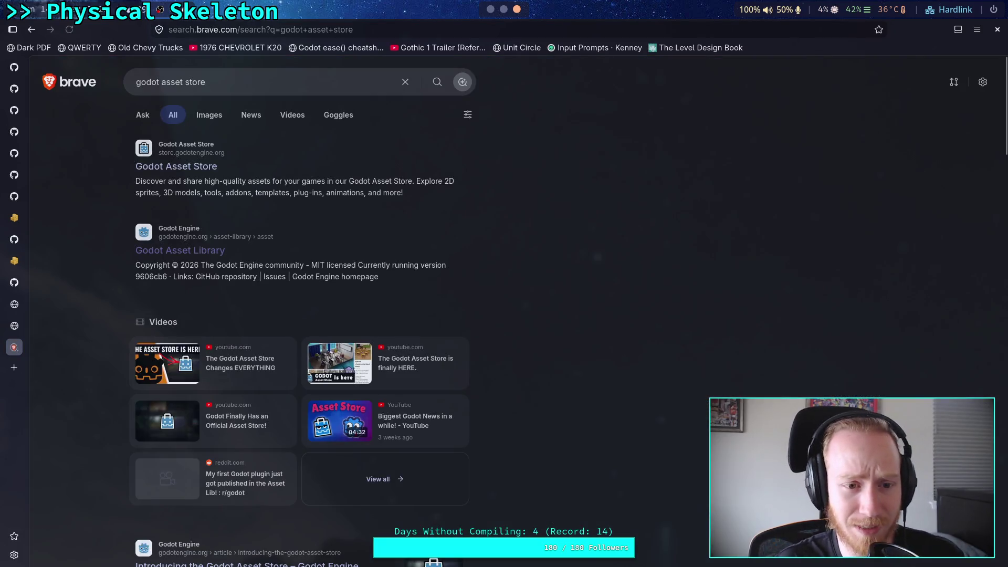
click(184, 254)
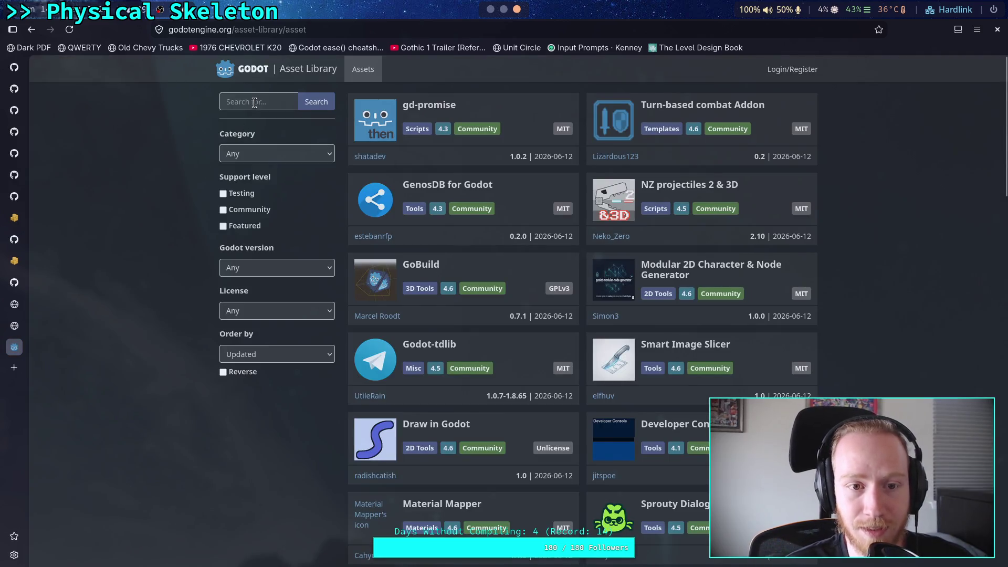
Filter the asset library to the Misc category and browse the listed assets
click(255, 101)
click(277, 153)
click(273, 261)
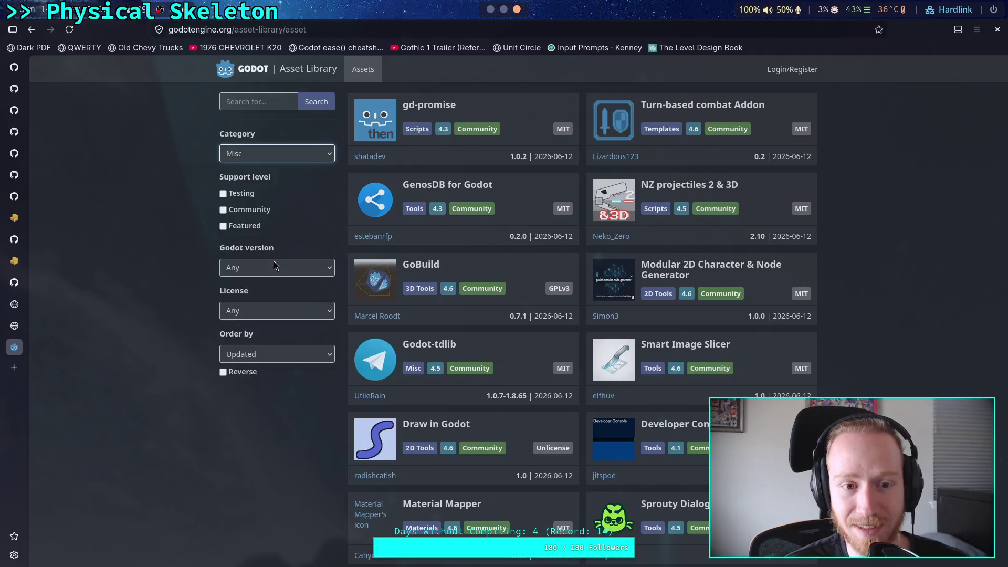
click(320, 104)
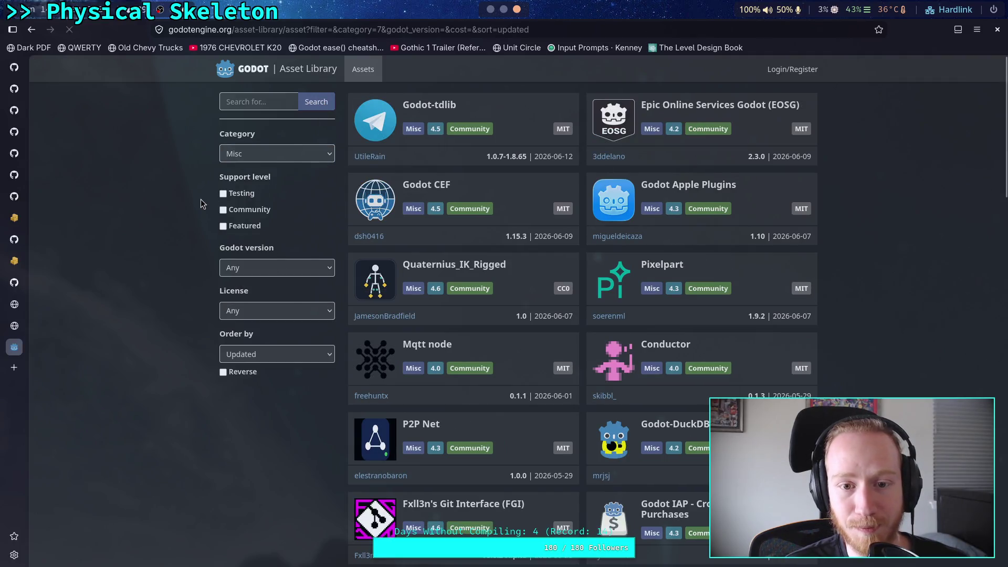
click(260, 109)
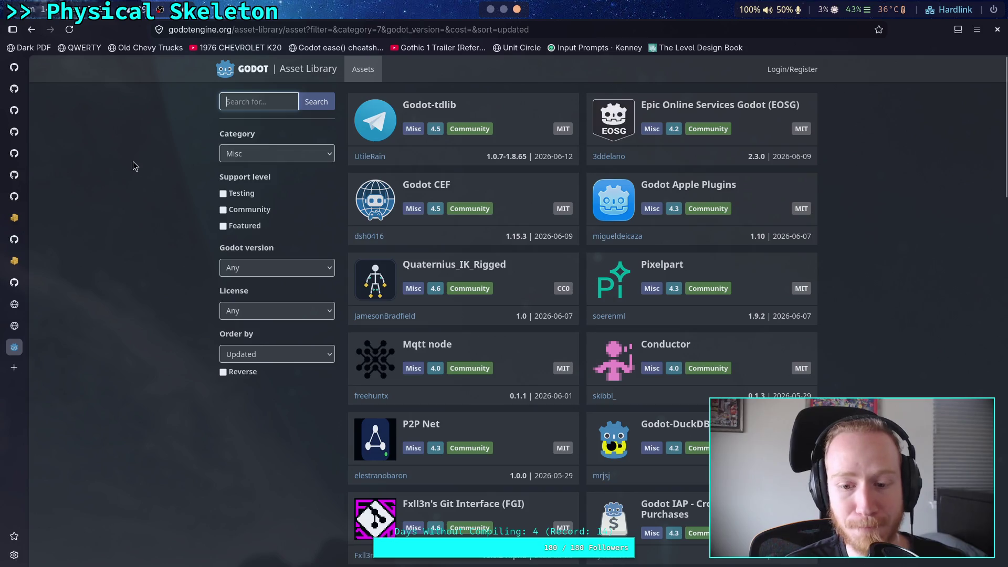
scroll(514, 307, down, 5)
scroll(517, 309, down, 10)
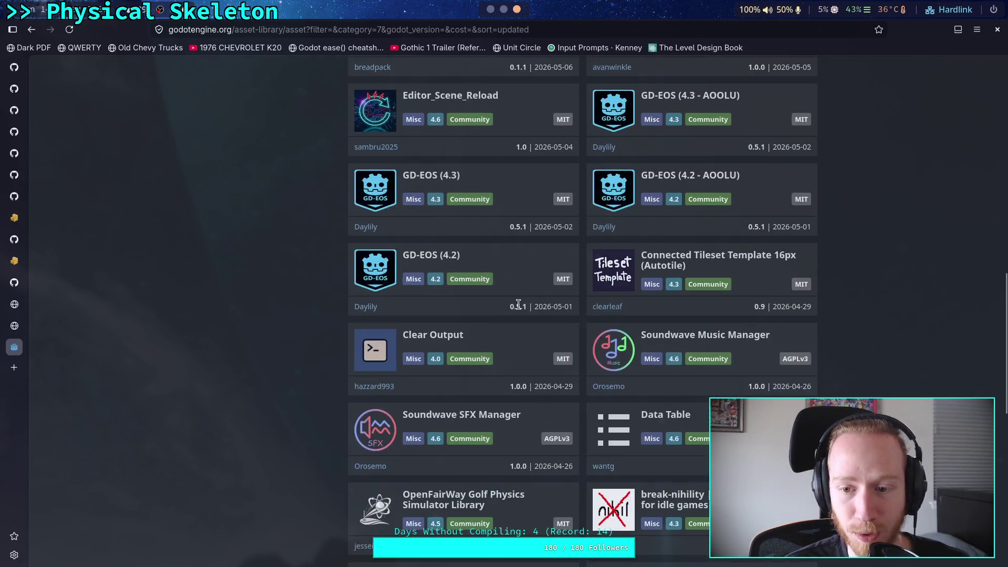
scroll(519, 309, up, 15)
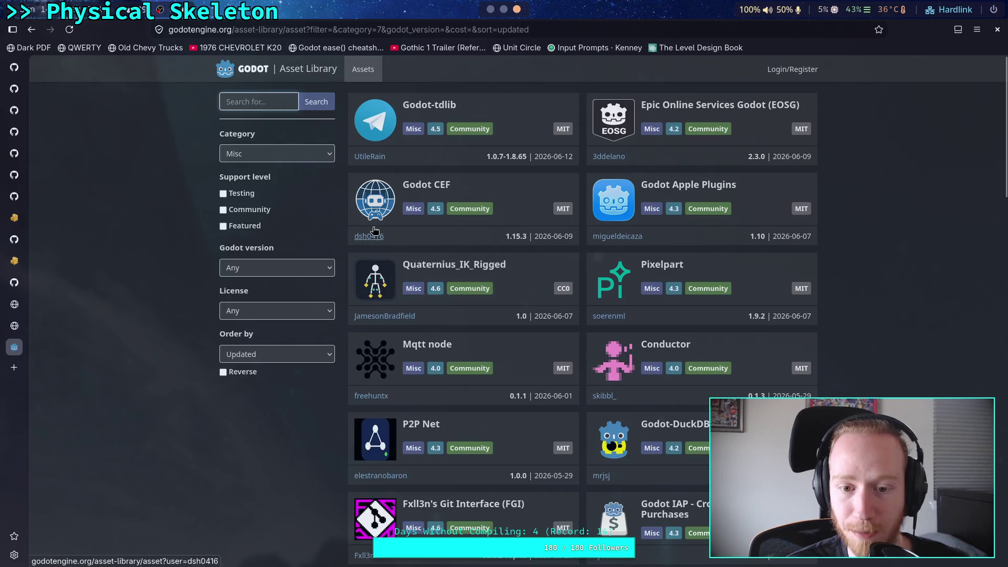
Search the library for 'combo' across Any category and preview the Input Combos asset
text(combo)
key(Return)
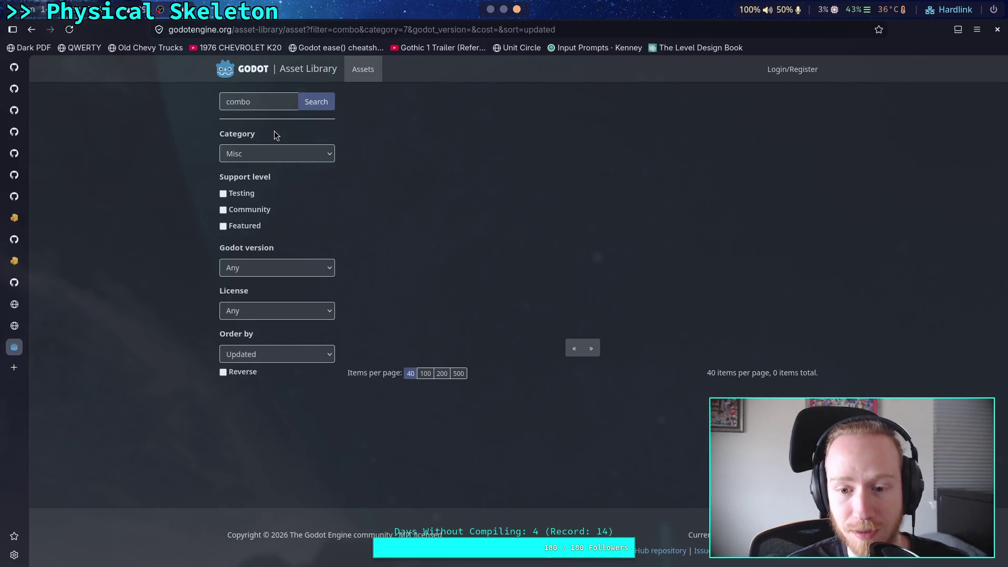
click(303, 156)
click(263, 172)
click(318, 102)
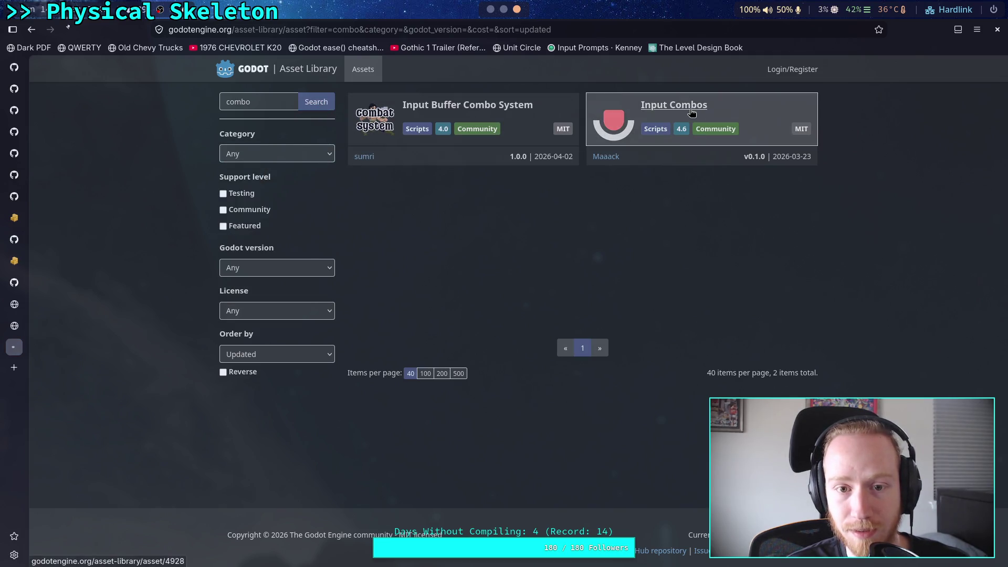
click(667, 129)
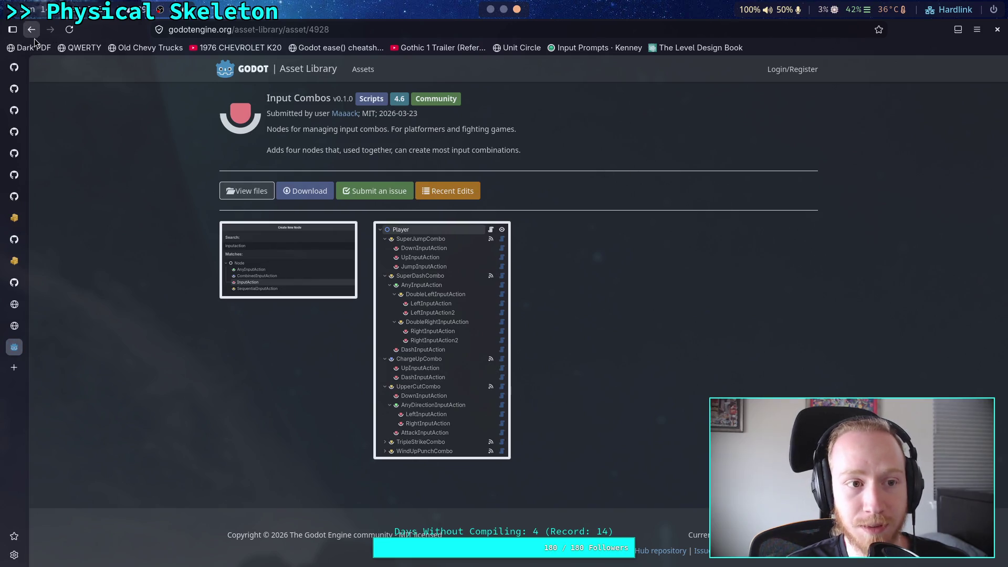
click(31, 29)
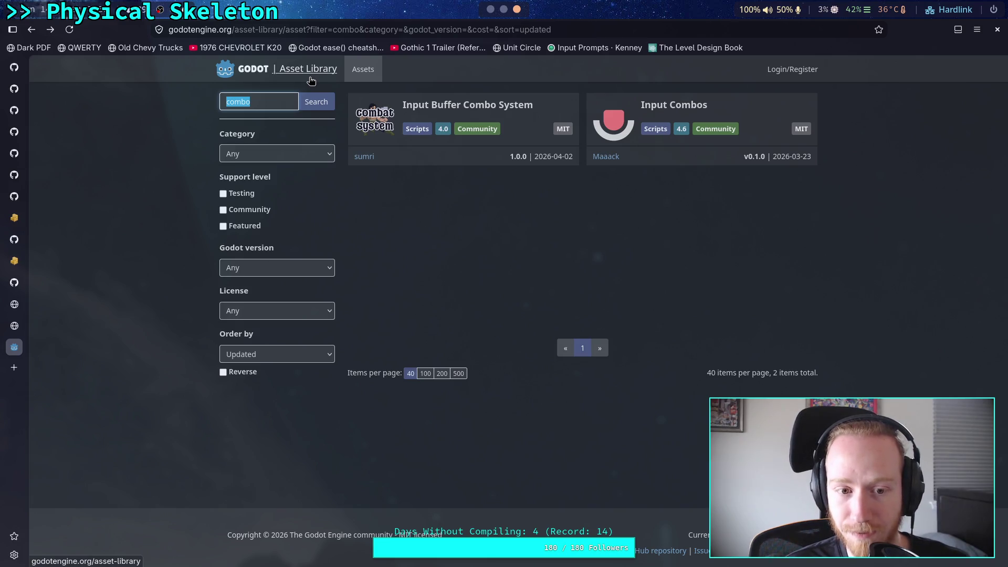
Search the asset library for 'guide'
text(geu)
key(BackSpace)
key(BackSpace)
text(uide)
key(Return)
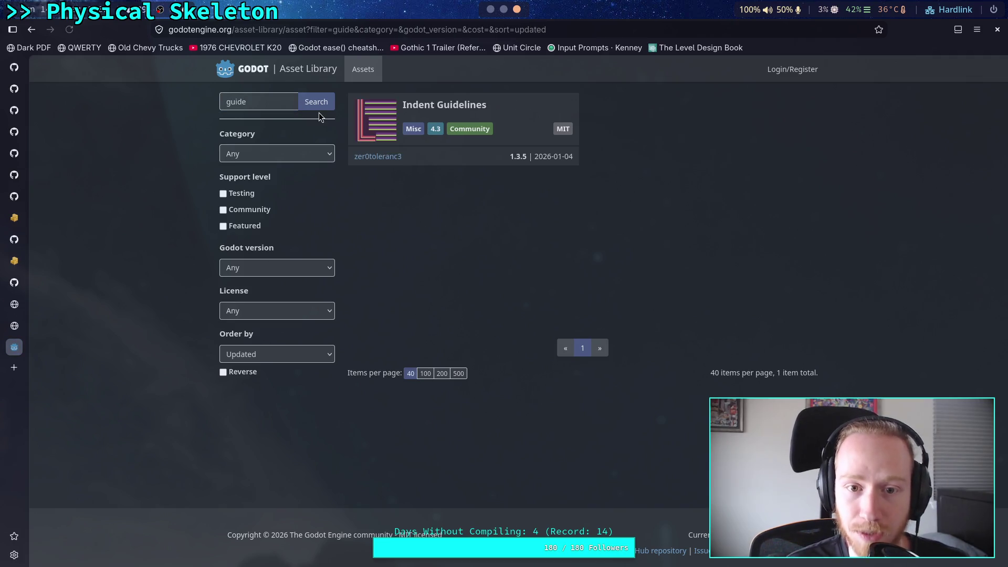
double_click(273, 103)
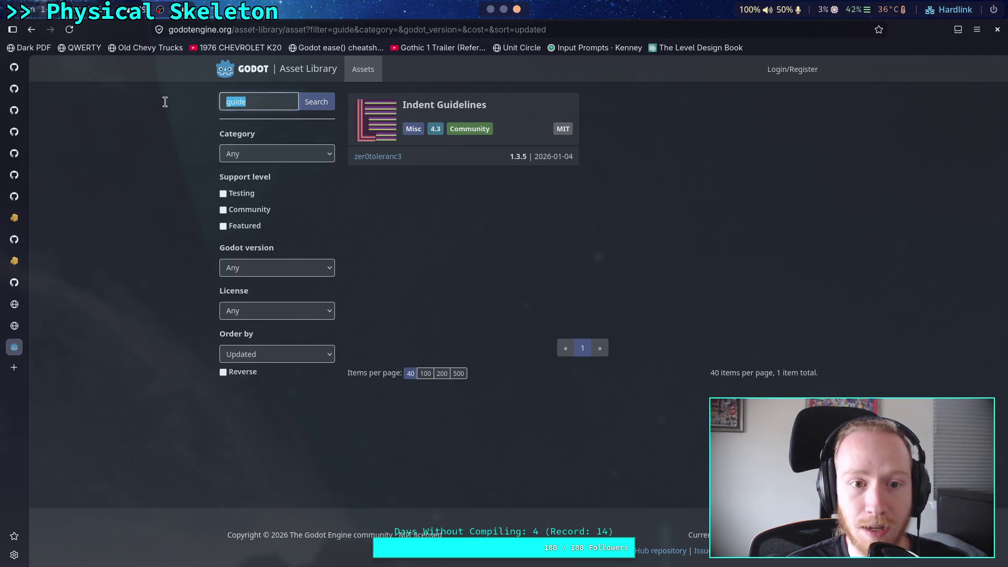
Return through the Back history to the 'godot asset store' Brave Search results
click(36, 33)
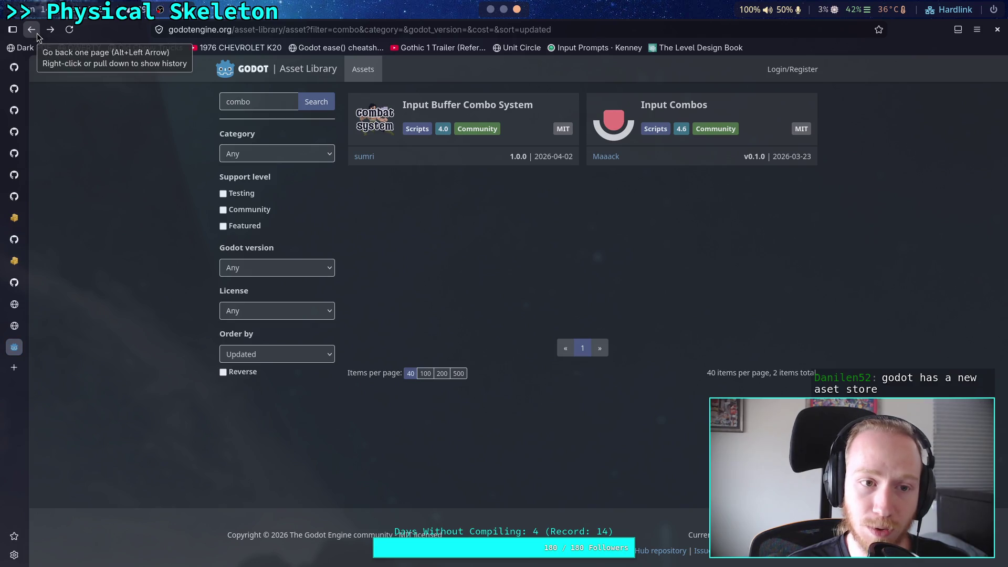
right_click(36, 33)
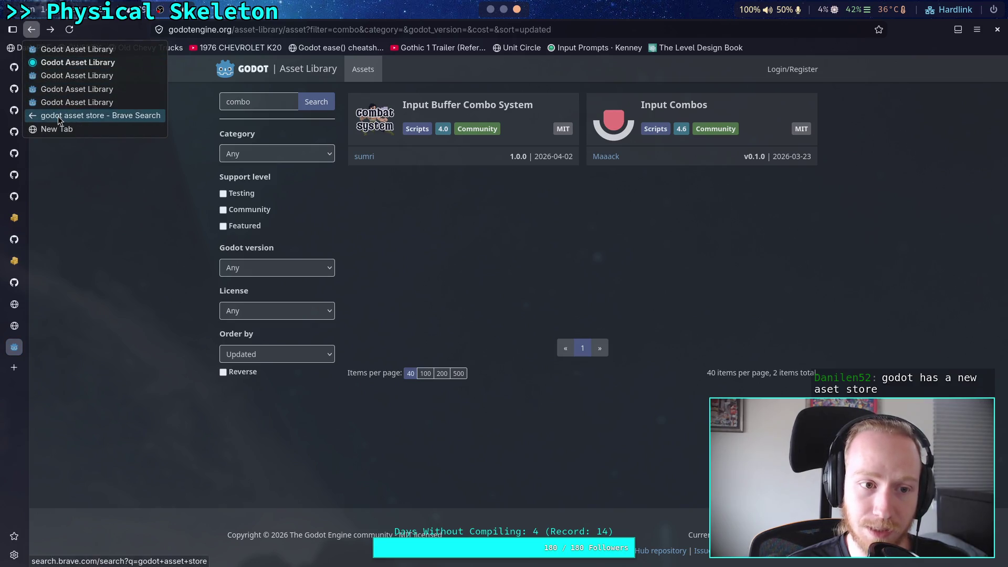
click(58, 116)
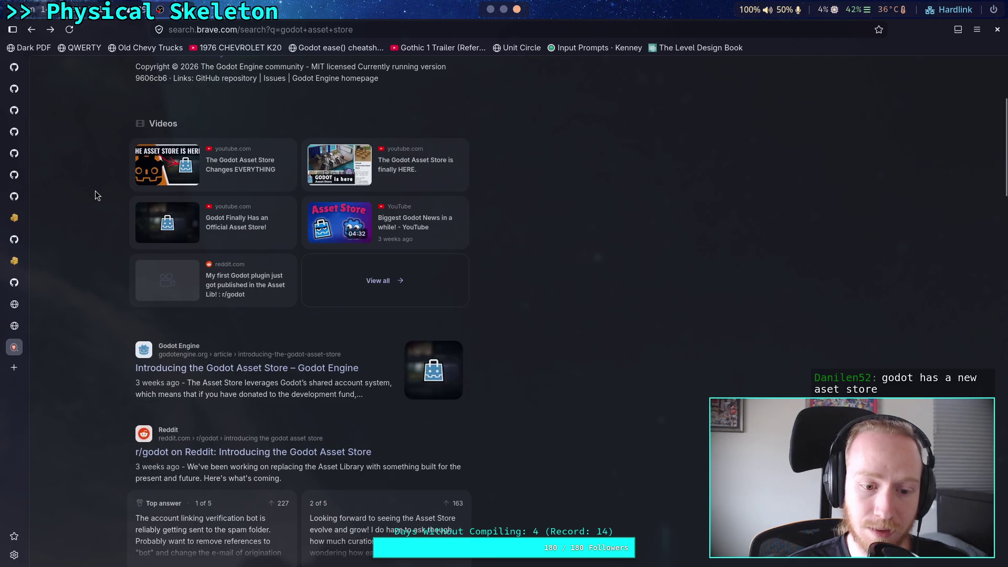
scroll(96, 195, up, 4)
Change the web search to 'godot plugins' and skim the results
drag(166, 82, 267, 84)
key(BackSpace)
key(BackSpace)
text(plugins)
key(Return)
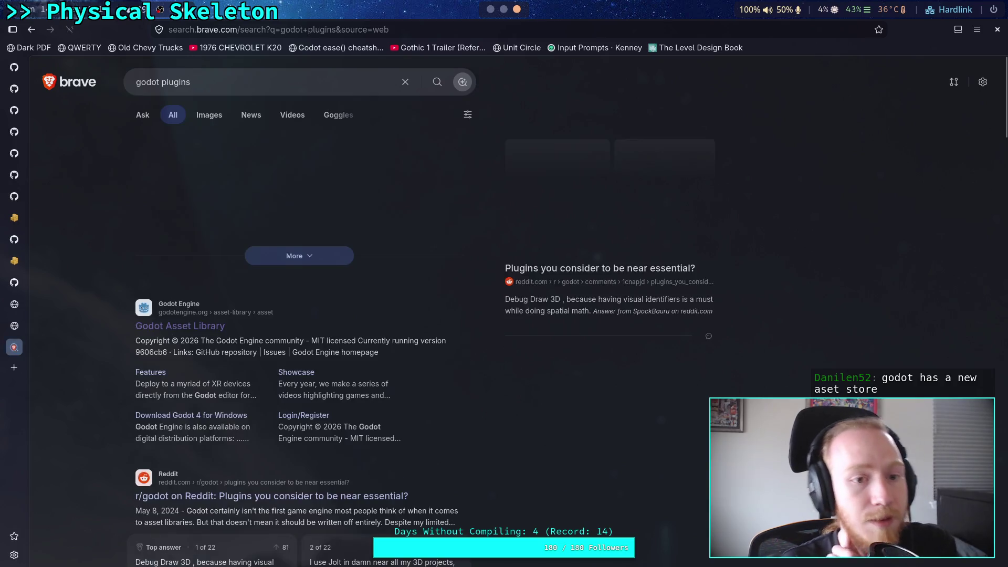
scroll(451, 100, down, 2)
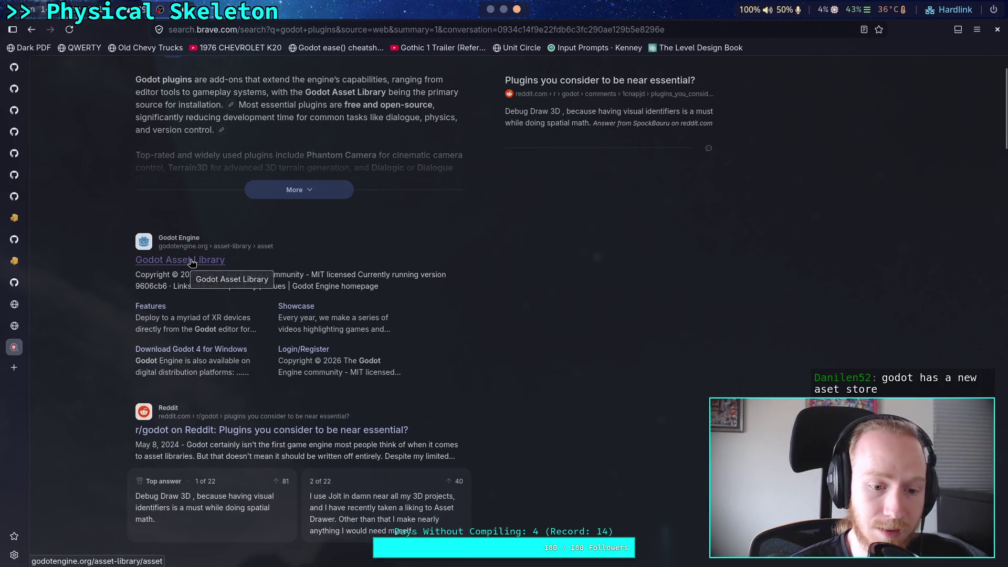
scroll(269, 270, down, 10)
scroll(269, 275, up, 12)
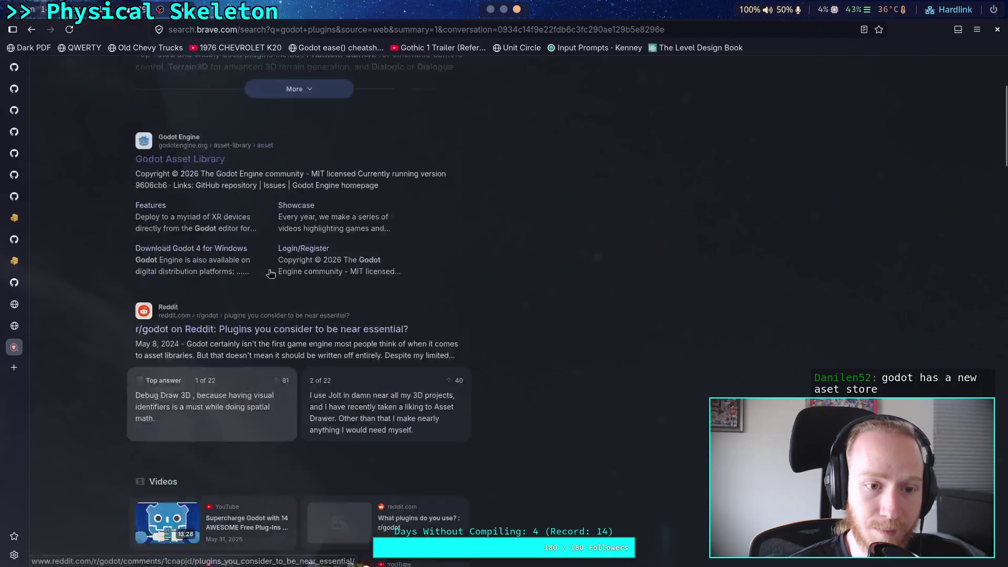
Open the Godot Asset Library and search it for 'GUIDE'
click(192, 331)
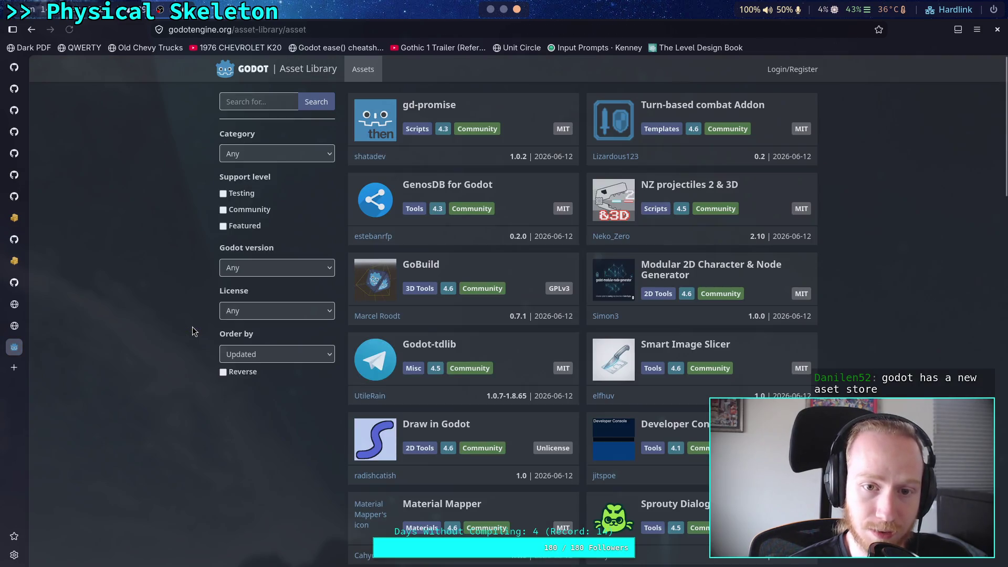
click(269, 101)
text(GUIDE)
key(Return)
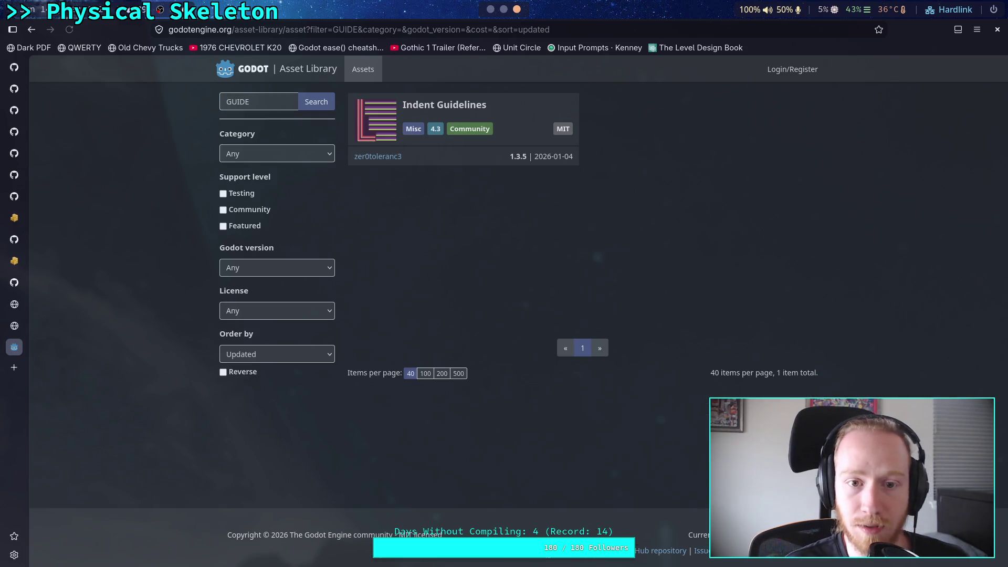
Refine the asset search to 'G.U.I.D.E.' and scroll through the matches
click(232, 101)
text(.U.)
key(Right)
text(.)
key(Right)
text(.)
key(Return)
click(278, 107)
text(.)
key(Return)
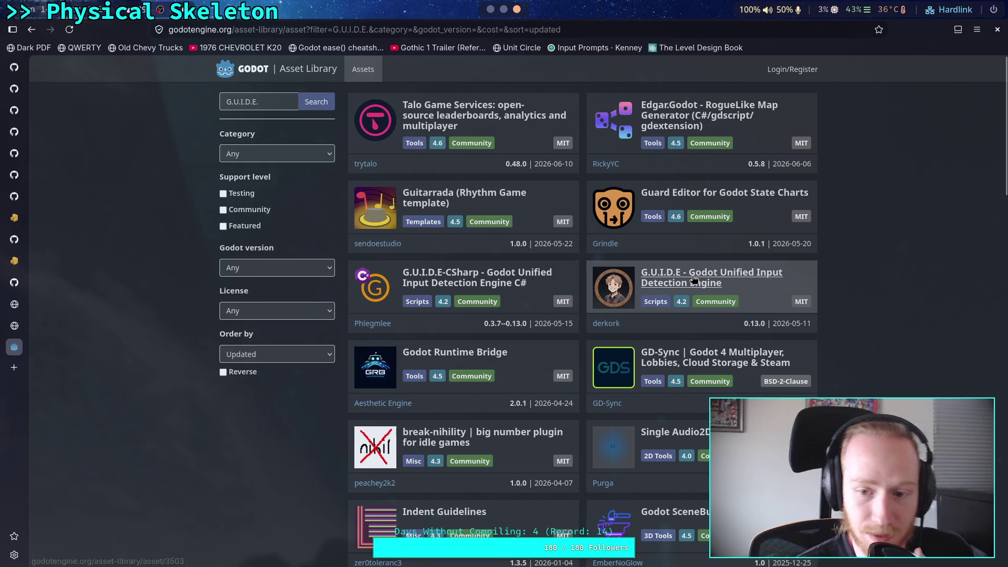
scroll(711, 305, down, 4)
scroll(711, 305, down, 5)
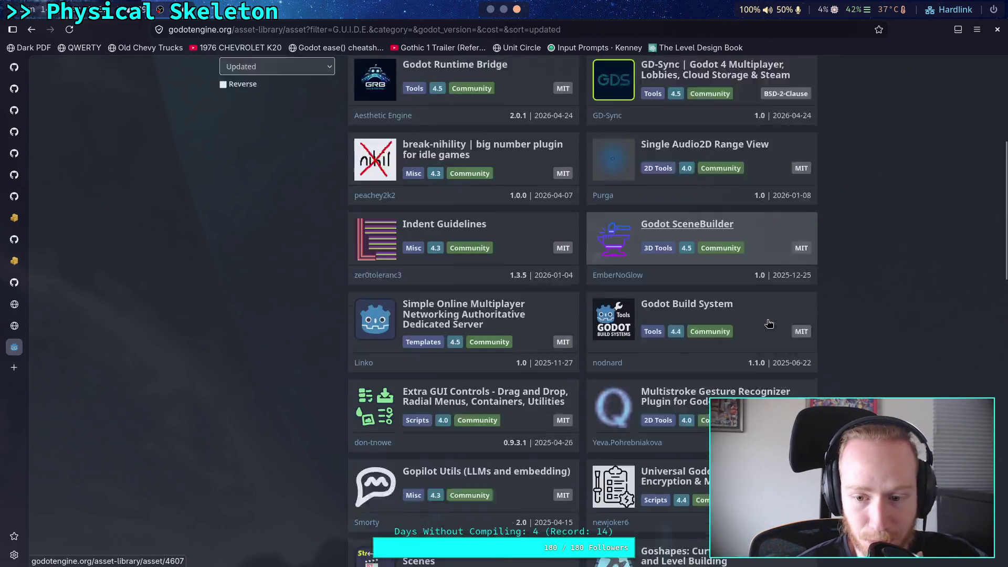
scroll(755, 329, up, 10)
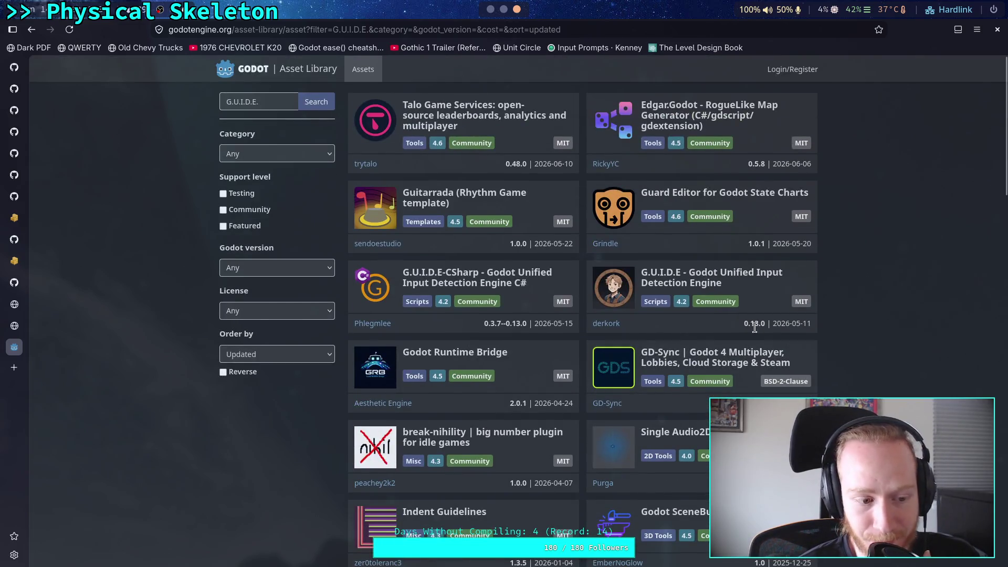
Replace the search term with 'gode' and run it
click(273, 101)
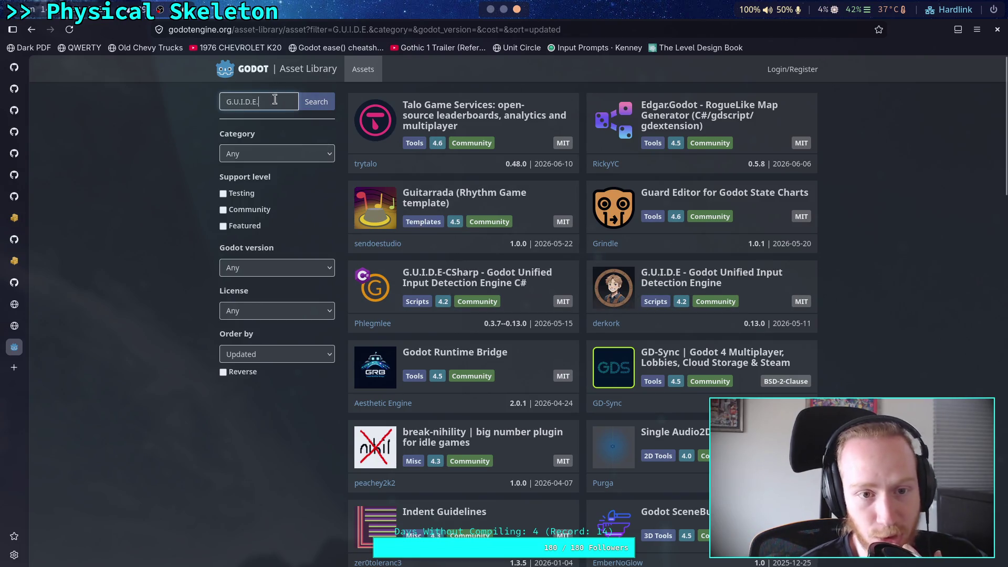
triple_click(246, 100)
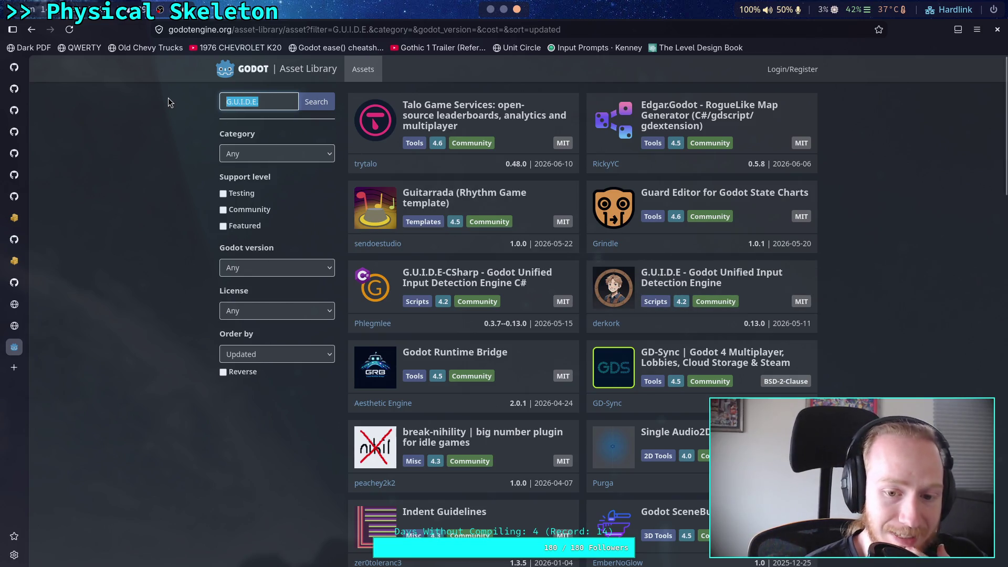
key(BackSpace)
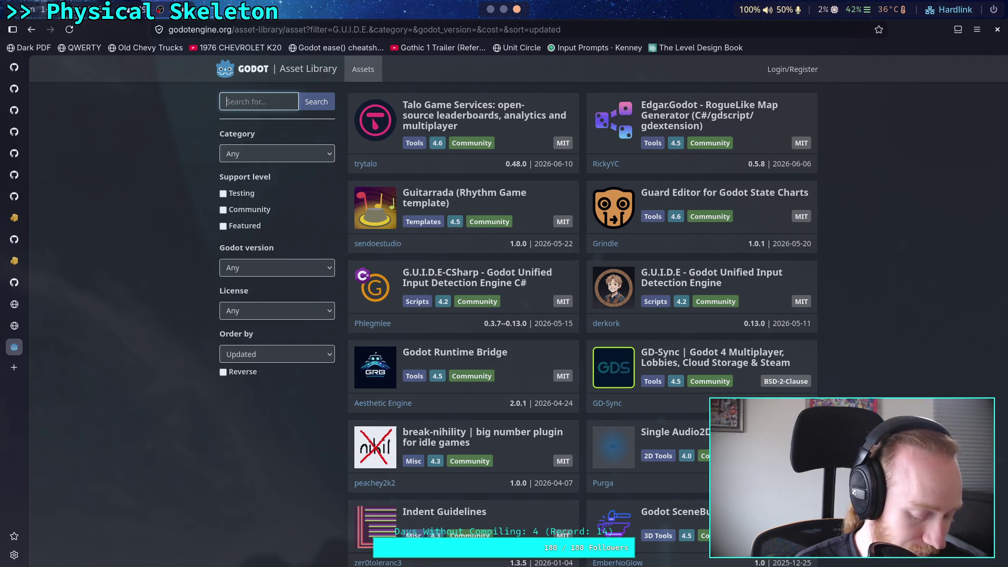
text(gode)
key(Return)
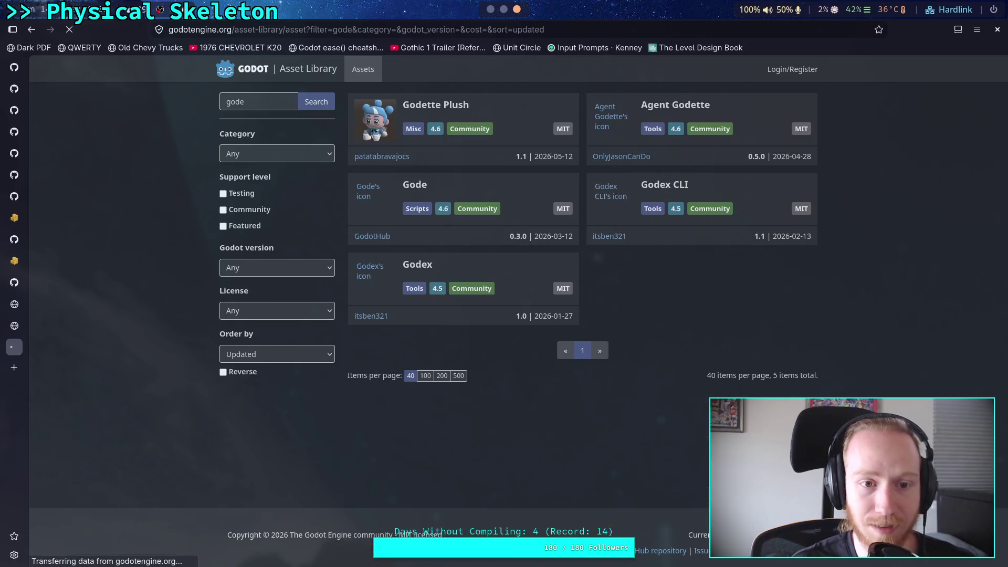
Correct the search to 'code', browse the results, then enter web query 'godot plugin code combo meter'
click(227, 100)
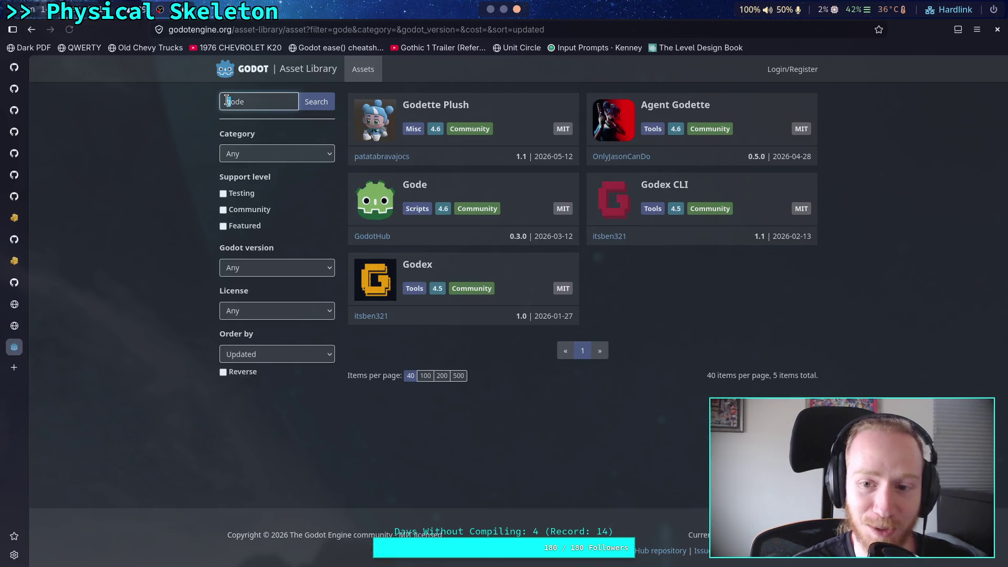
text(c)
key(Return)
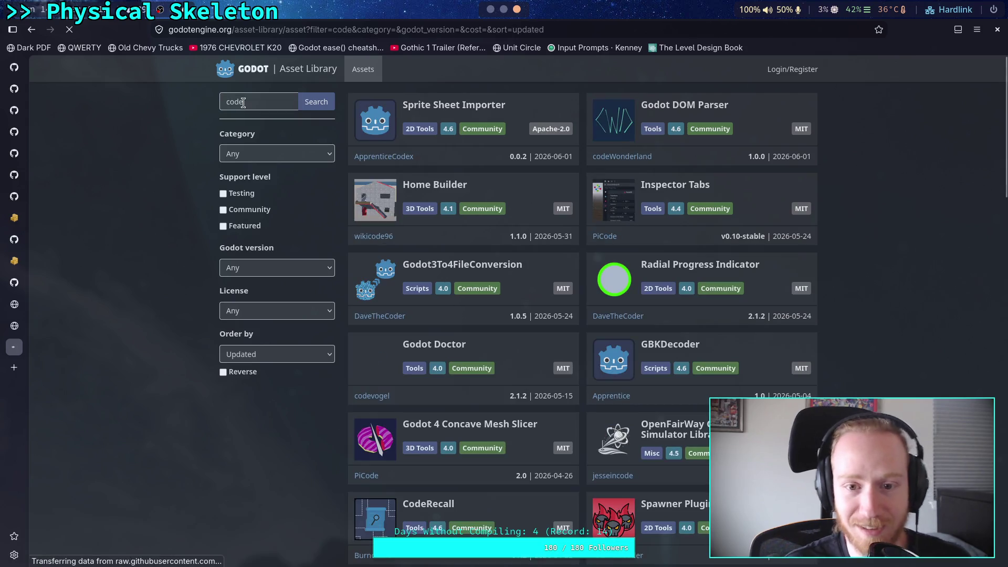
scroll(818, 311, down, 4)
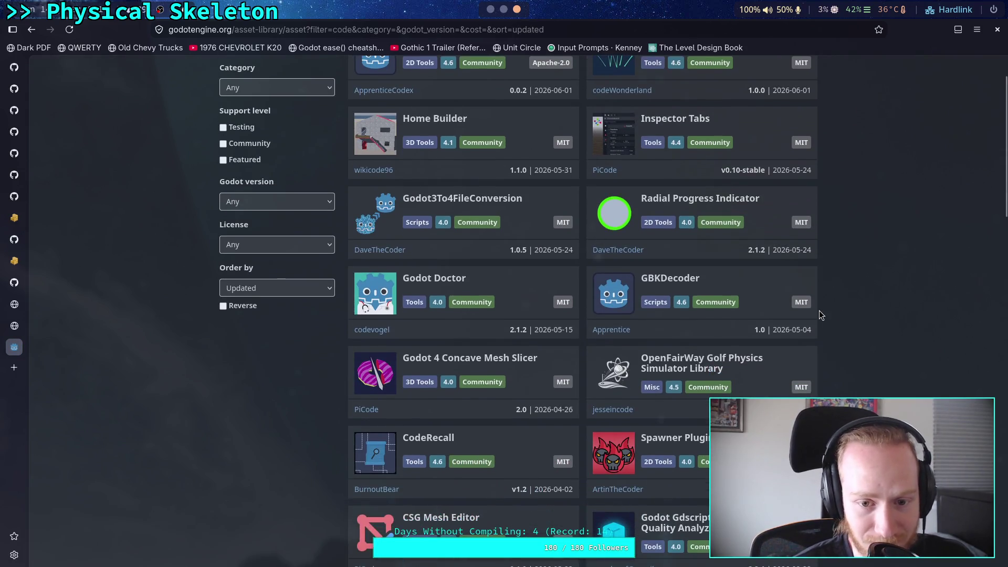
scroll(864, 317, down, 1)
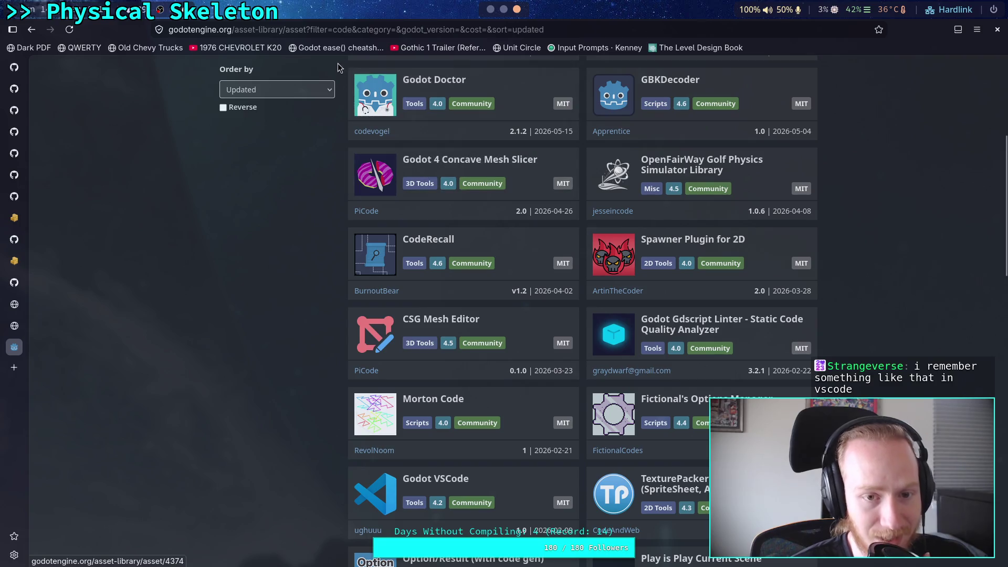
click(366, 27)
text(godot )
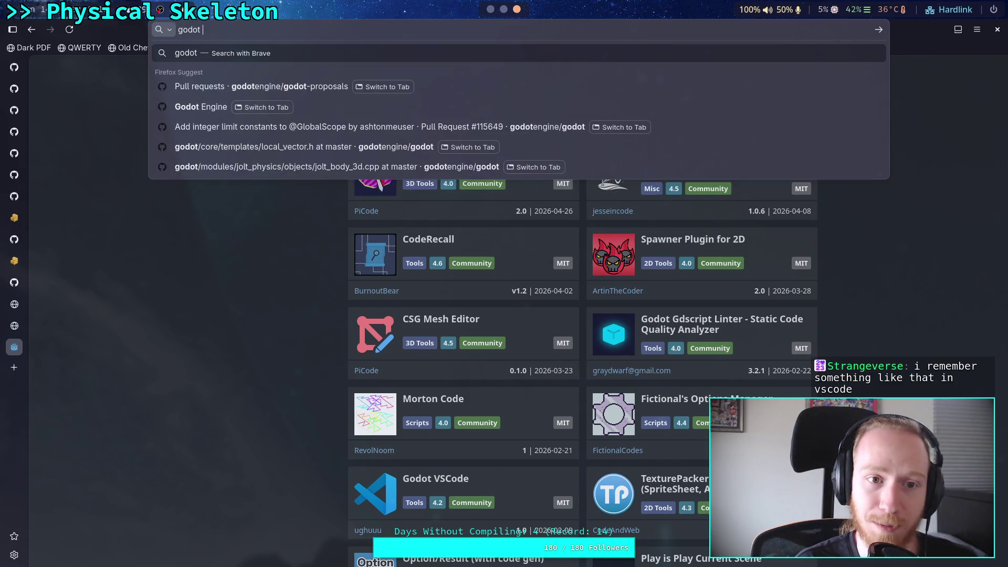
text(plugin )
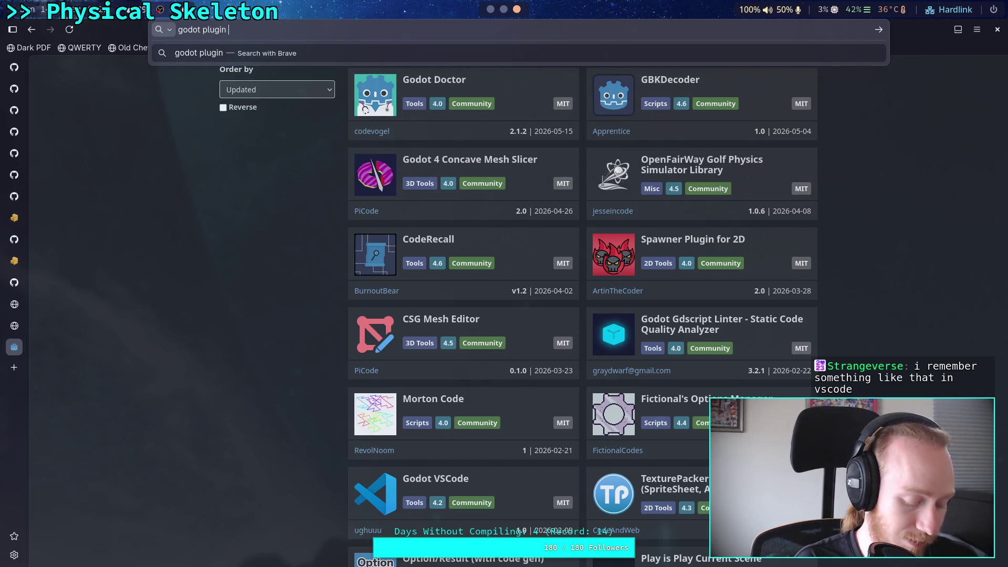
text(code )
text(combo mete)
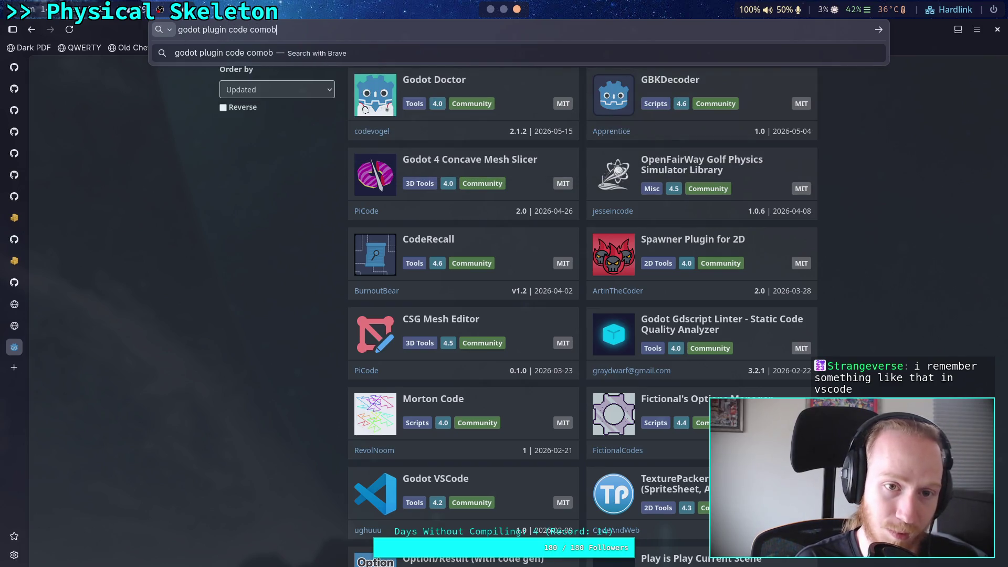
text(r)
Run the 'godot plugin code combo meter' search, scroll the results, then switch to the Rust Playground tab
key(Return)
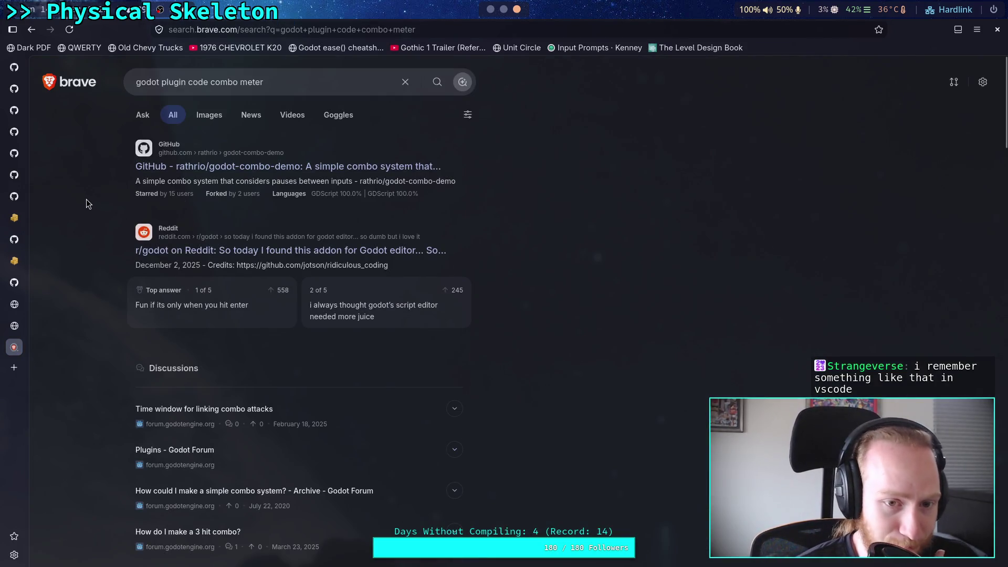
scroll(87, 204, down, 8)
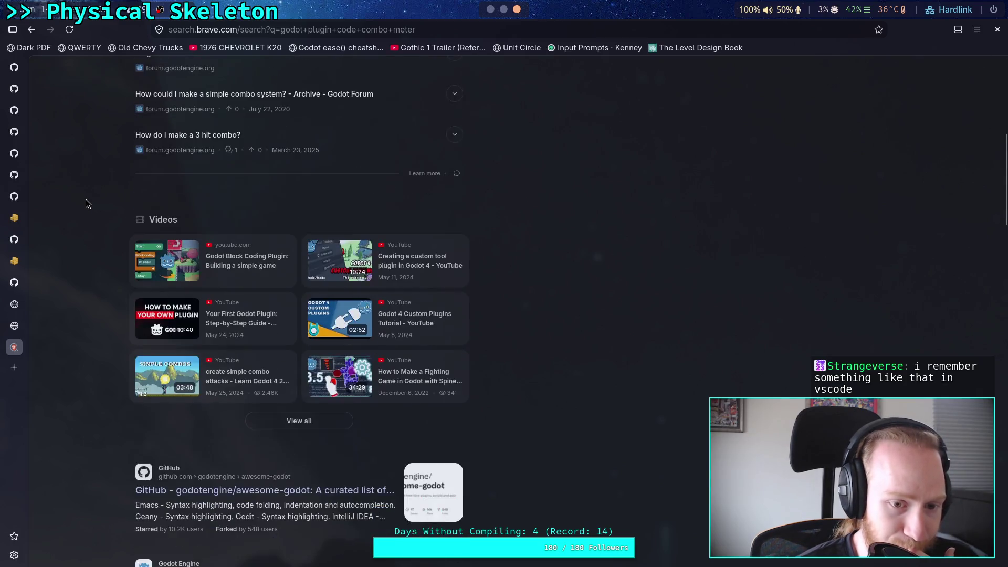
scroll(86, 199, down, 2)
scroll(86, 199, down, 4)
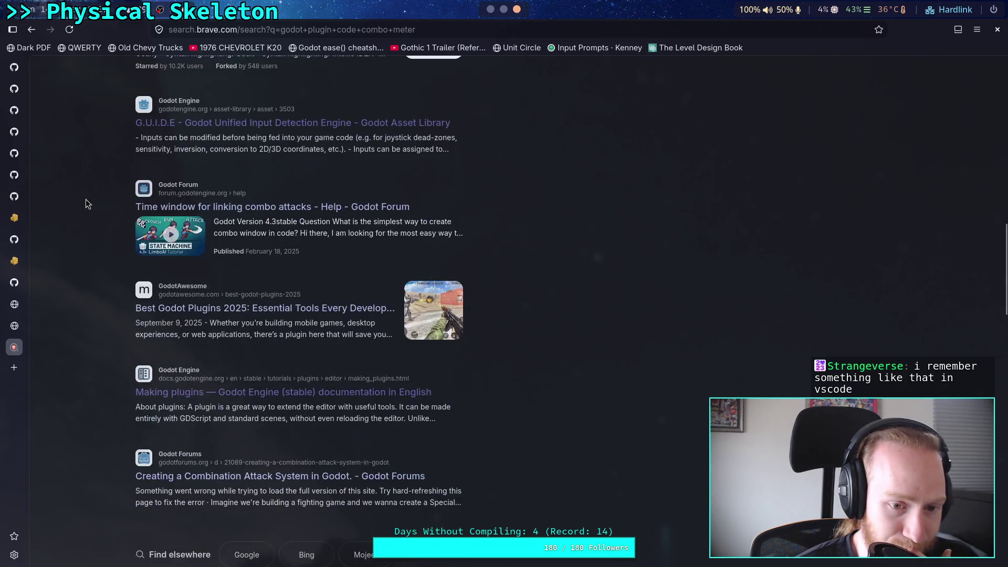
scroll(86, 200, down, 3)
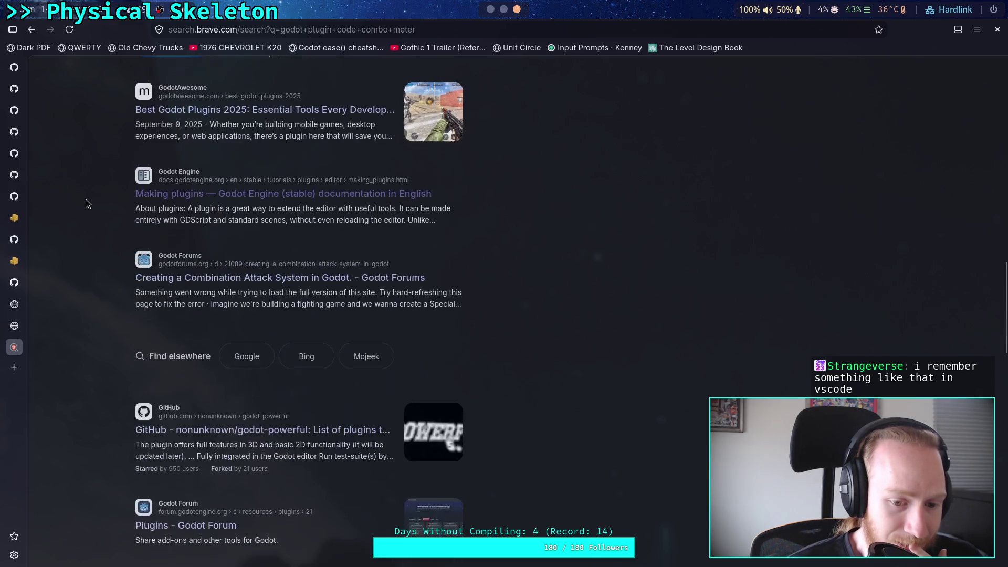
scroll(86, 200, down, 5)
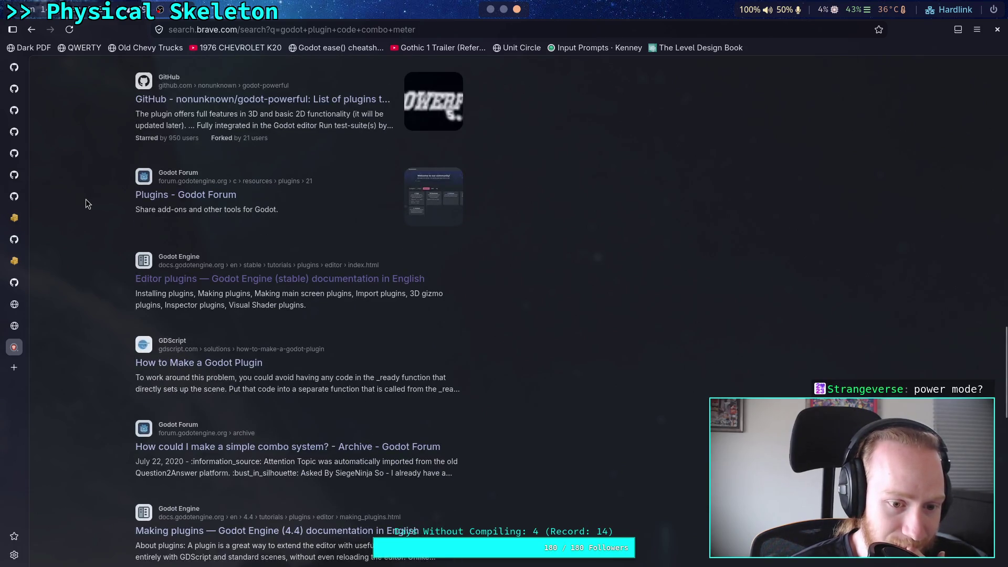
click(4, 344)
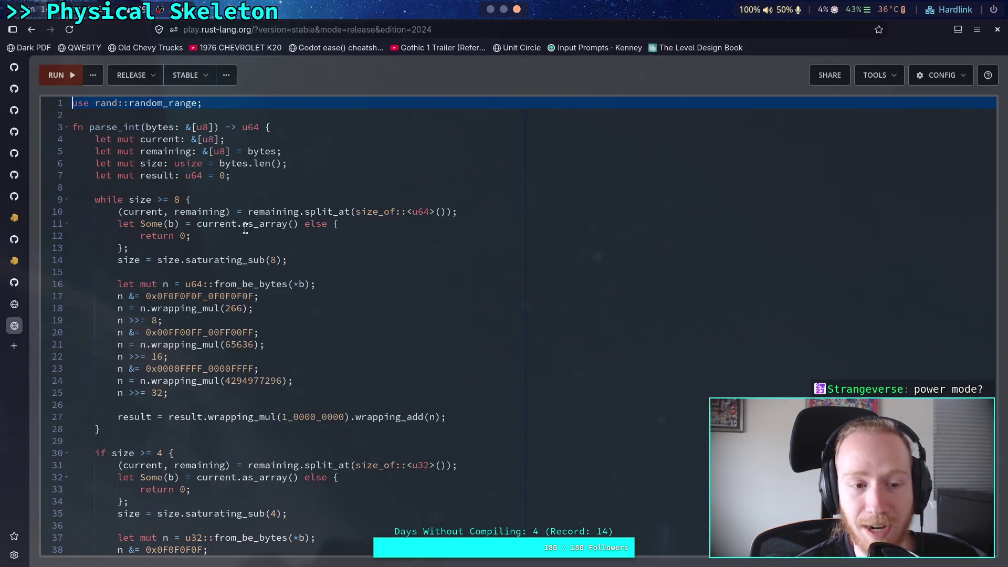
click(489, 13)
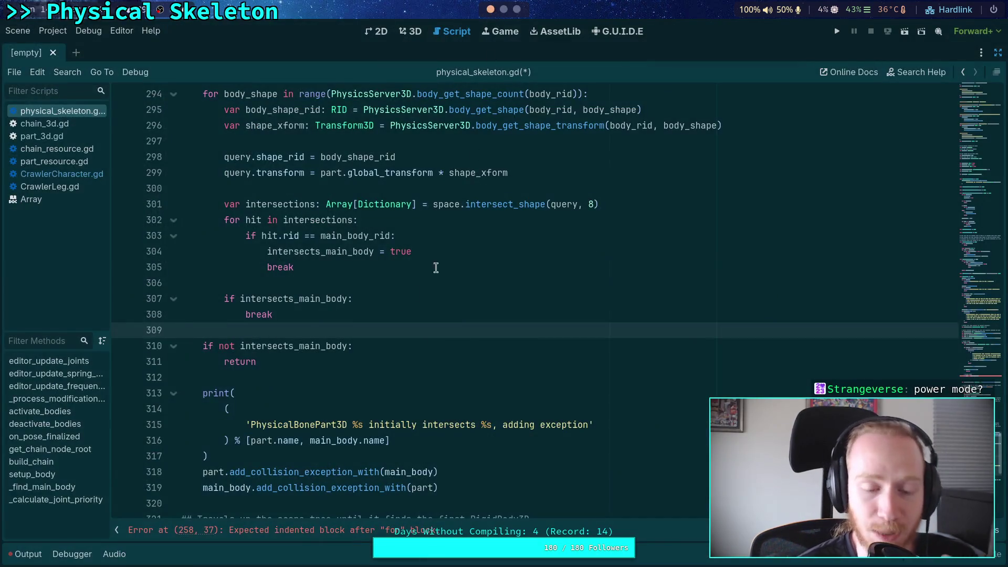
click(585, 32)
click(380, 32)
click(438, 35)
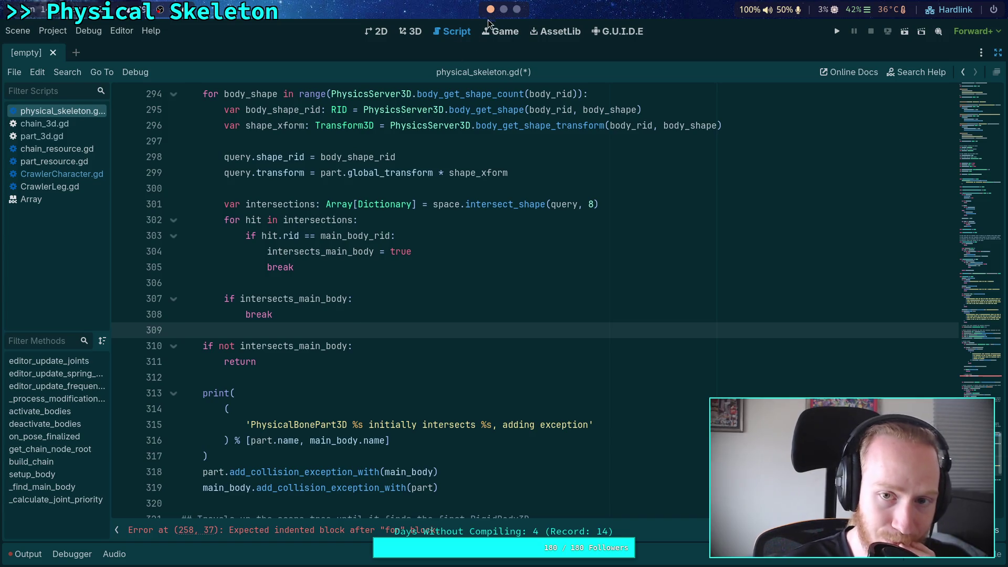
click(514, 9)
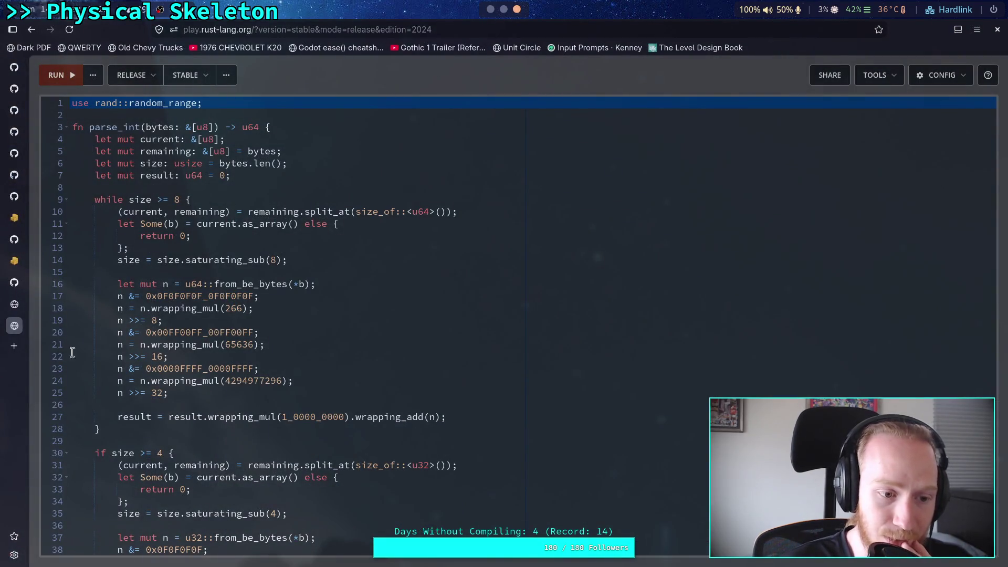
In a new tab, search the web for 'godot typing combo plugin', fixing the typo
click(14, 346)
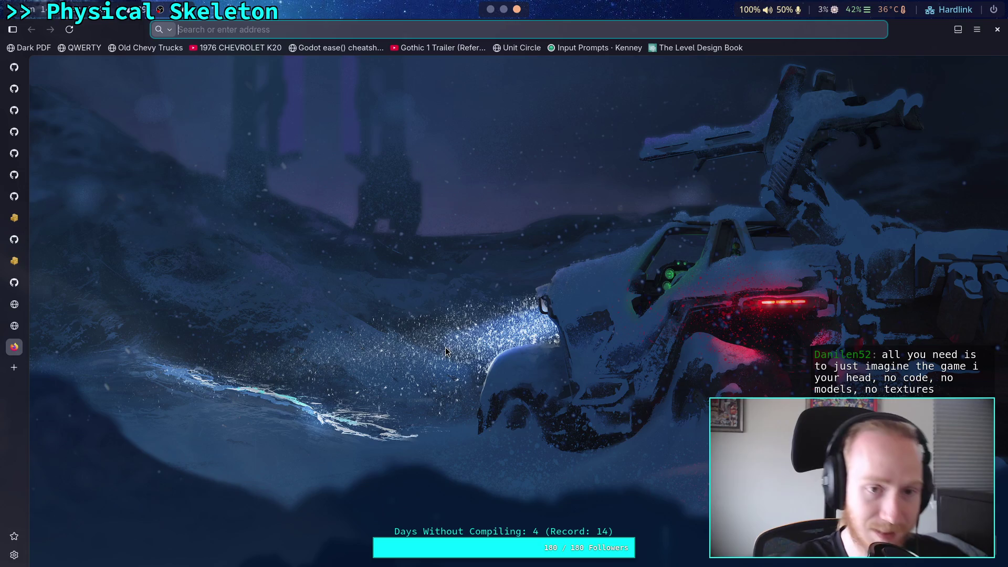
text(godot combo)
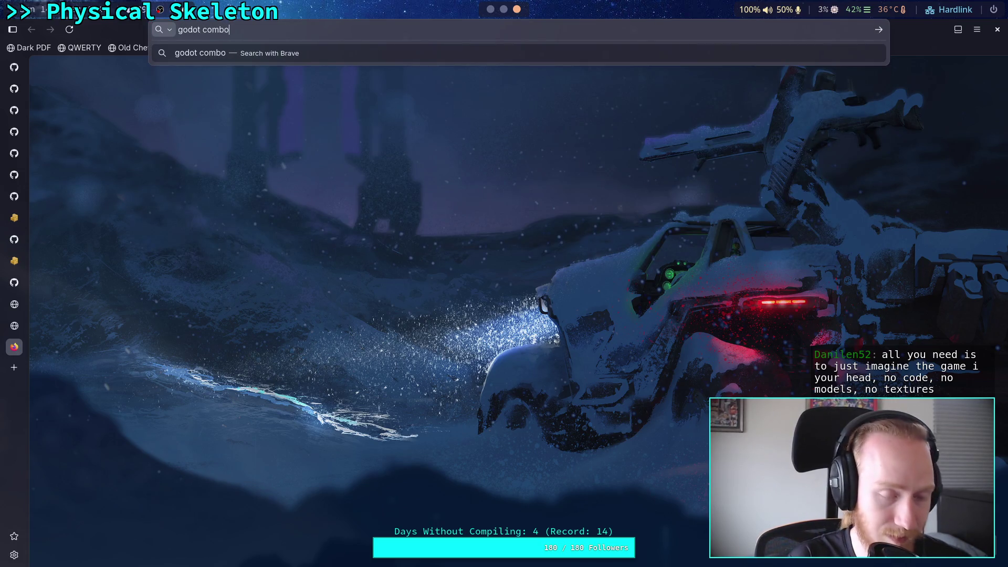
key(BackSpace)
key(BackSpace)
key(BackSpace)
key(BackSpace)
key(BackSpace)
text(ty)
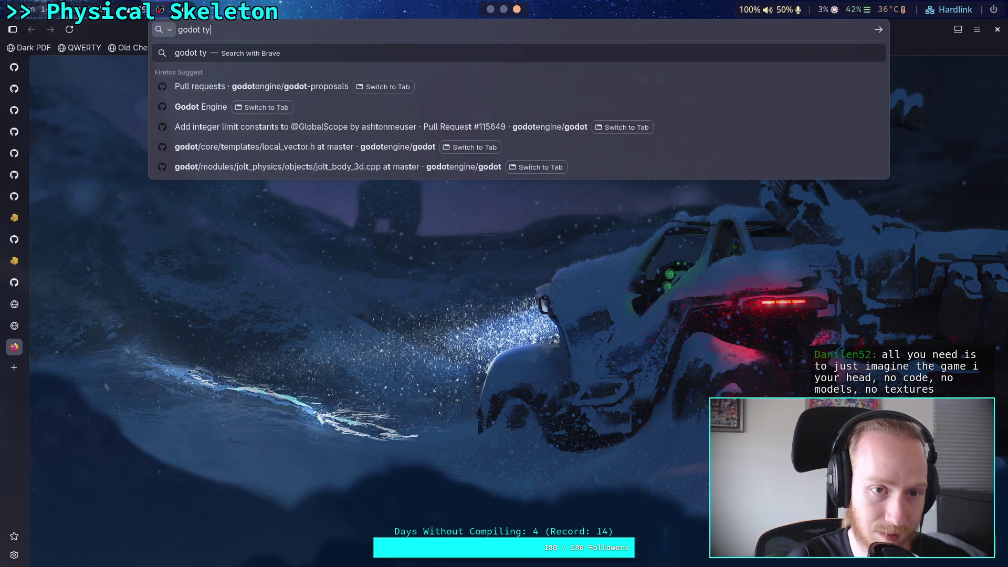
text(ping combo plugen)
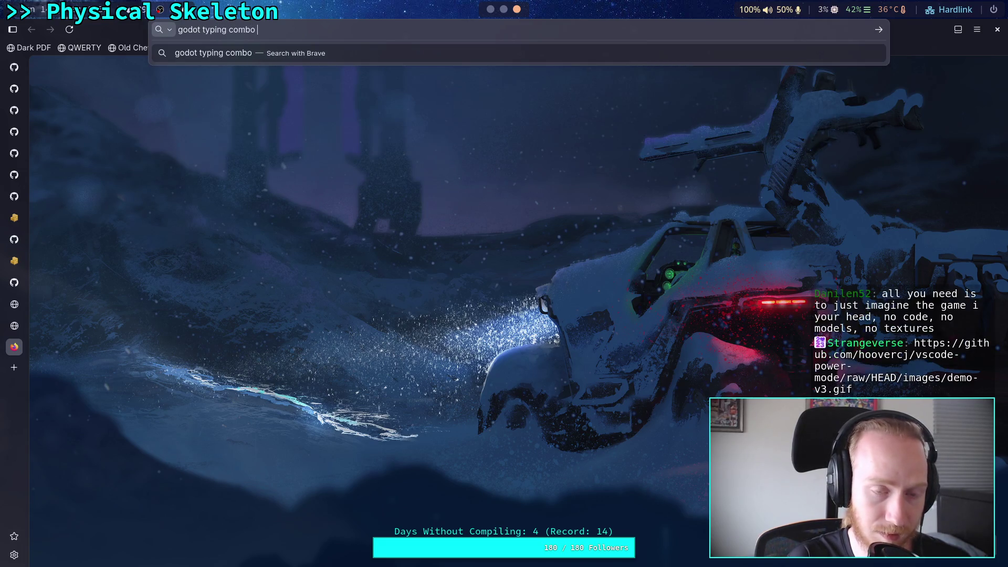
key(BackSpace)
key(BackSpace)
text(in)
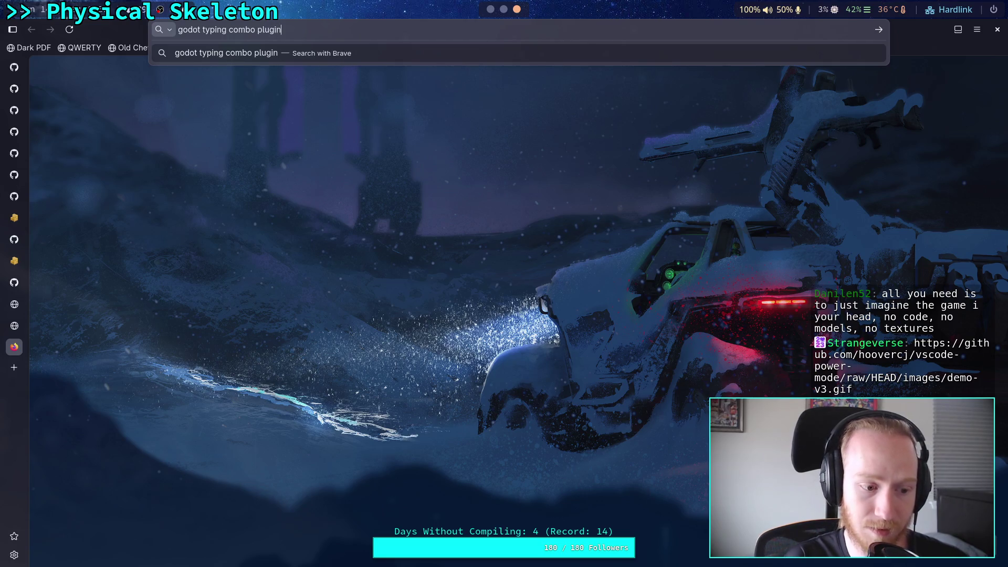
key(Return)
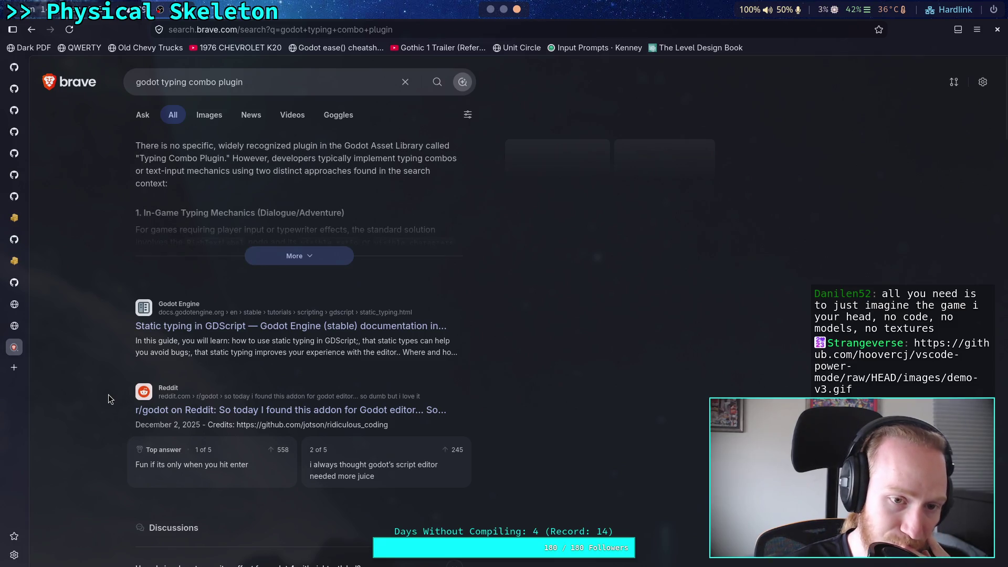
Skim the results, load the pasted vscode-power-mode demo-v3.gif link, then return to Godot
scroll(108, 394, down, 12)
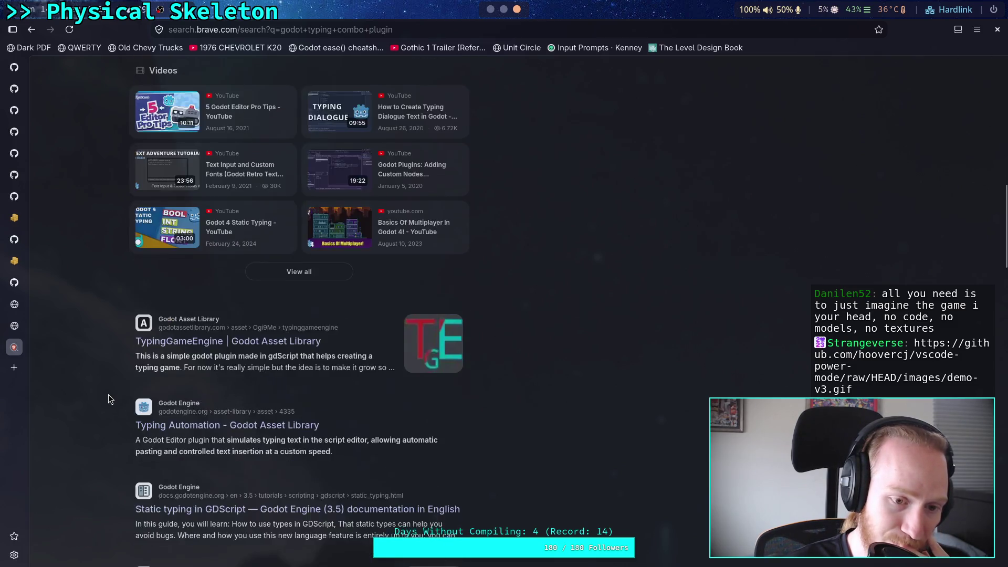
scroll(108, 395, down, 5)
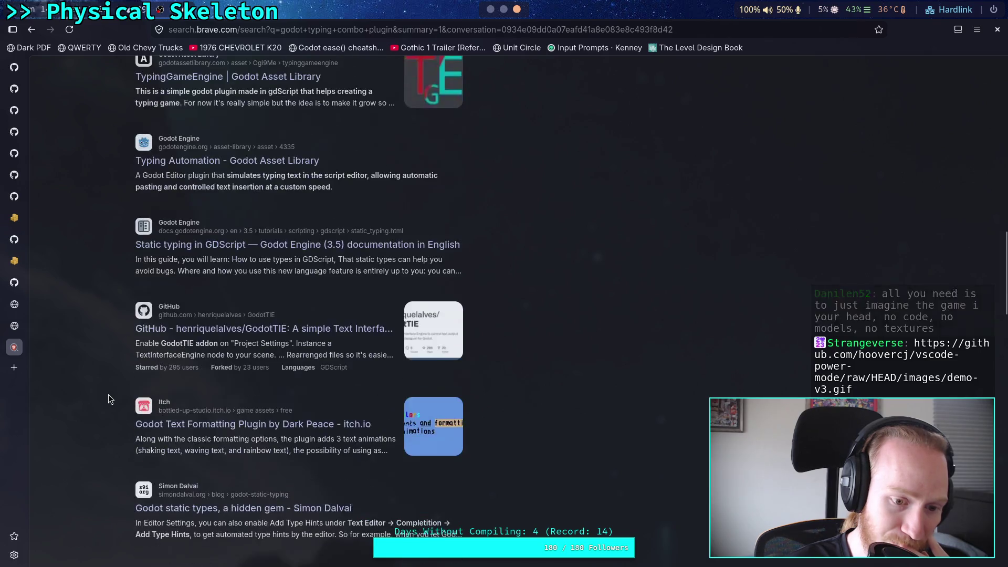
scroll(108, 394, down, 3)
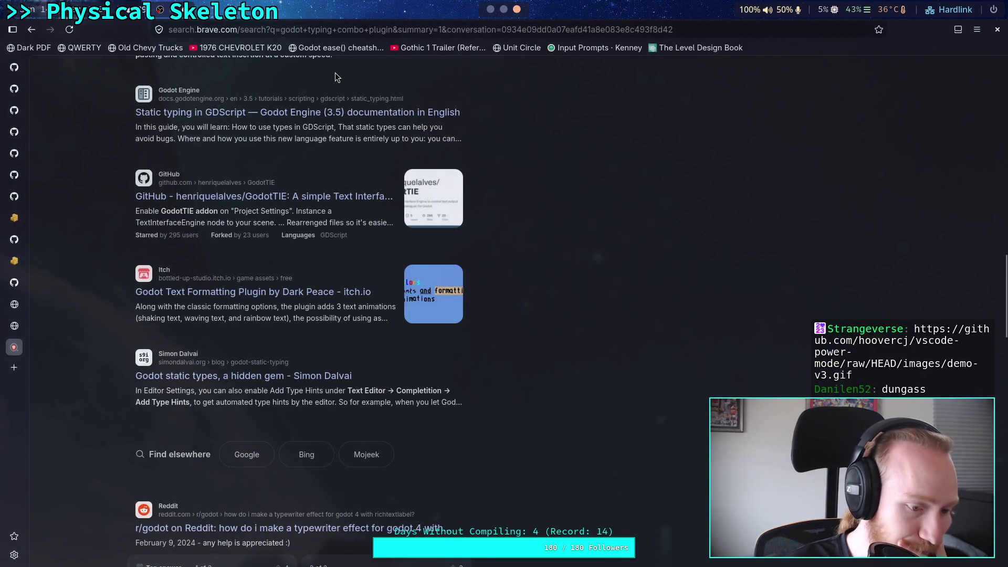
click(335, 29)
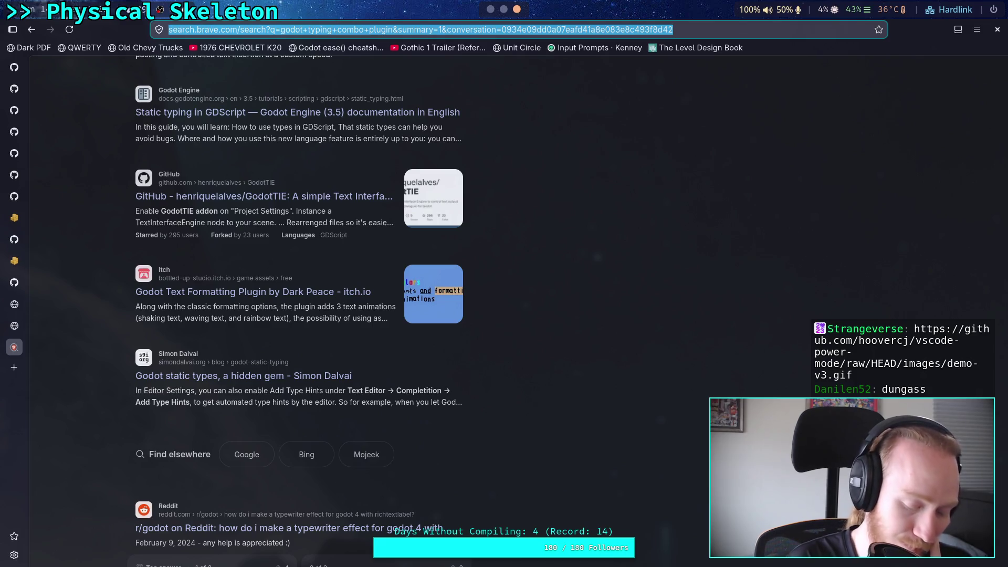
text(https://github.com/hoovercj/vscode-power-mode/raw/HEAD/images/demo-v3.gif)
key(Return)
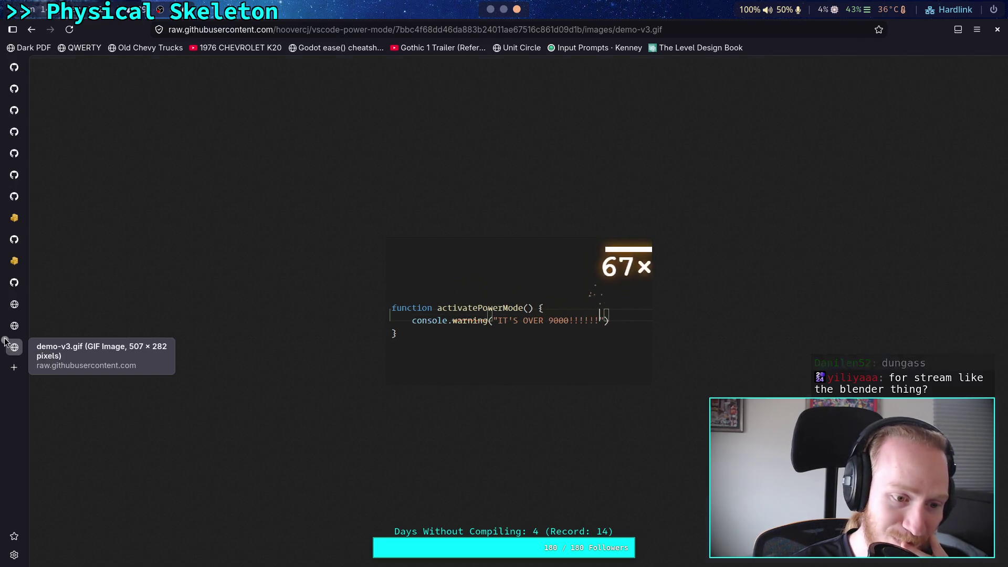
key(super+1)
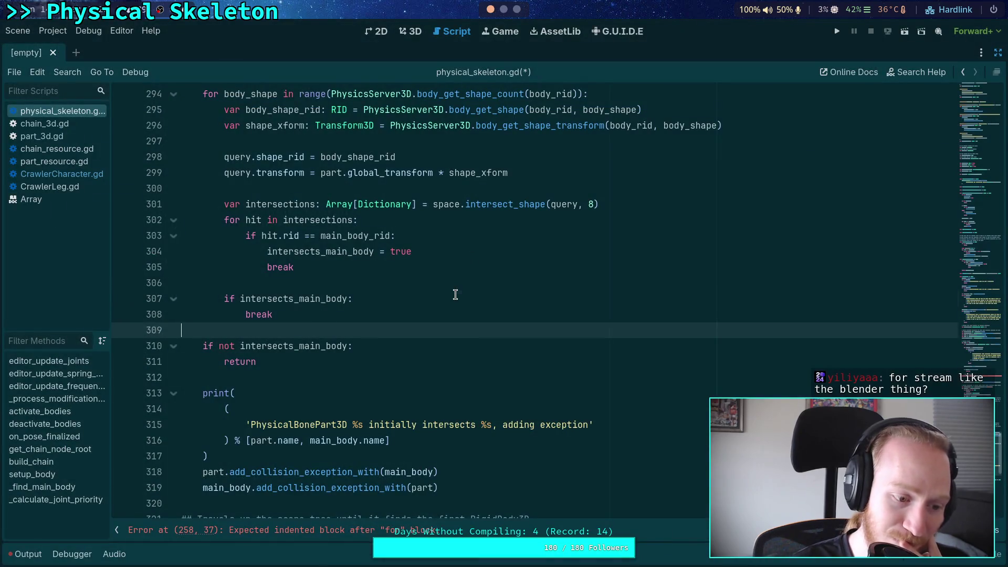
click(455, 297)
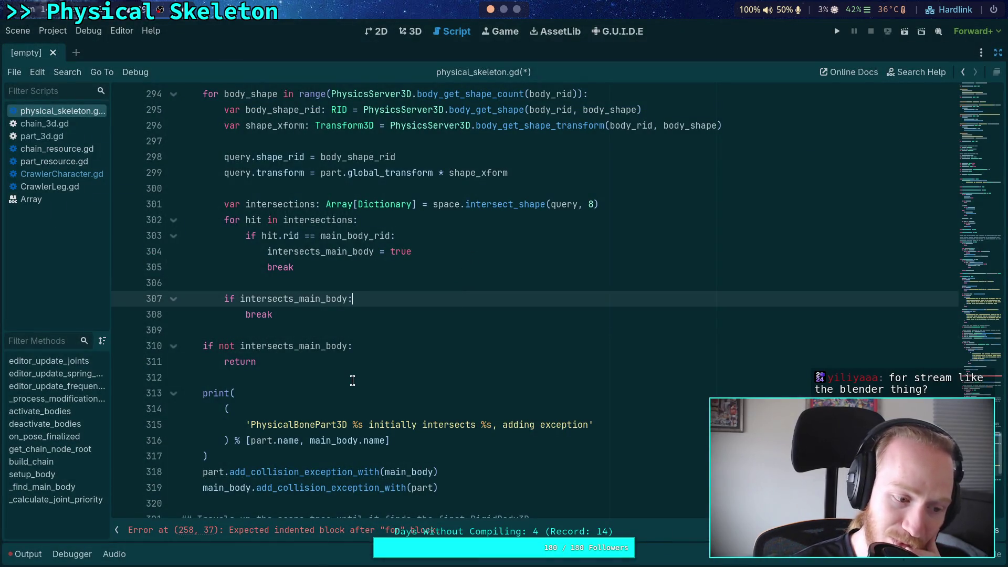
click(225, 374)
click(307, 327)
click(282, 377)
double_click(295, 375)
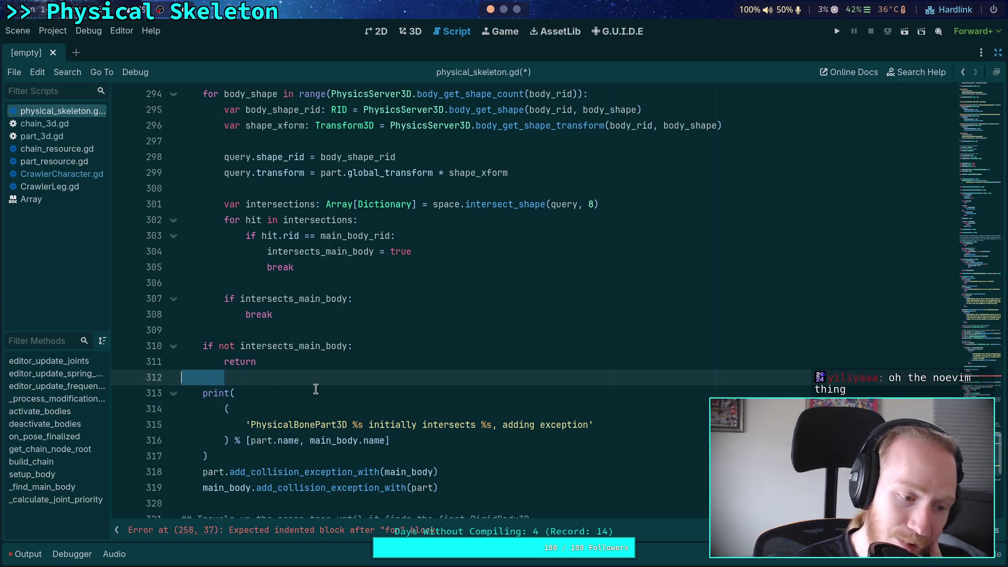
click(342, 331)
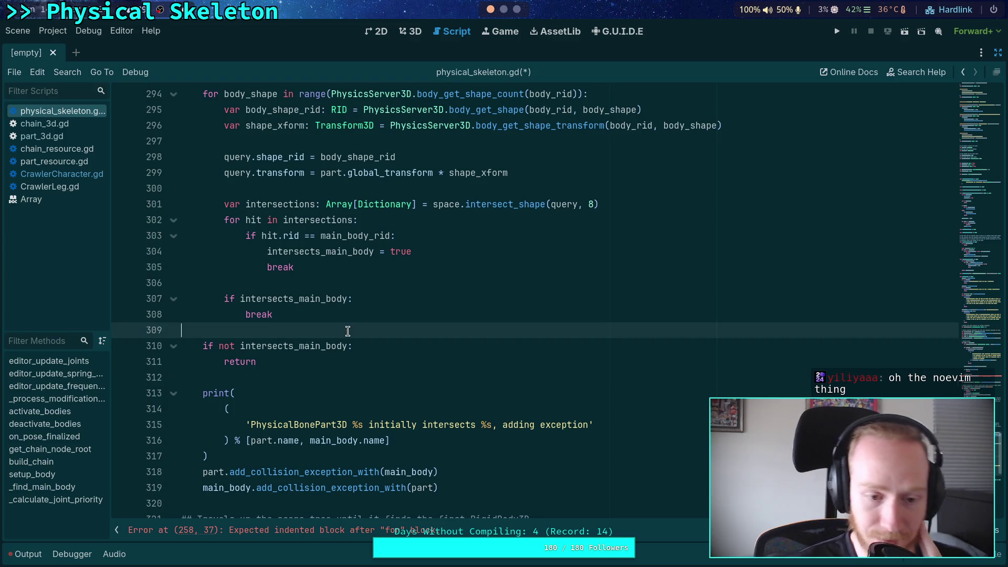
click(341, 282)
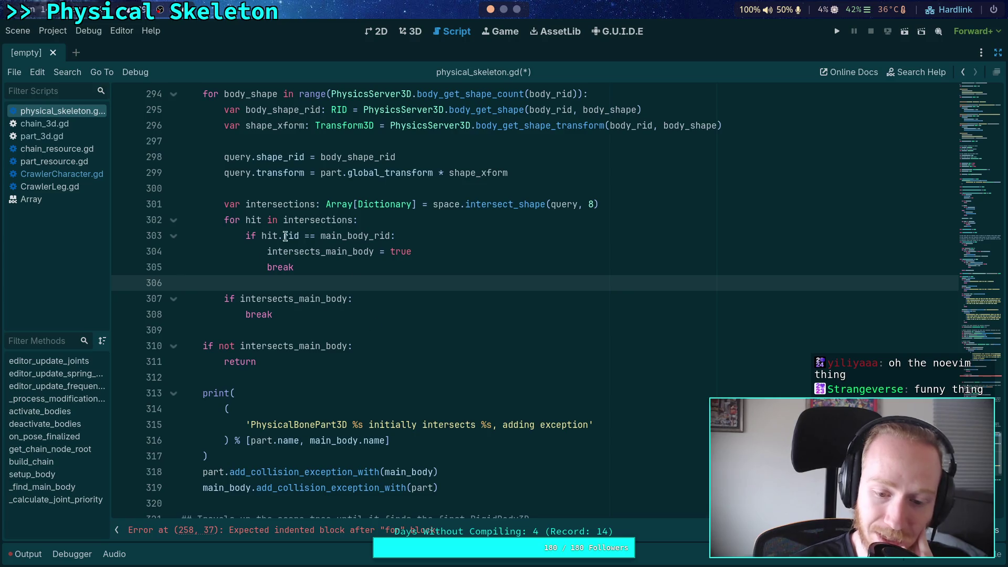
click(236, 377)
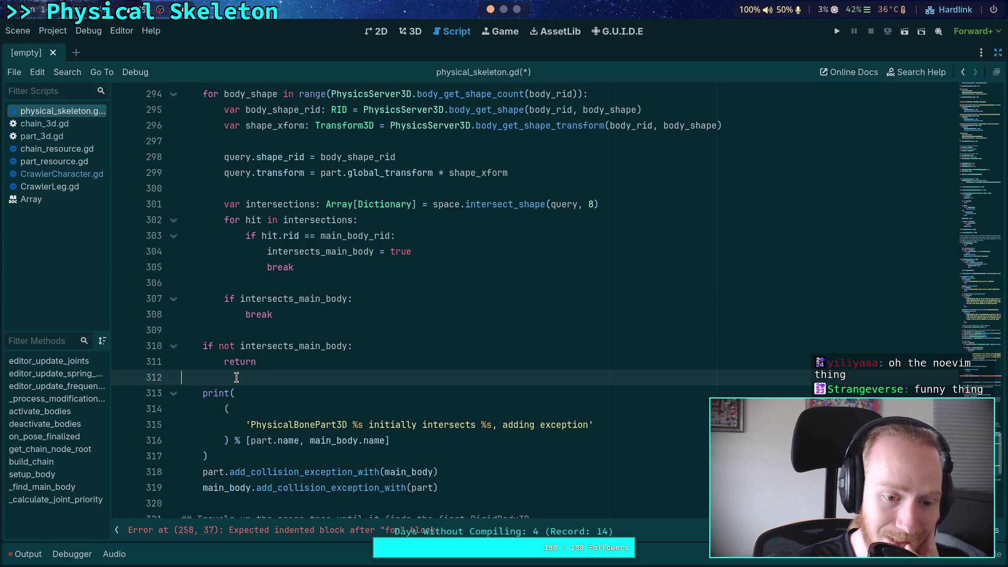
click(265, 331)
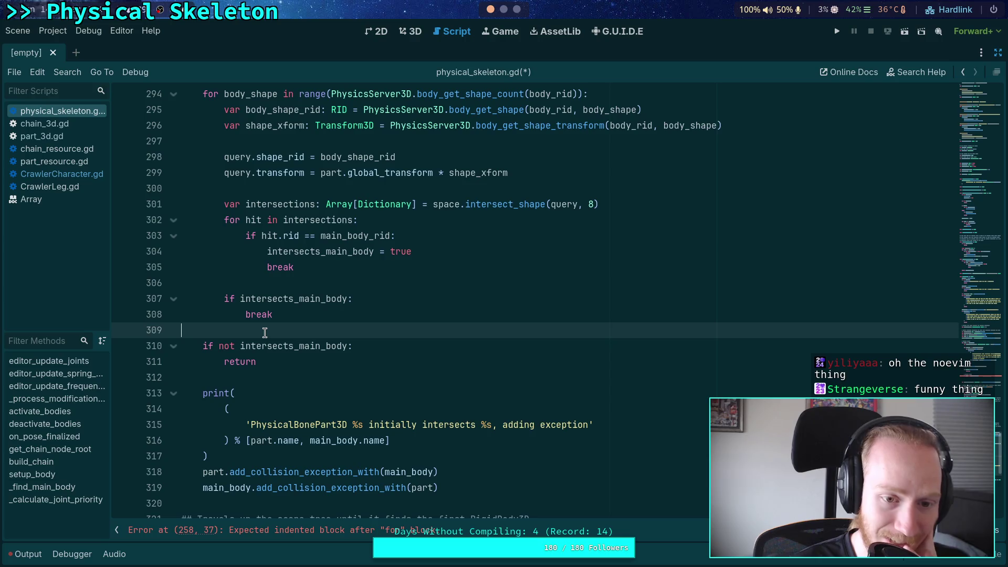
mouse_move(210, 149)
mouse_down()
mouse_move(336, 234)
mouse_move(356, 502)
mouse_up()
click(375, 400)
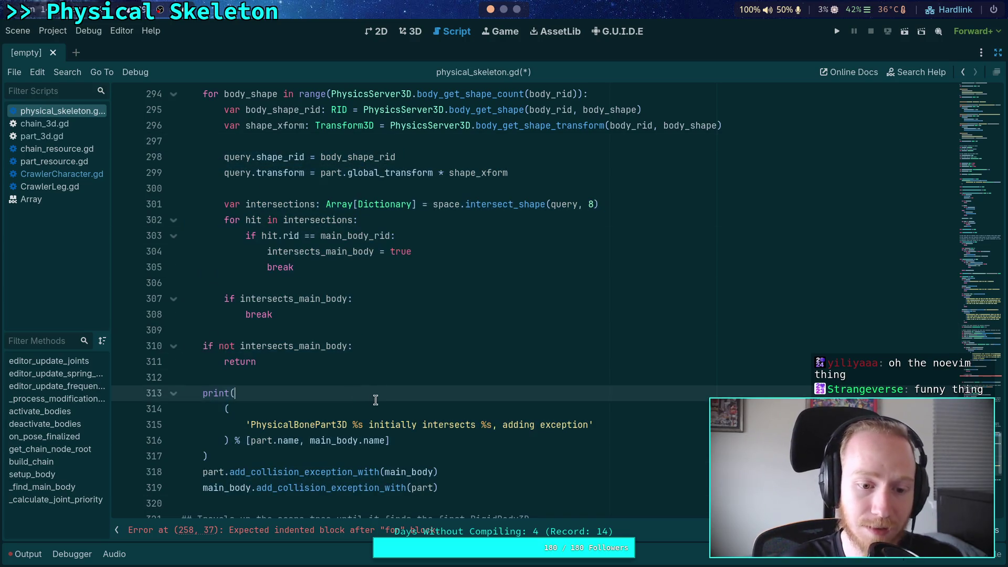
drag(323, 371, 263, 139)
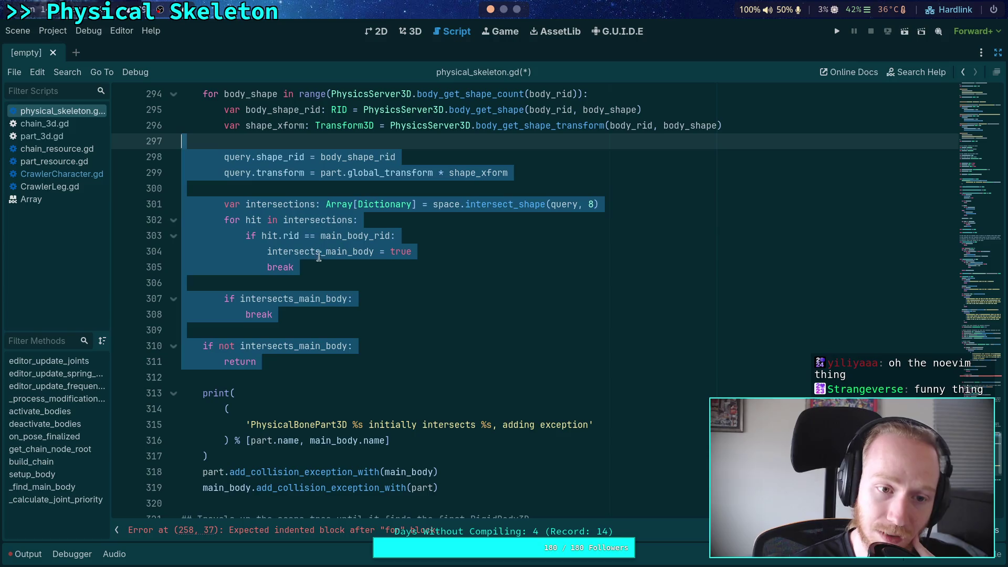
click(323, 175)
click(324, 323)
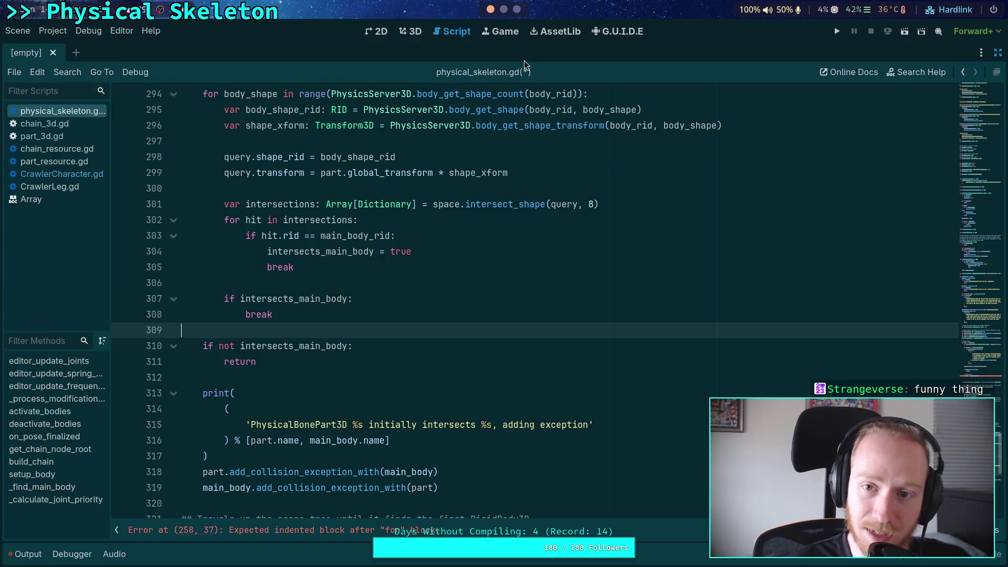
click(611, 33)
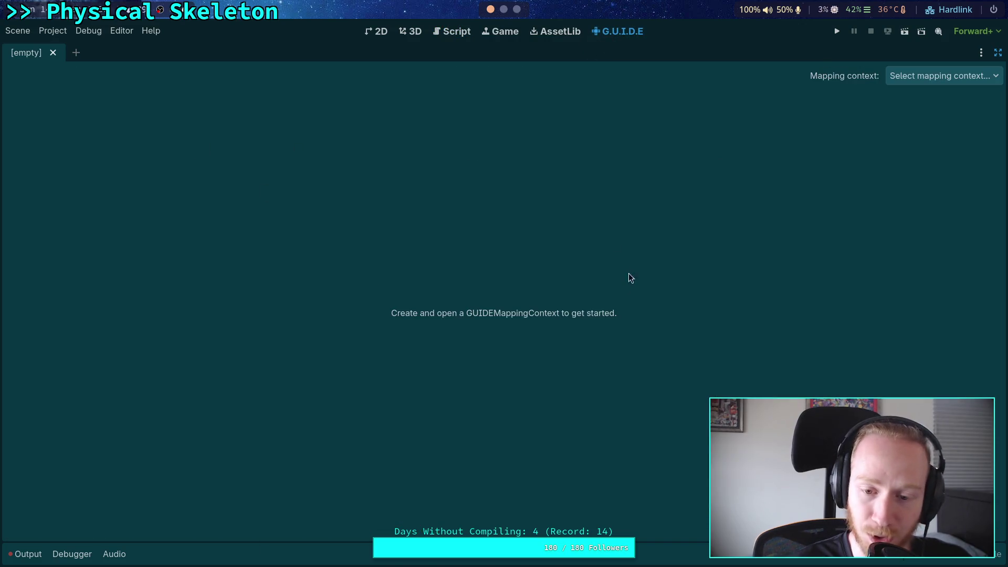
click(444, 35)
click(473, 286)
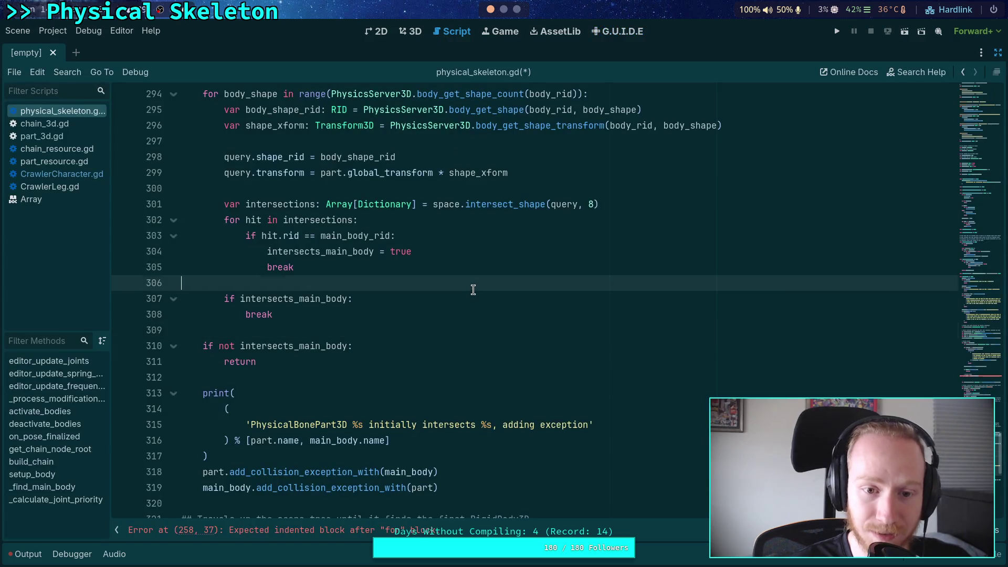
click(396, 330)
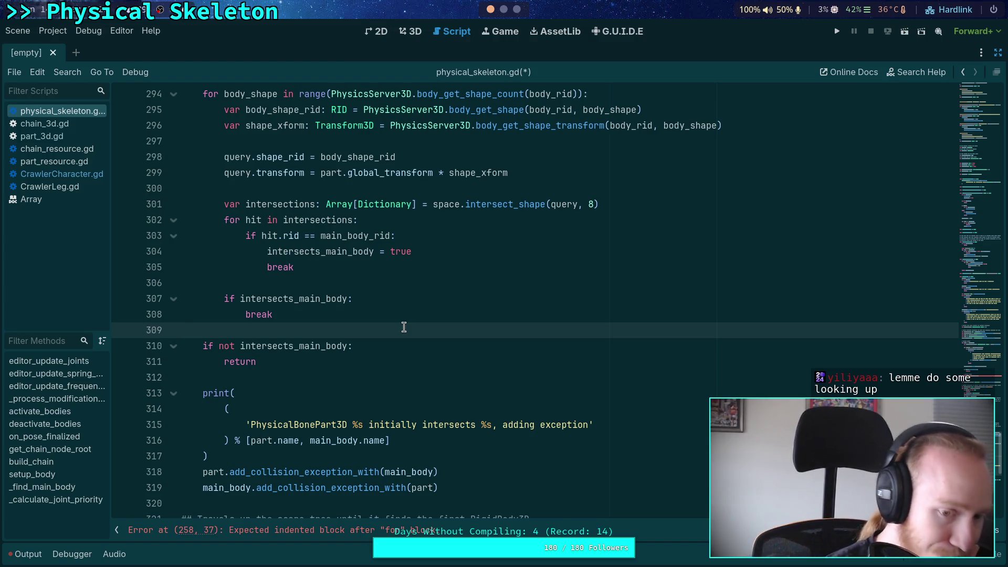
scroll(404, 327, up, 8)
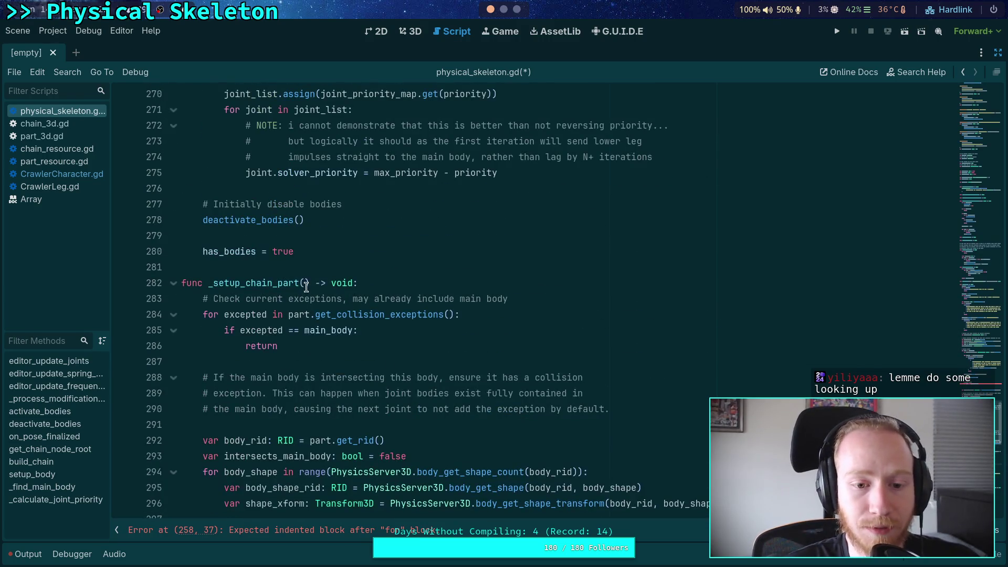
Add the call _setup_chain_part(part, space, query) inside the chain part loop
click(306, 287)
scroll(476, 300, down, 2)
scroll(476, 300, up, 10)
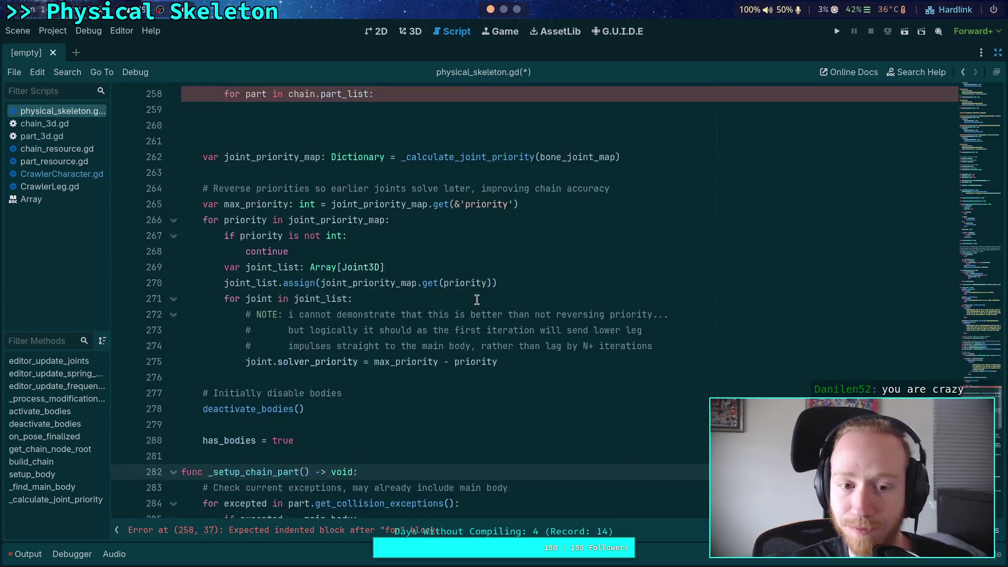
click(360, 299)
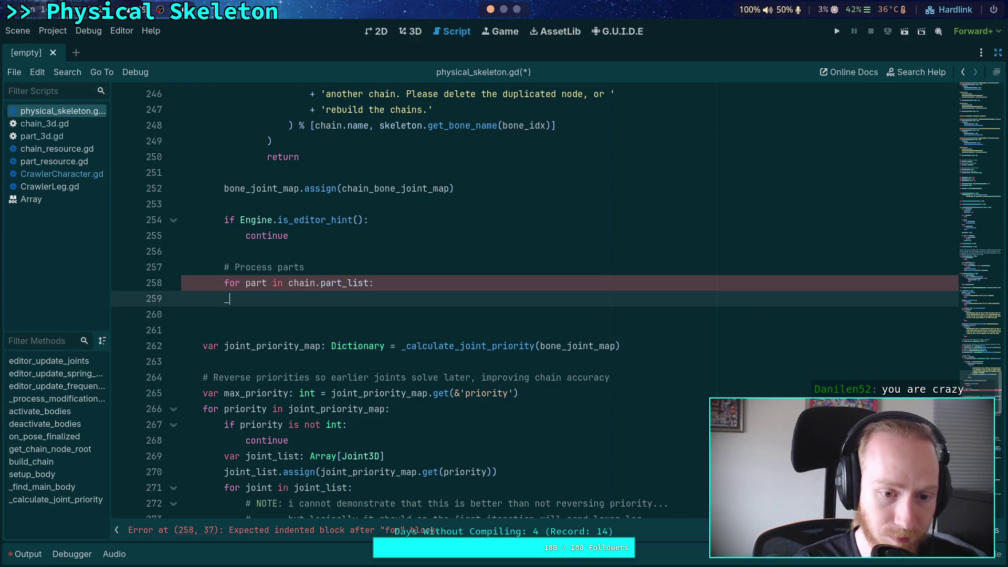
text(sup)
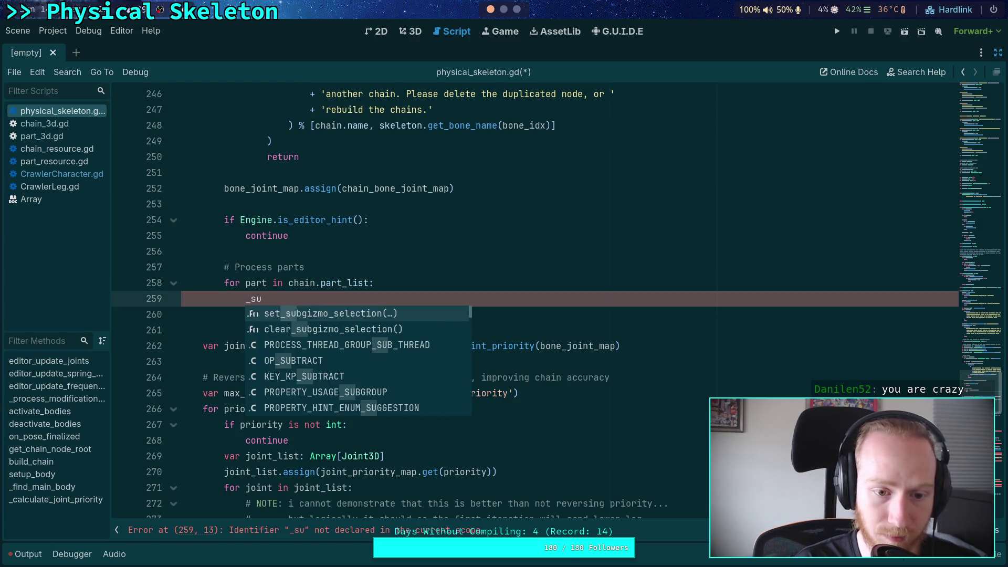
key(Return)
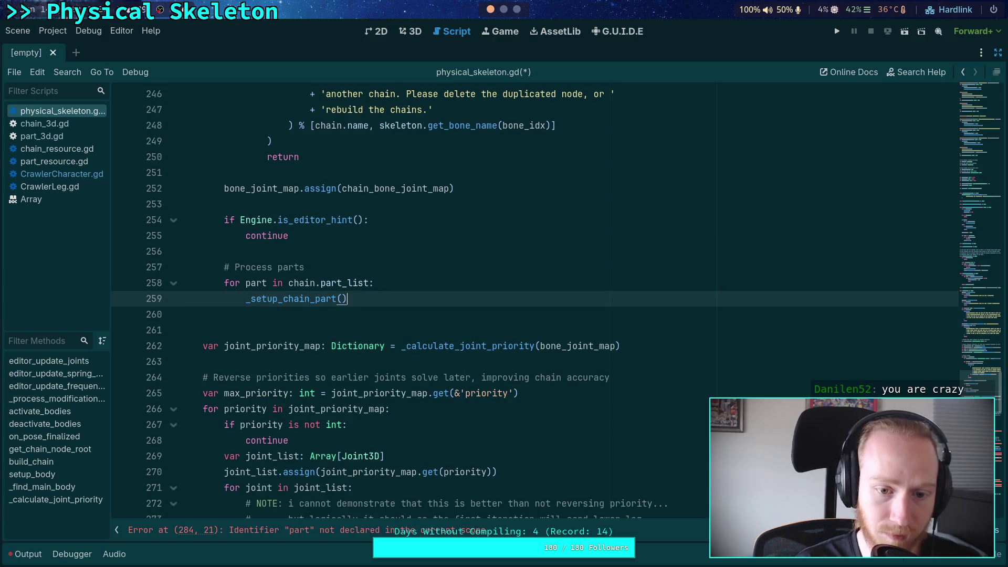
key(Return)
text(,)
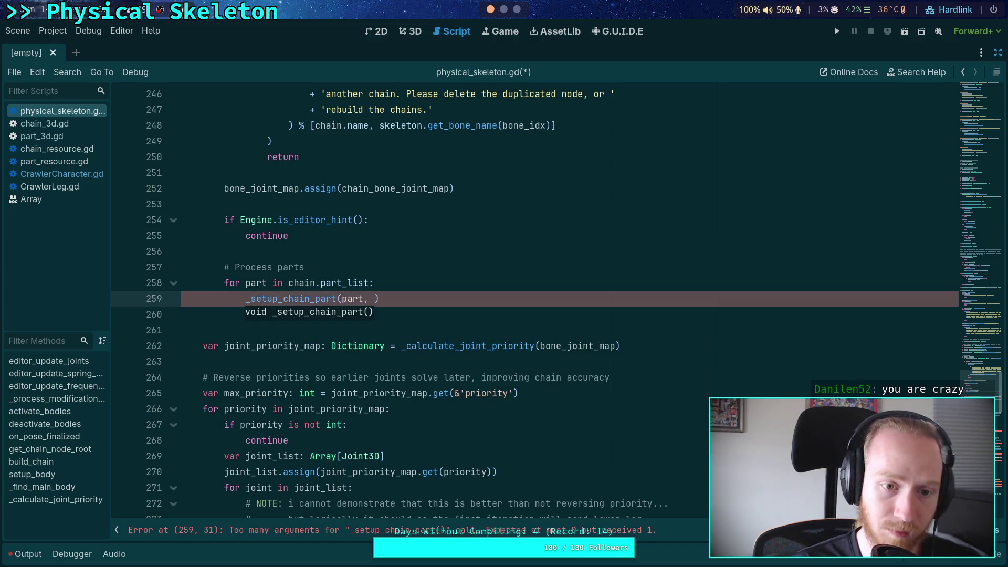
scroll(328, 289, up, 4)
scroll(328, 289, up, 5)
scroll(498, 315, down, 4)
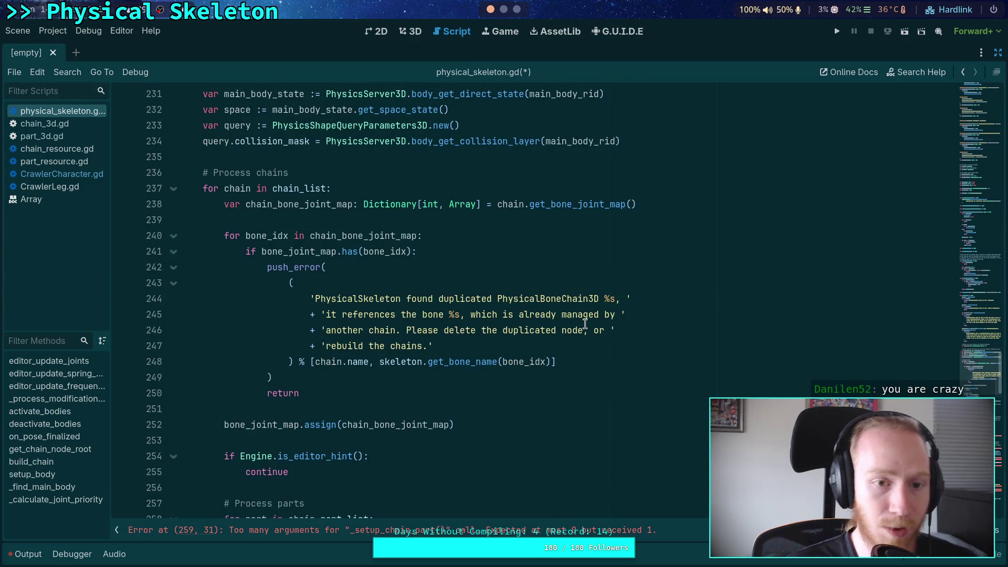
text(space, q)
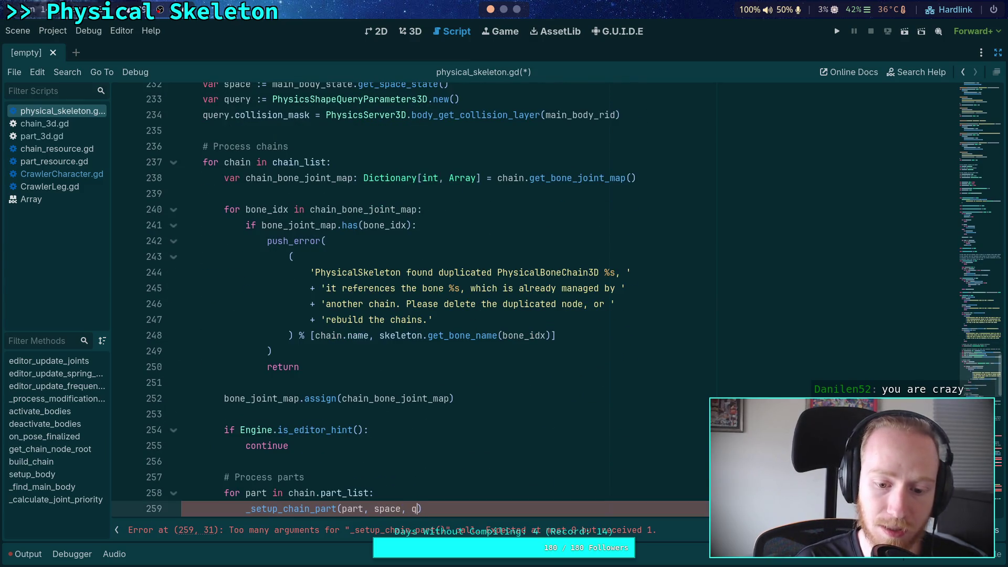
text(uery)
key(Return)
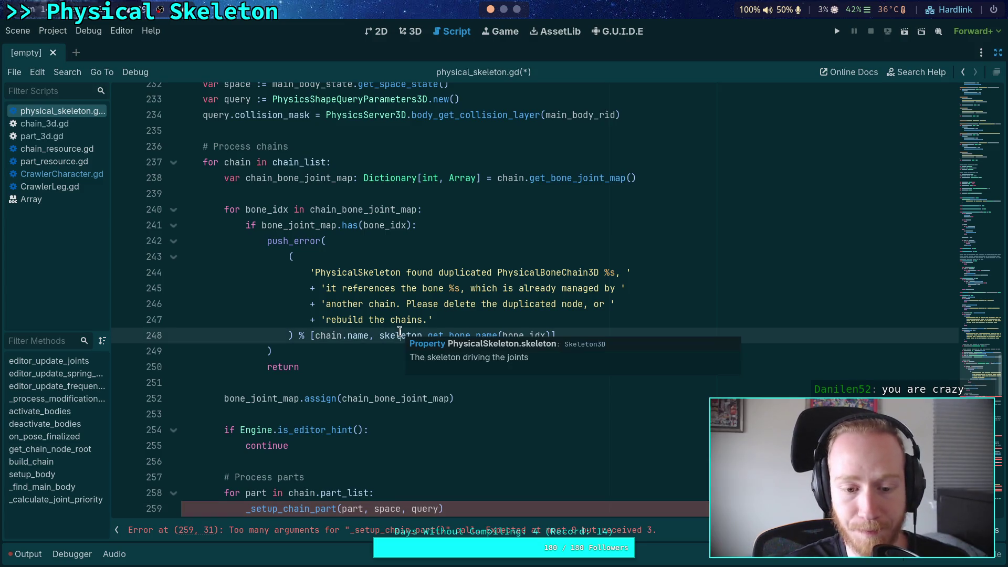
Move the caret into the _setup_chain_part definition's parameter list
click(393, 460)
scroll(441, 445, down, 5)
scroll(536, 366, down, 7)
click(303, 303)
Declare parameters part: PhysicalBonePart3D, space: PhysicsDirectSpaceState3D, query: PhysicsShapeQueryParameters3D
text(part: )
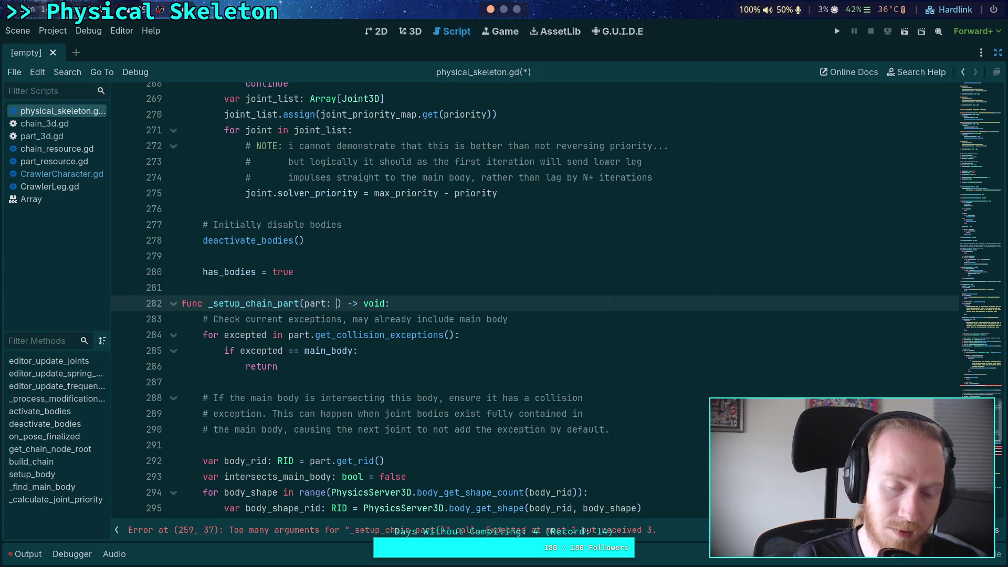
text(PhysicalBo)
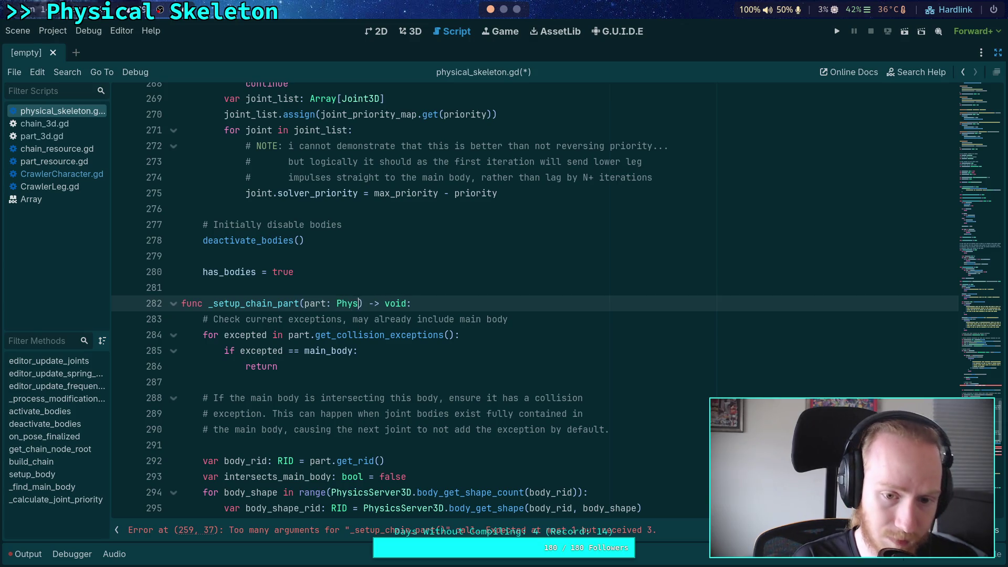
key(Down)
key(Return)
text(, spa)
text(ce: Phys)
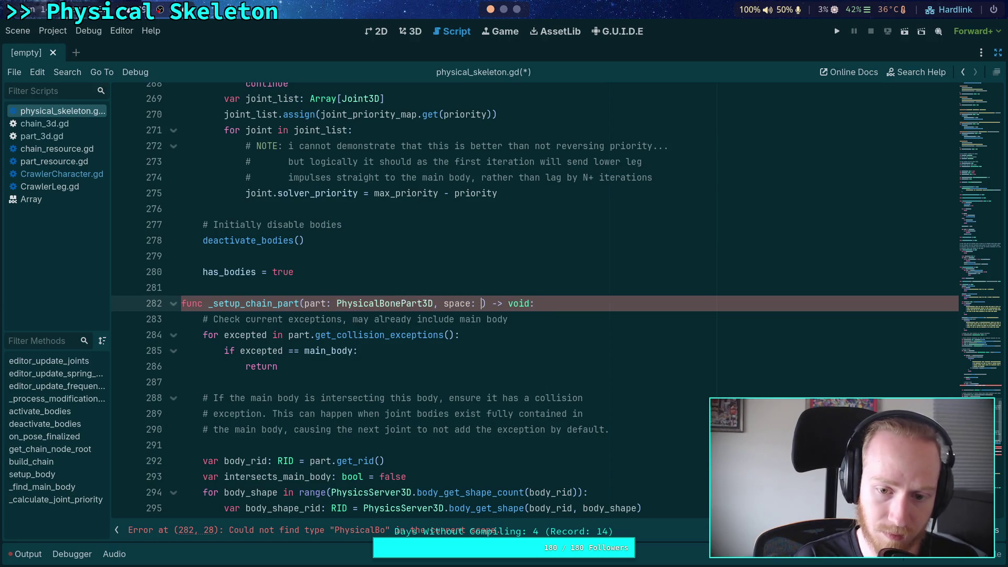
text(icsSpa)
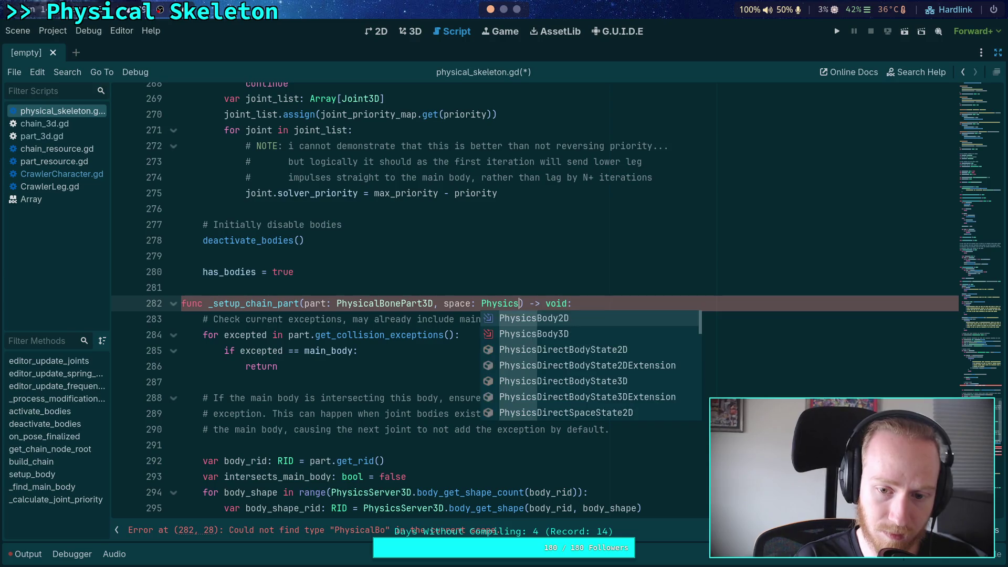
key(Down)
key(Down)
key(Return)
text(, que)
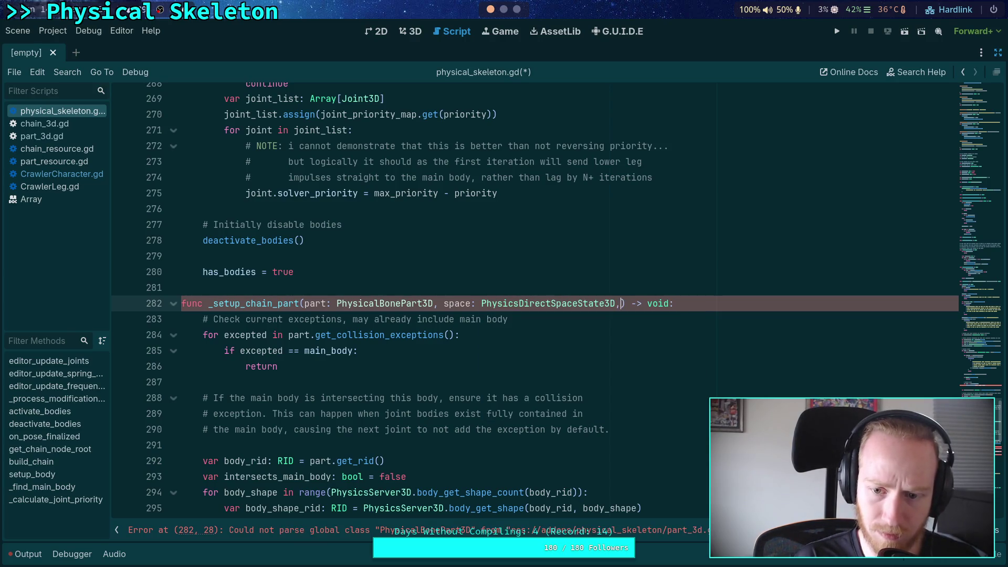
text(ry: )
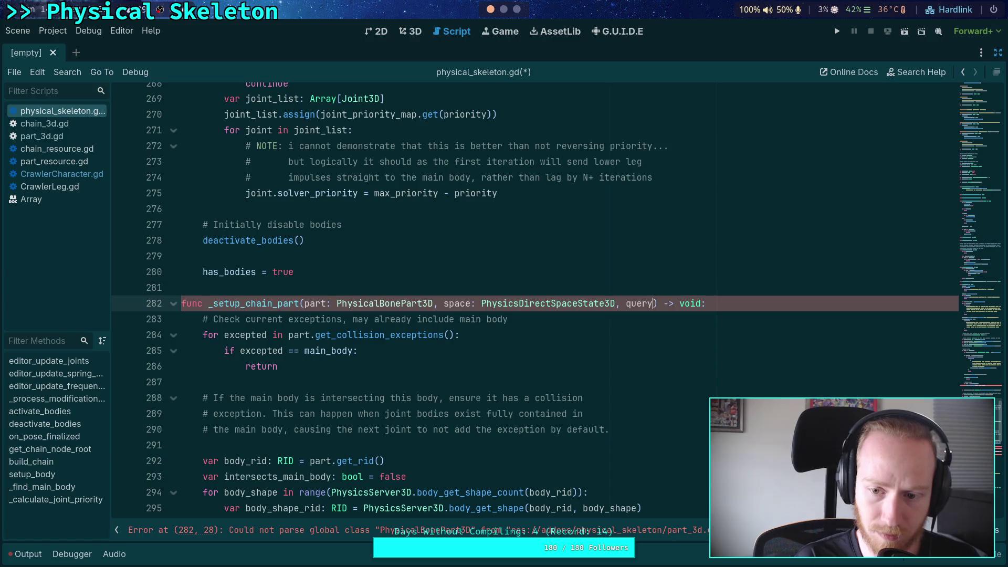
text(Physics)
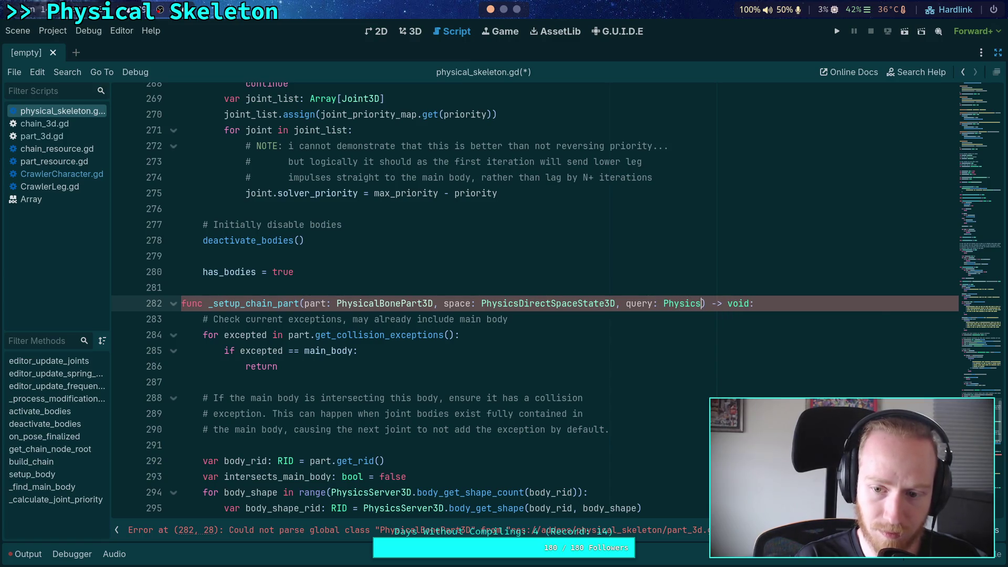
text(ShapeQuery)
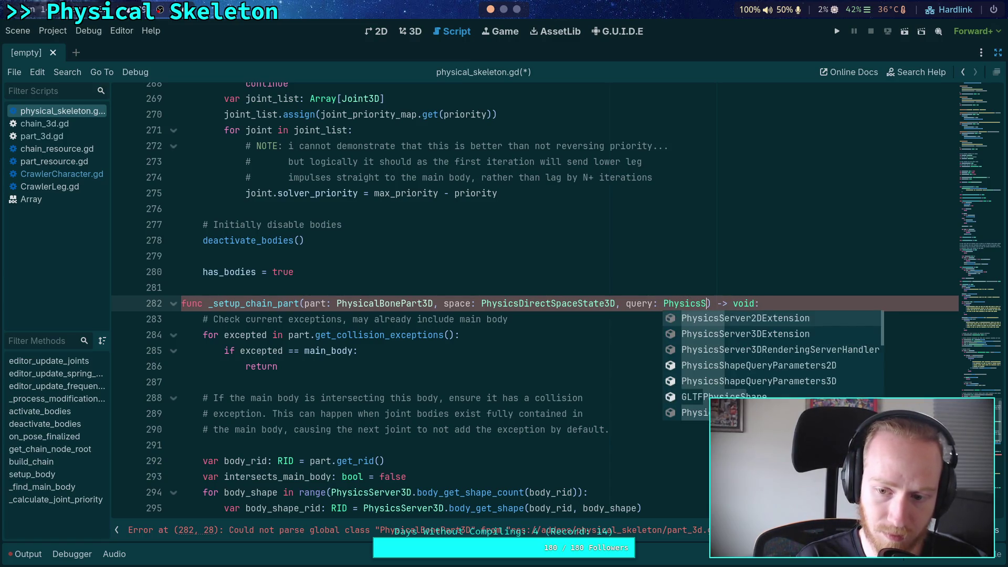
key(Down)
key(Return)
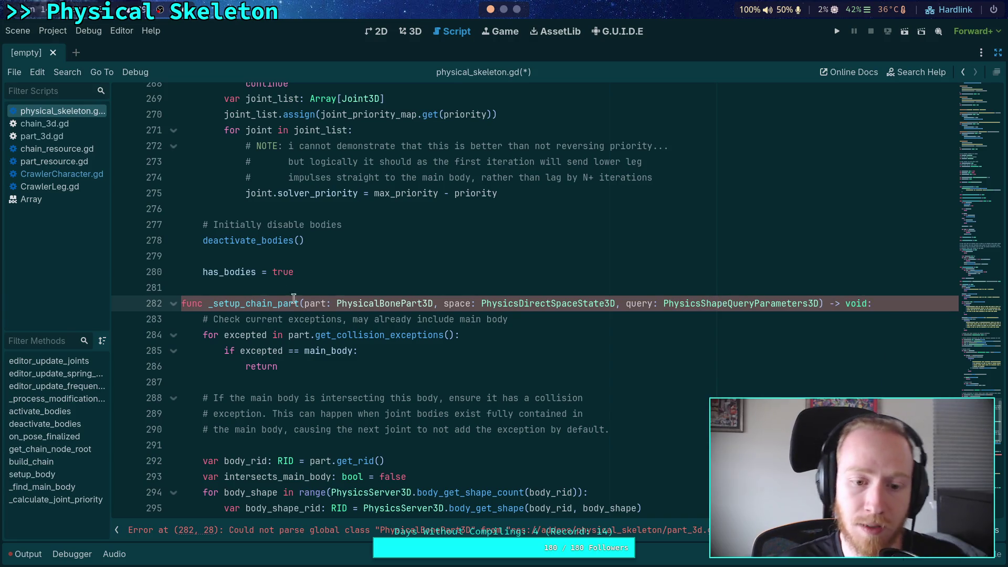
Put each parameter and the closing ') -> void:' on separate lines, then save physical_skeleton.gd
click(304, 304)
key(Return)
key(Tab)
click(360, 319)
key(Return)
click(408, 335)
key(Return)
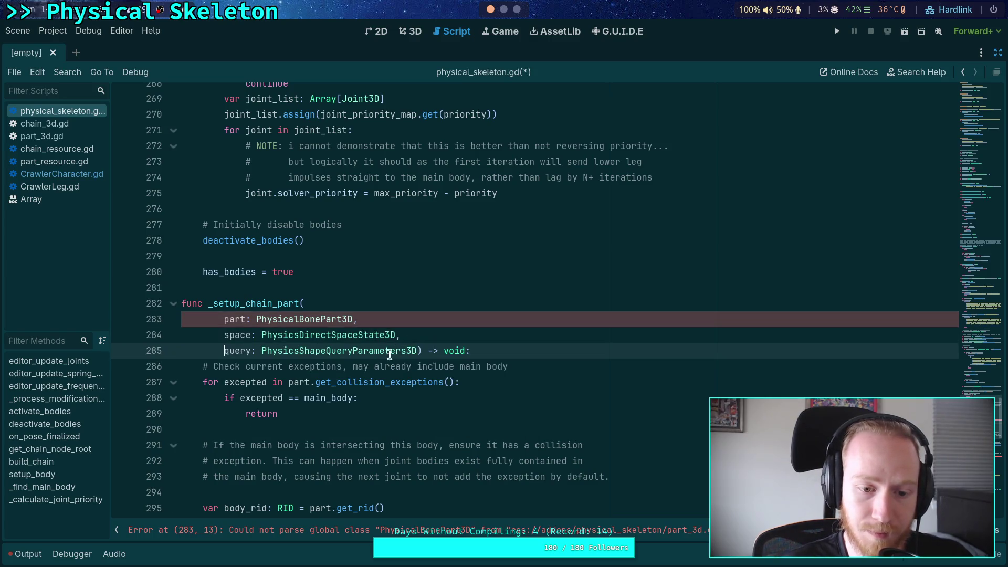
click(417, 351)
key(Return)
key(shift+Tab)
key(shift+Tab)
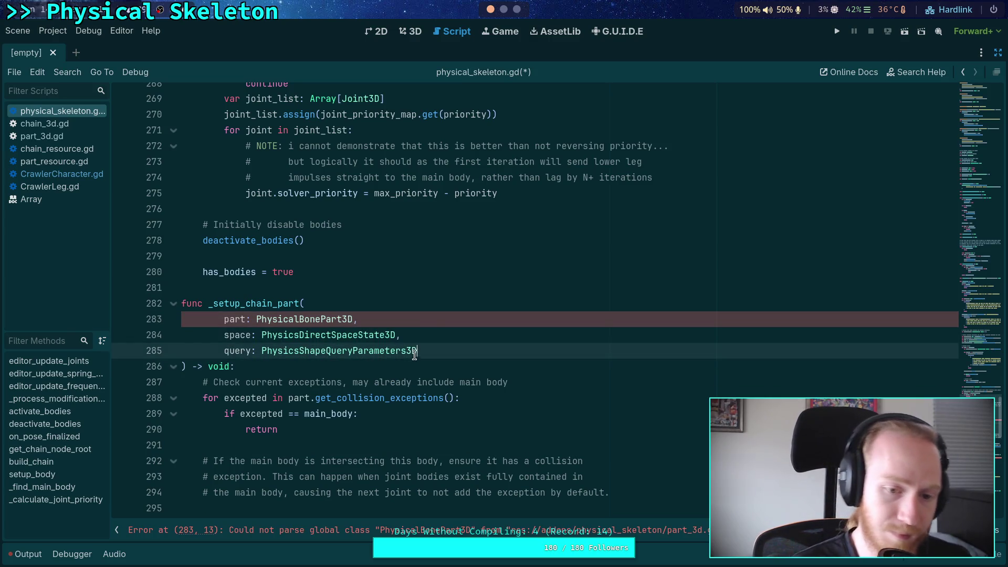
click(434, 317)
key(ctrl+s)
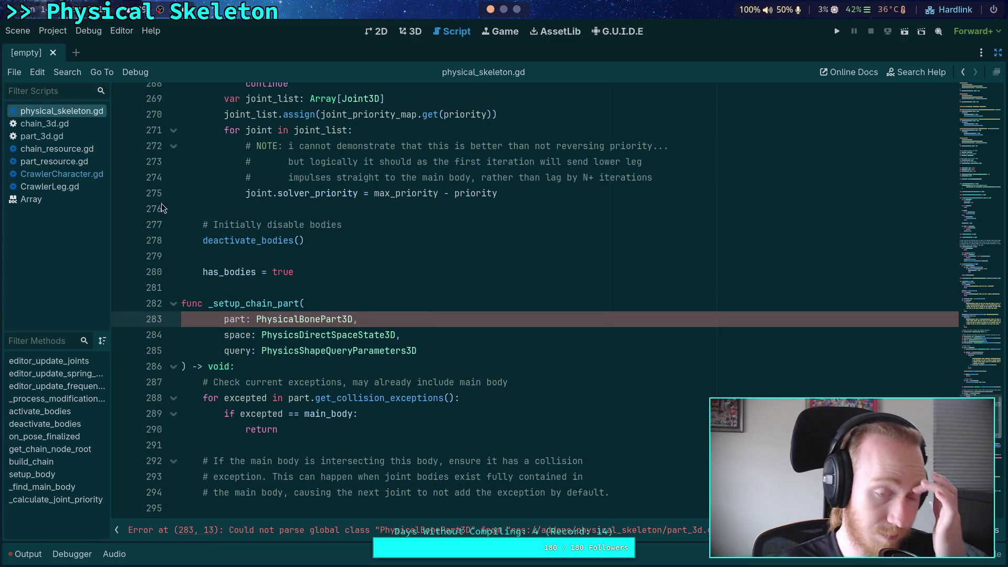
Glance at part_3d.gd, then inspect the hit and main_body_rid check on line 307
click(59, 135)
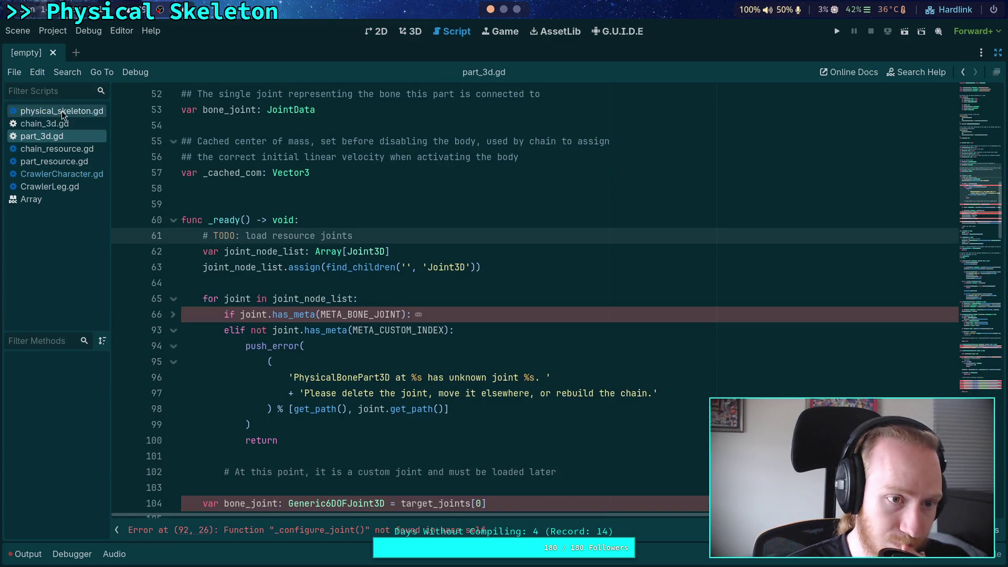
click(63, 111)
scroll(378, 314, up, 1)
key(Page_Down)
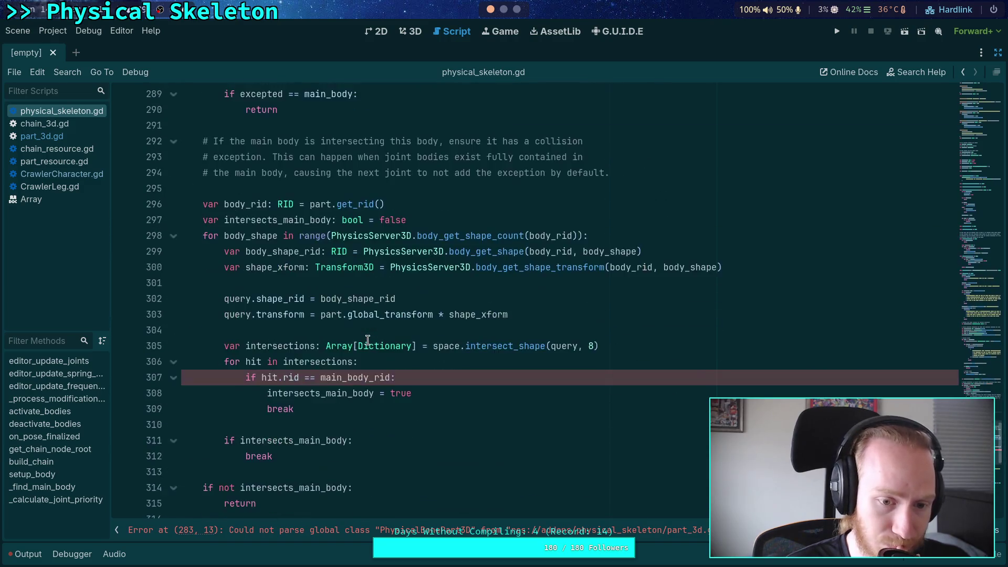
scroll(368, 340, down, 2)
double_click(268, 278)
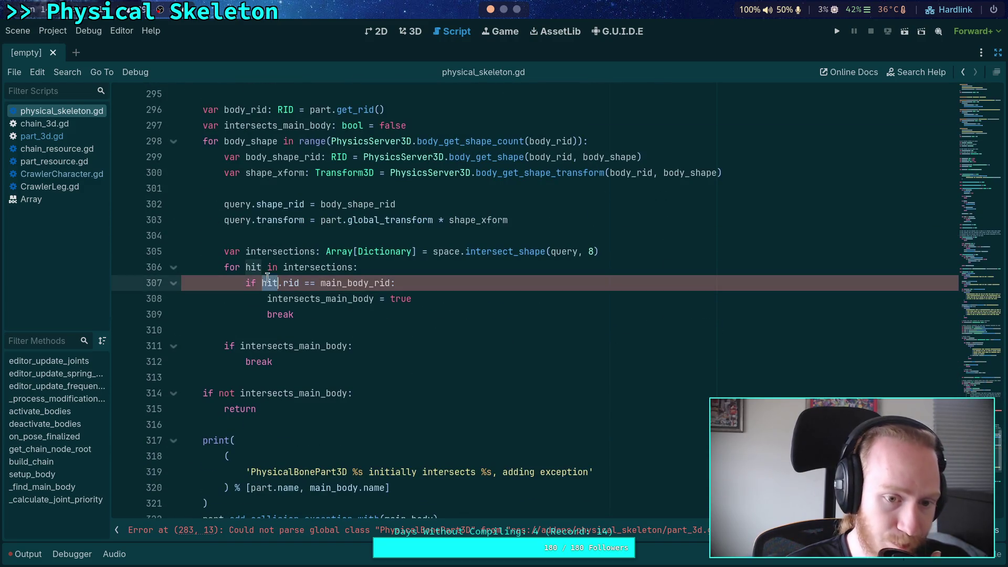
double_click(358, 282)
Open a blank new line after the 'part: PhysicalBonePart3D,' parameter
key(Page_Up)
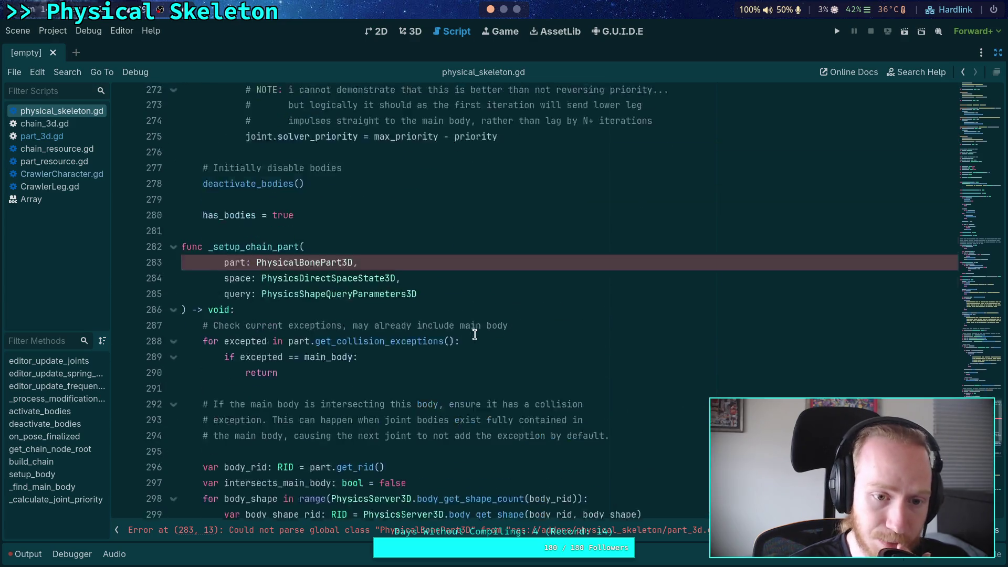
scroll(400, 327, up, 15)
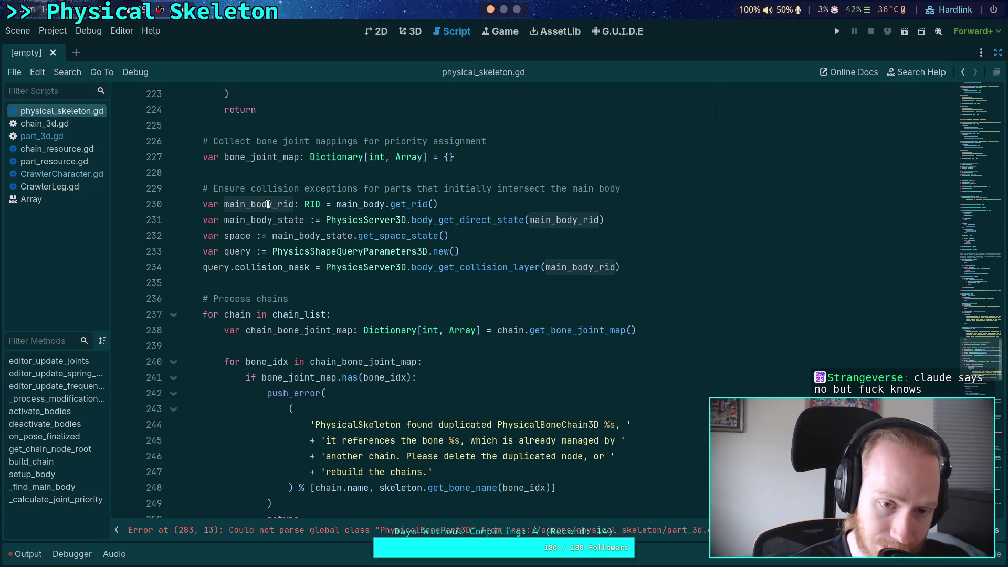
scroll(408, 294, down, 16)
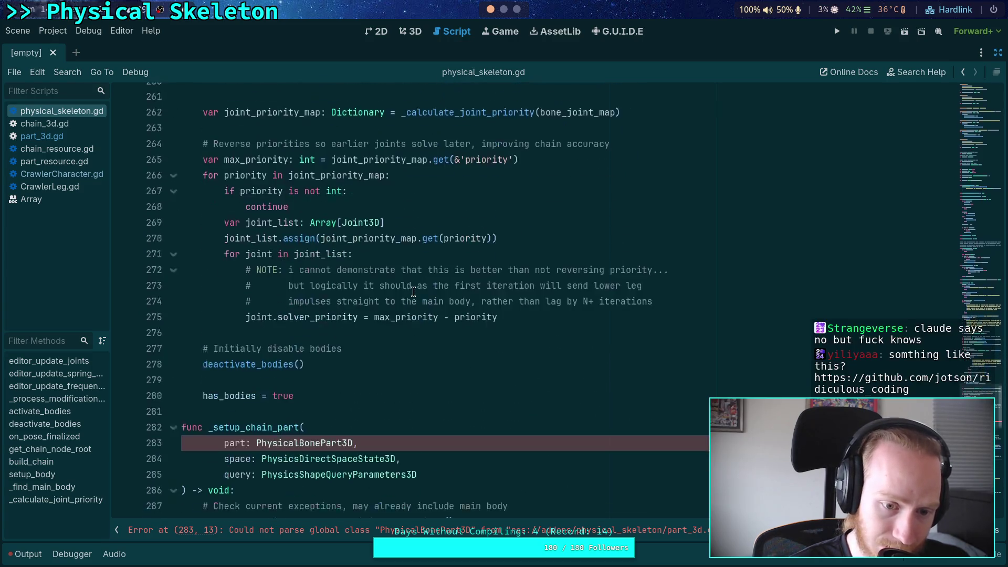
click(396, 290)
key(Return)
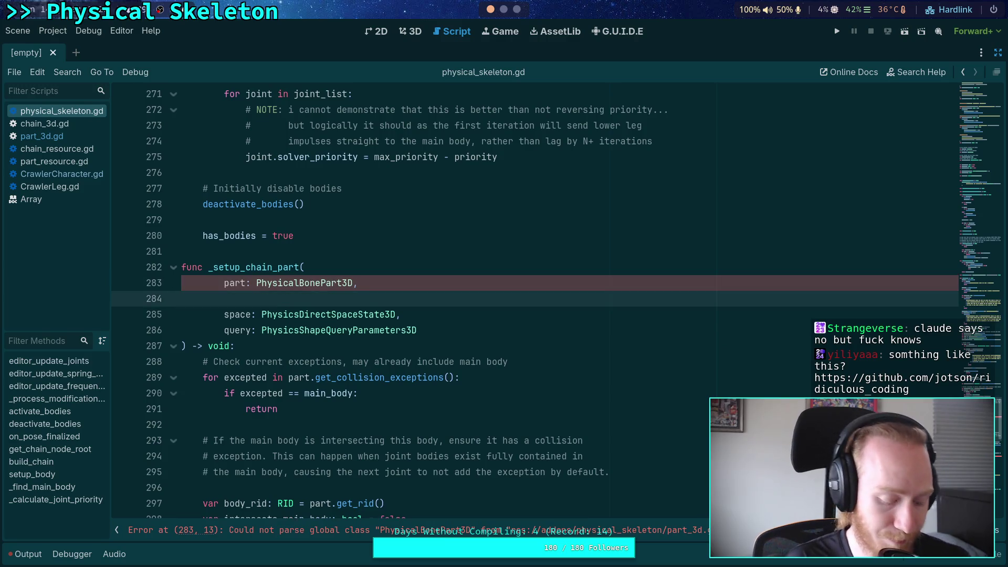
Remove the trial main_body_rid: RID parameter from the _setup_chain_part signature
text(main_)
text(body_p)
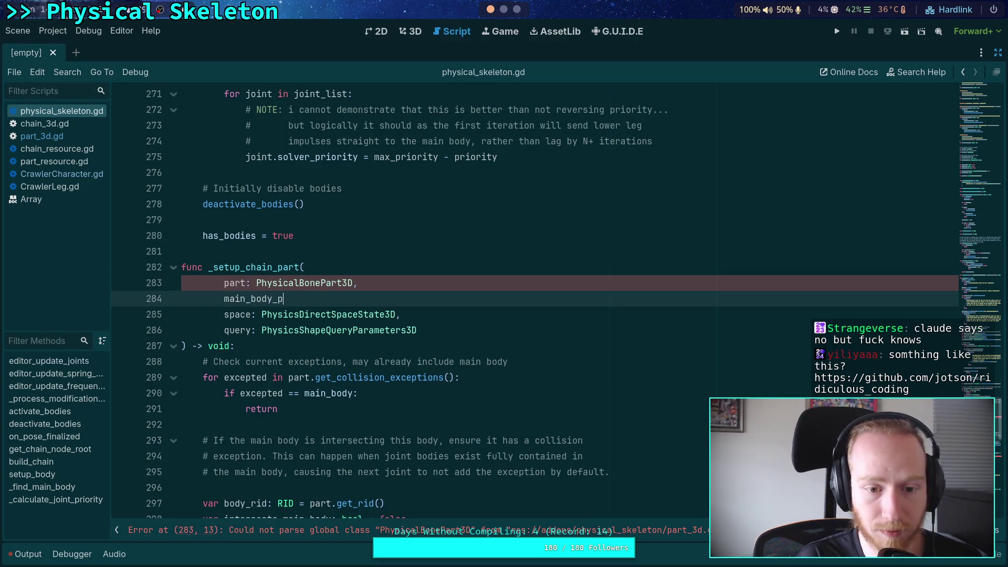
key(BackSpace)
text(rid: RID,)
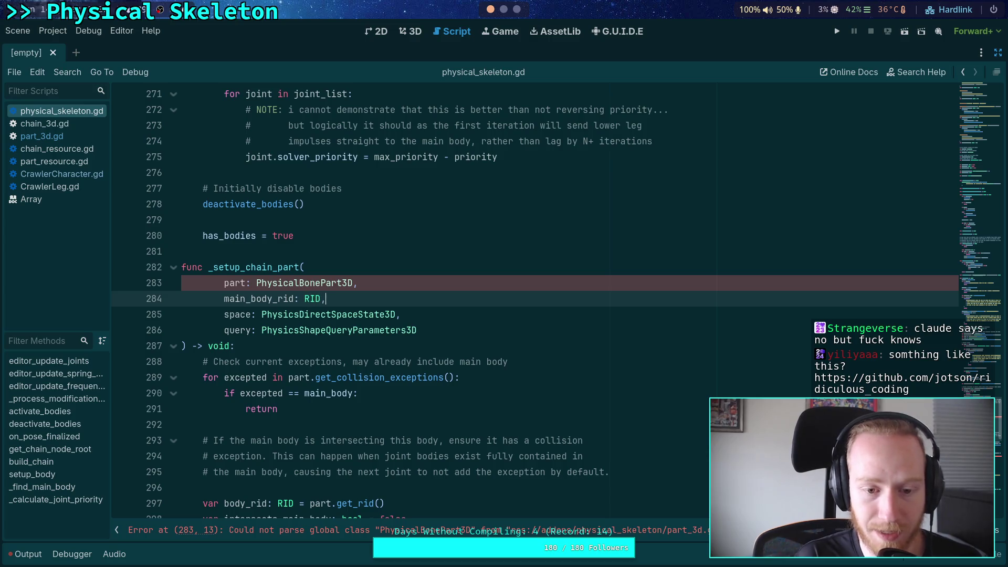
scroll(544, 249, down, 12)
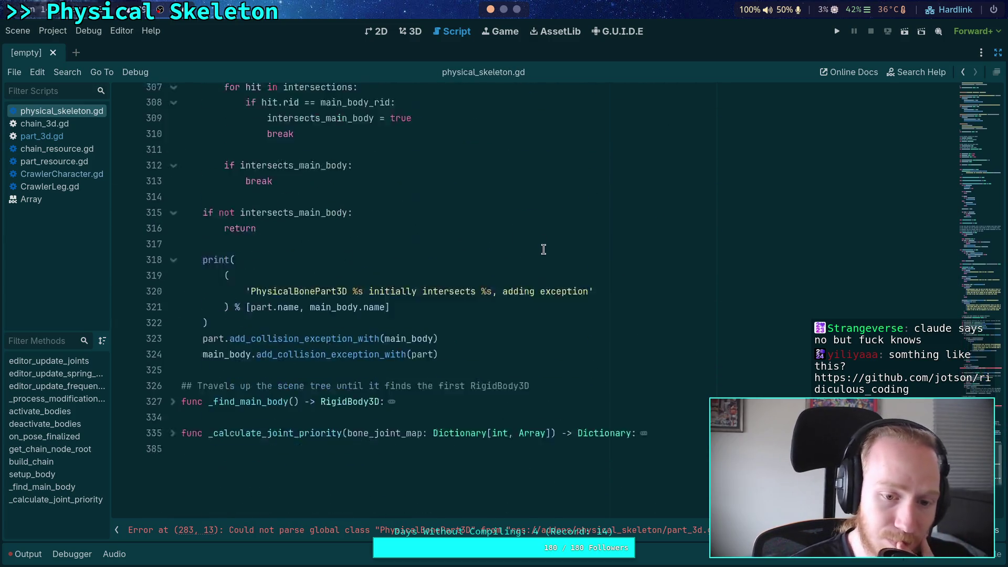
scroll(492, 302, up, 5)
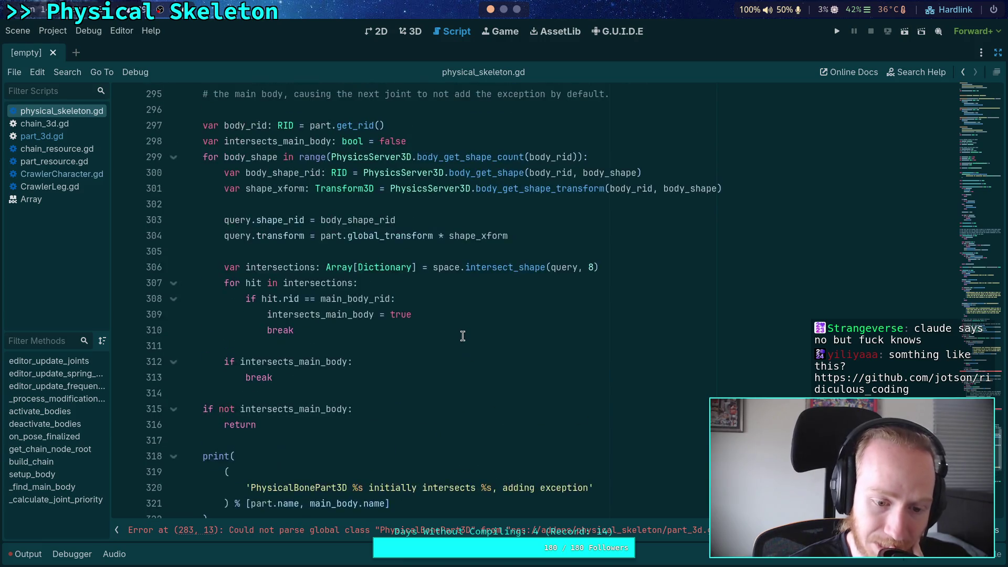
scroll(462, 336, up, 4)
scroll(463, 330, down, 7)
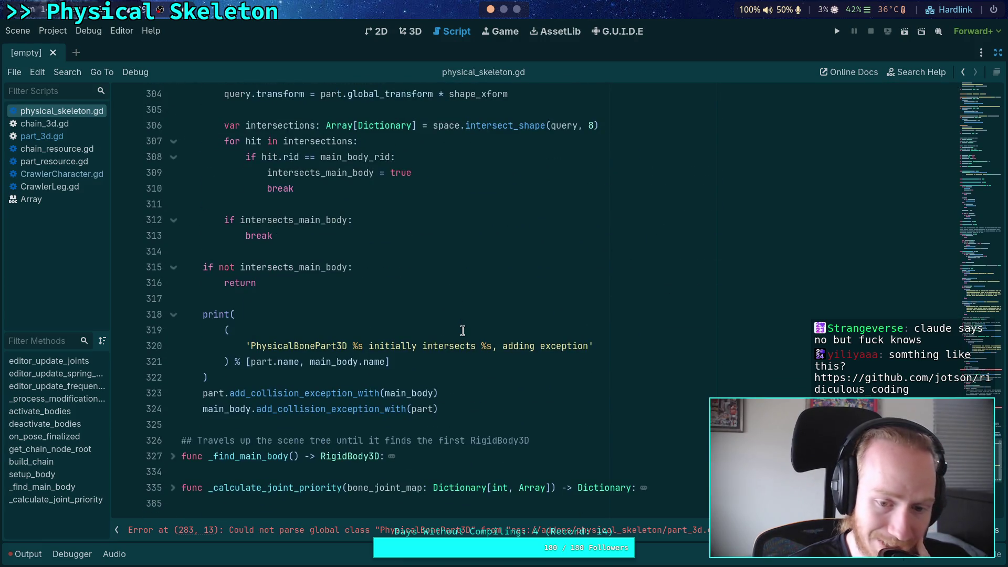
double_click(421, 395)
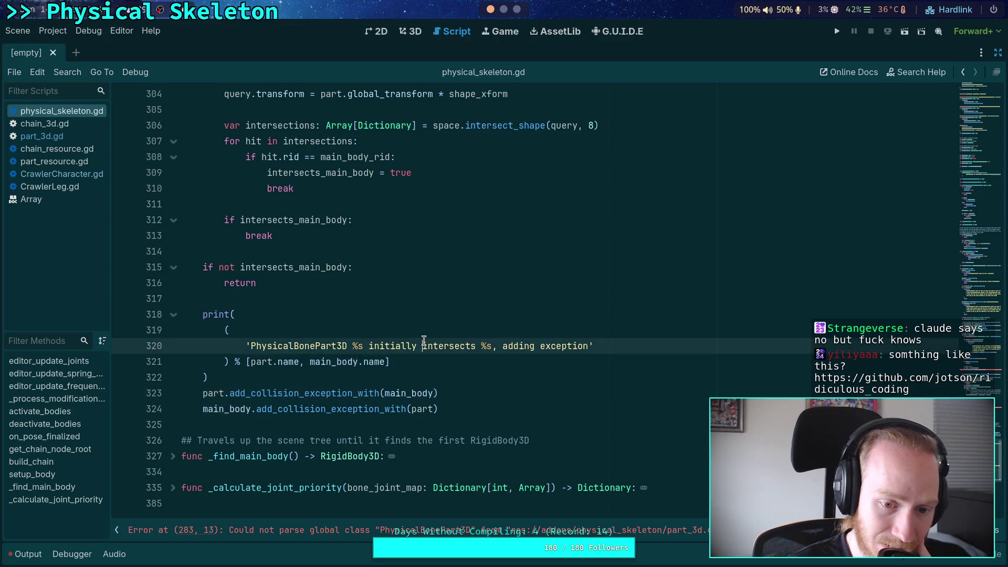
scroll(422, 349, up, 5)
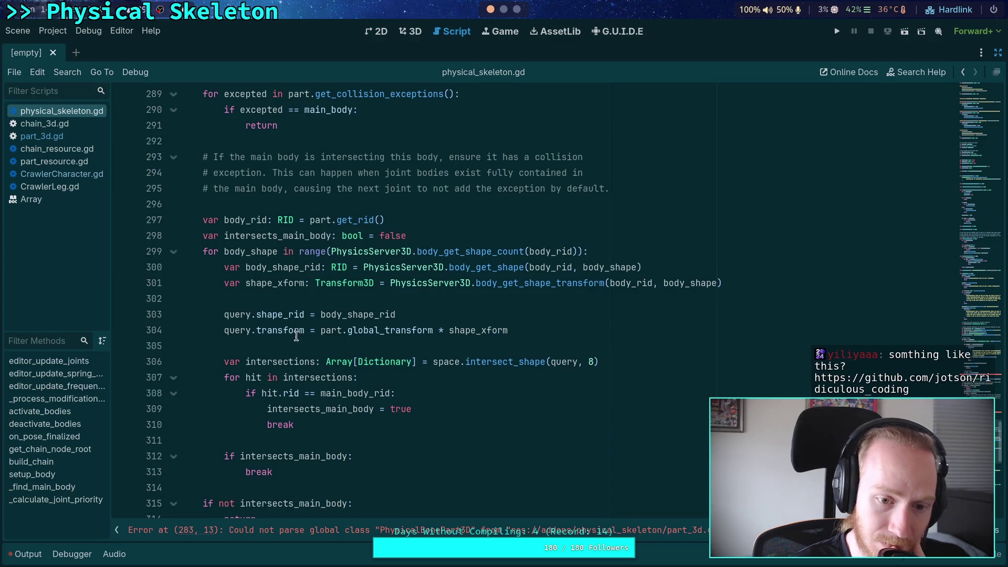
scroll(423, 342, down, 5)
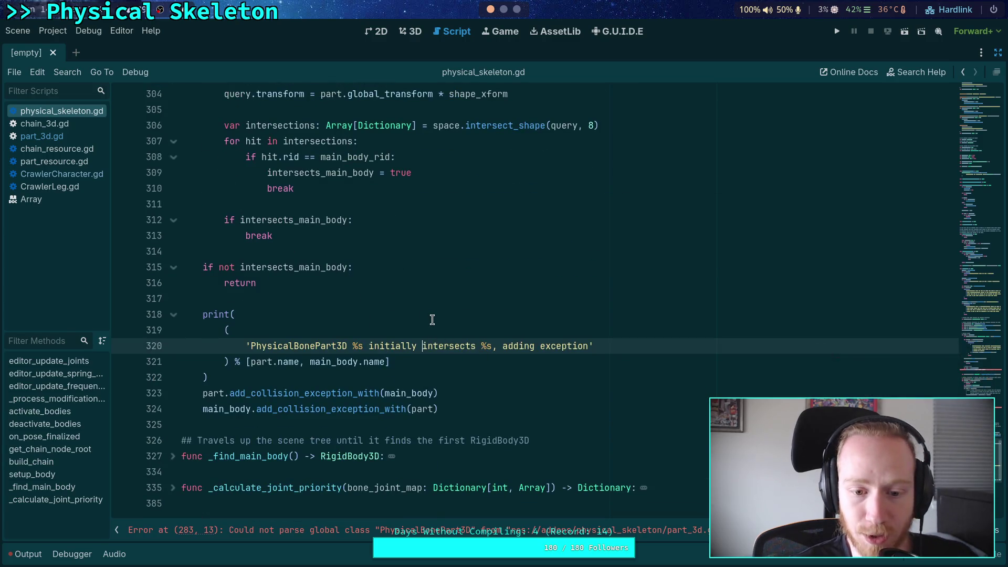
scroll(352, 281, up, 11)
drag(372, 298, 387, 290)
key(BackSpace)
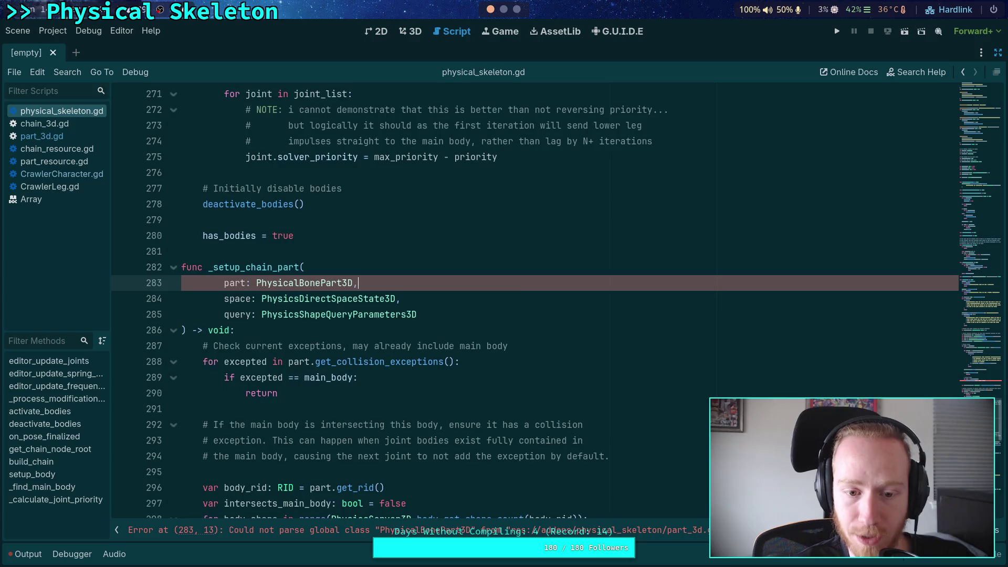
Keep line 307 using main_body_rid after trying and erasing a .gut member access
scroll(387, 290, down, 5)
double_click(355, 423)
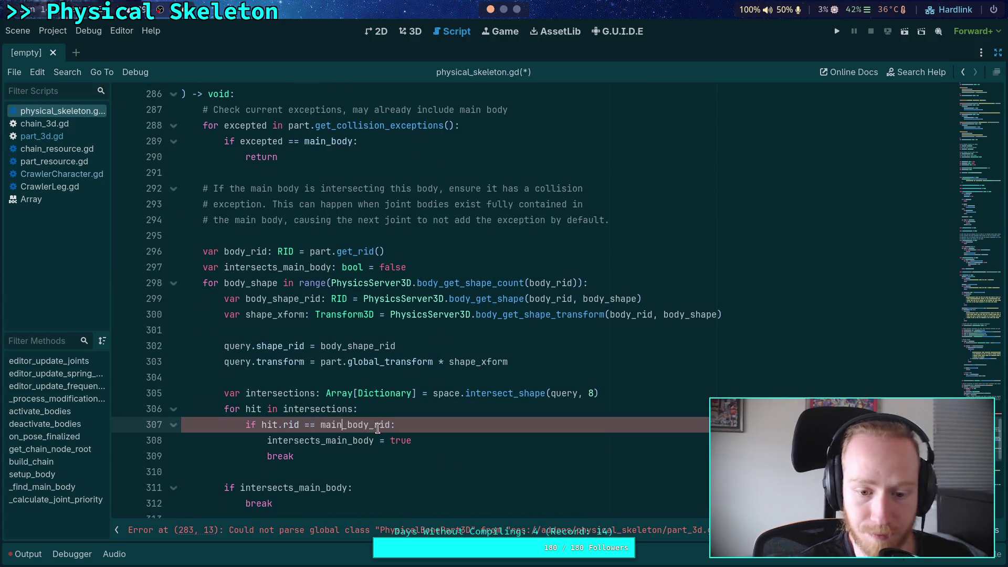
drag(368, 425, 391, 424)
text(.)
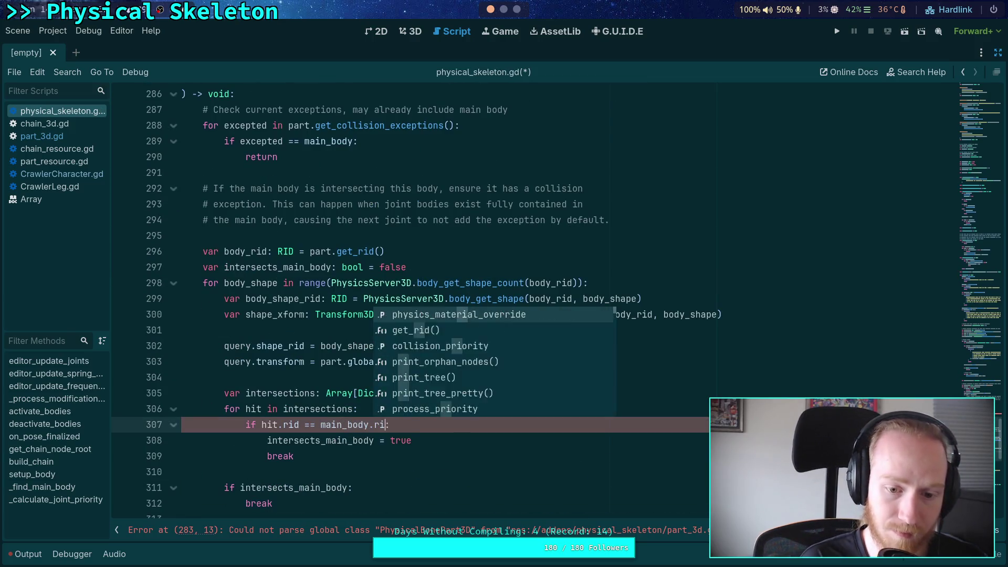
text(gut)
key(BackSpace)
key(BackSpace)
key(BackSpace)
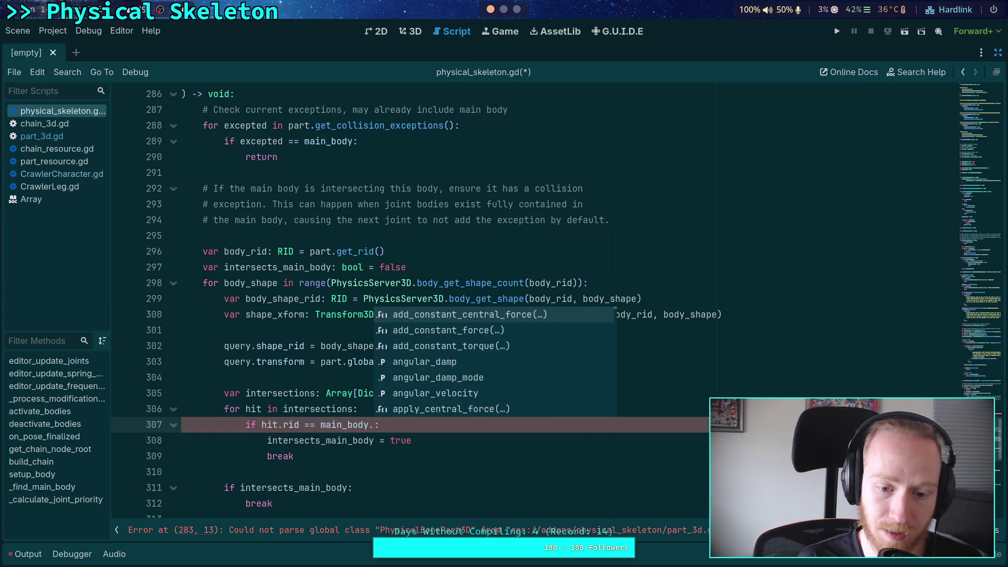
text(_rid)
Add 'var main_body_rid: RID = main_body.get_rid()' above body_rid and save physical_skeleton.gd
scroll(404, 354, up, 20)
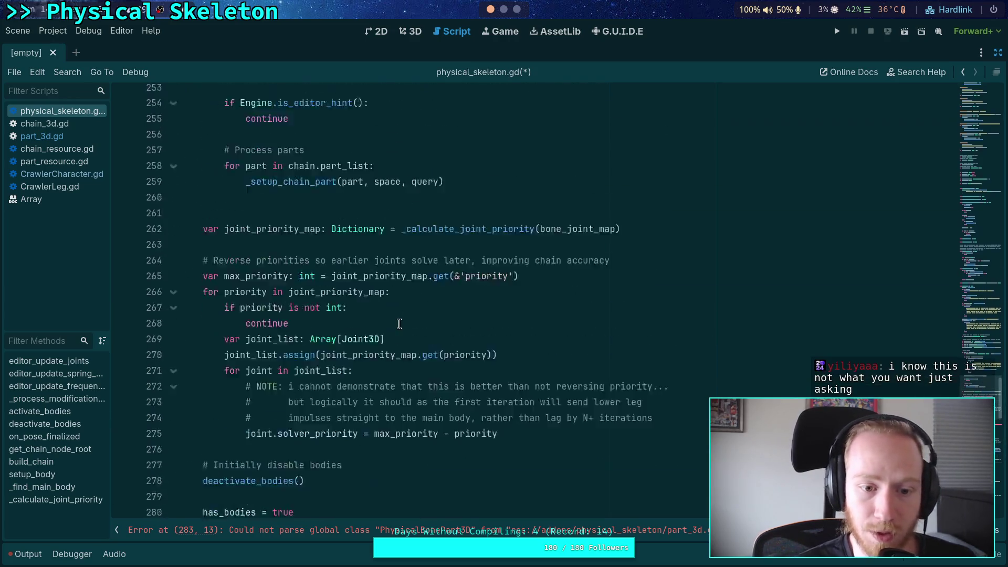
double_click(254, 204)
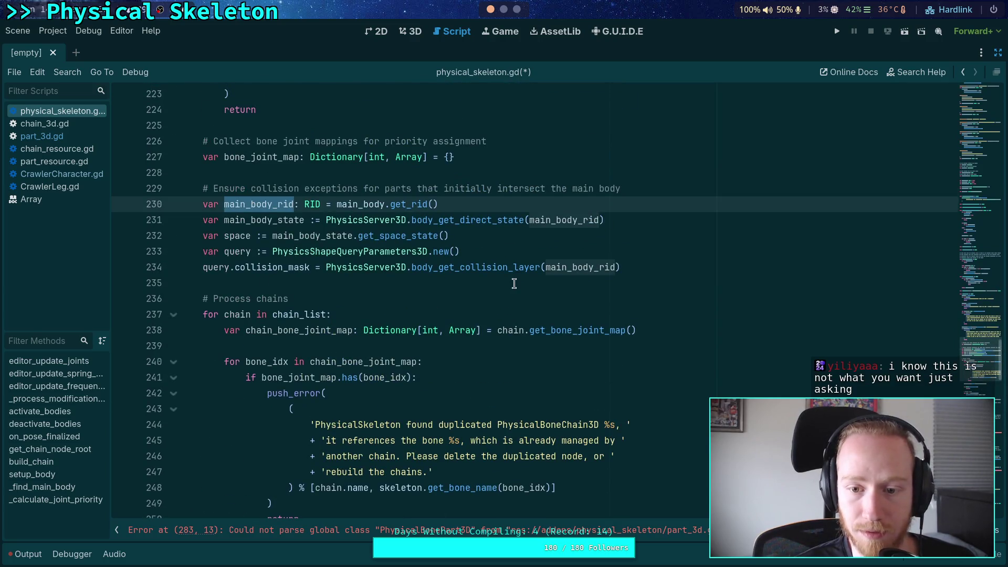
scroll(514, 283, down, 1)
click(495, 160)
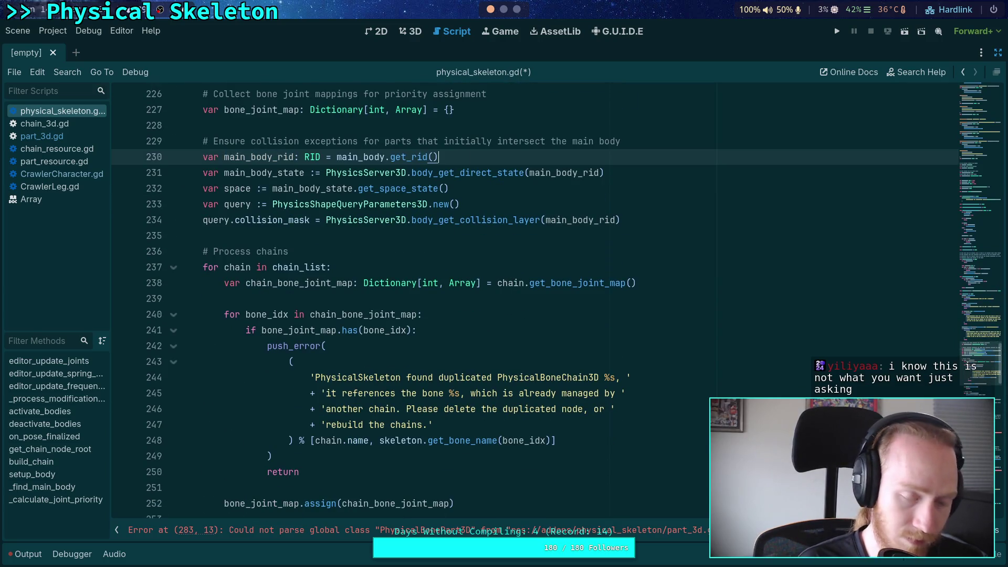
scroll(497, 160, down, 15)
click(368, 334)
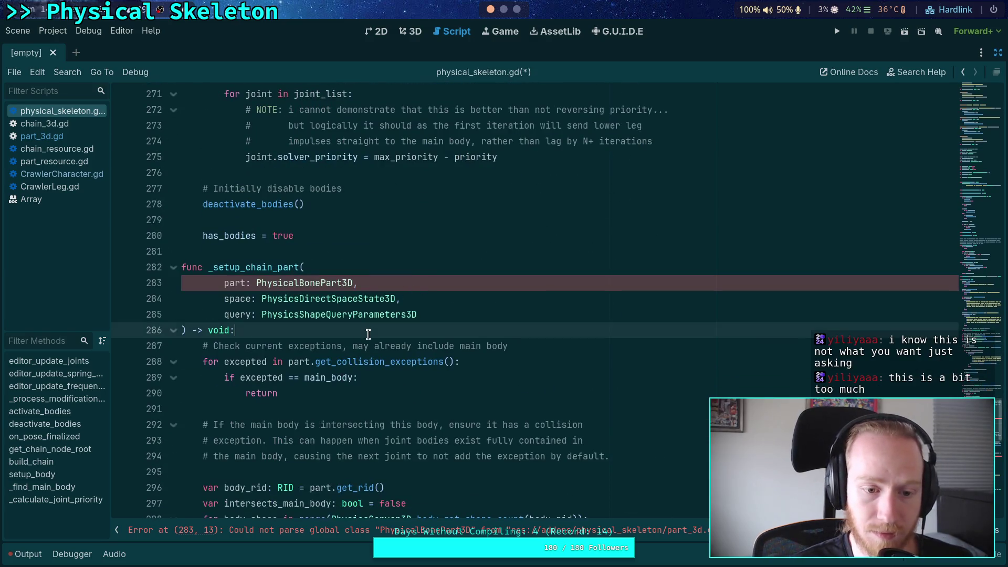
scroll(368, 334, down, 6)
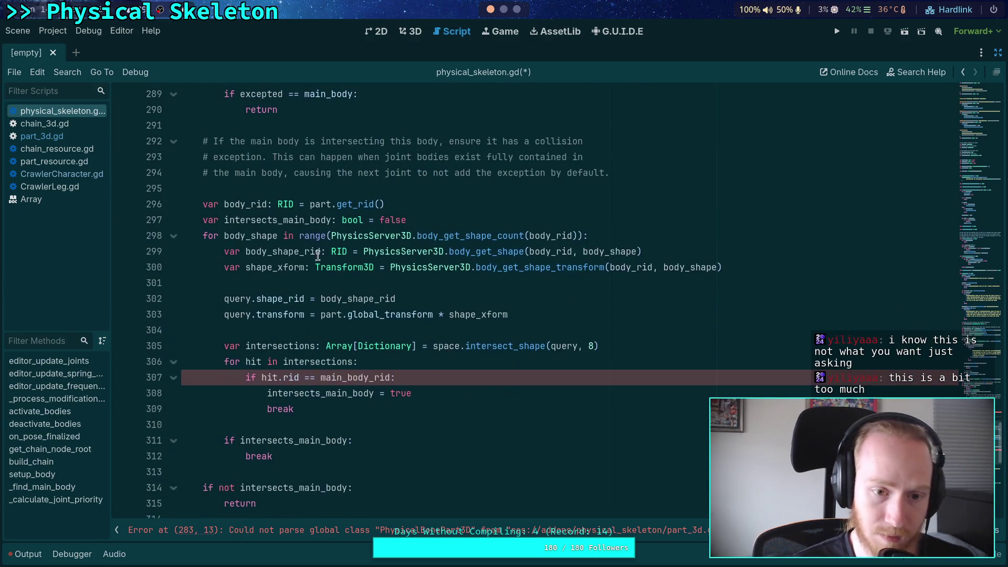
click(377, 187)
key(Return)
text(var main_body_rid: RID = main_body.get_rid())
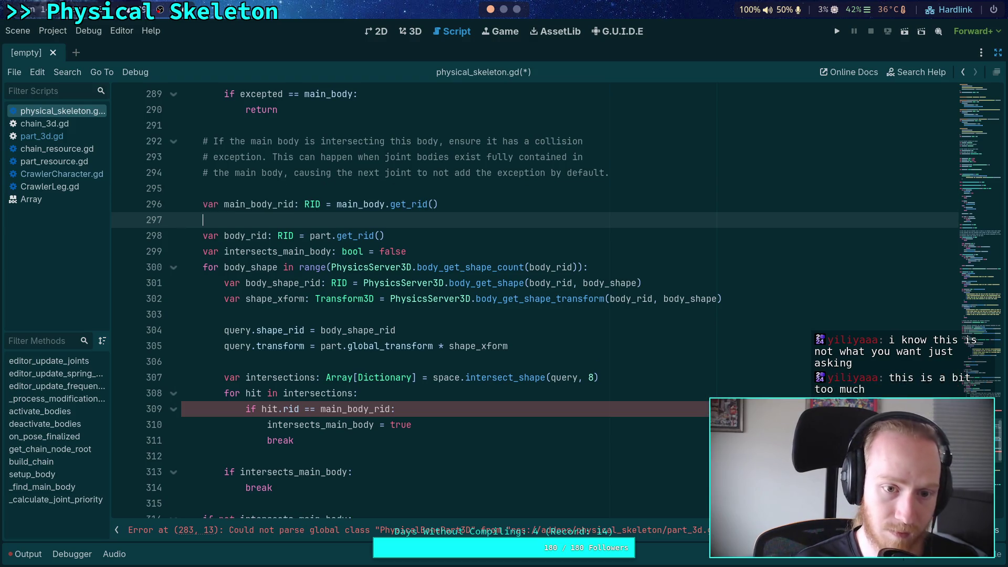
key(ctrl+s)
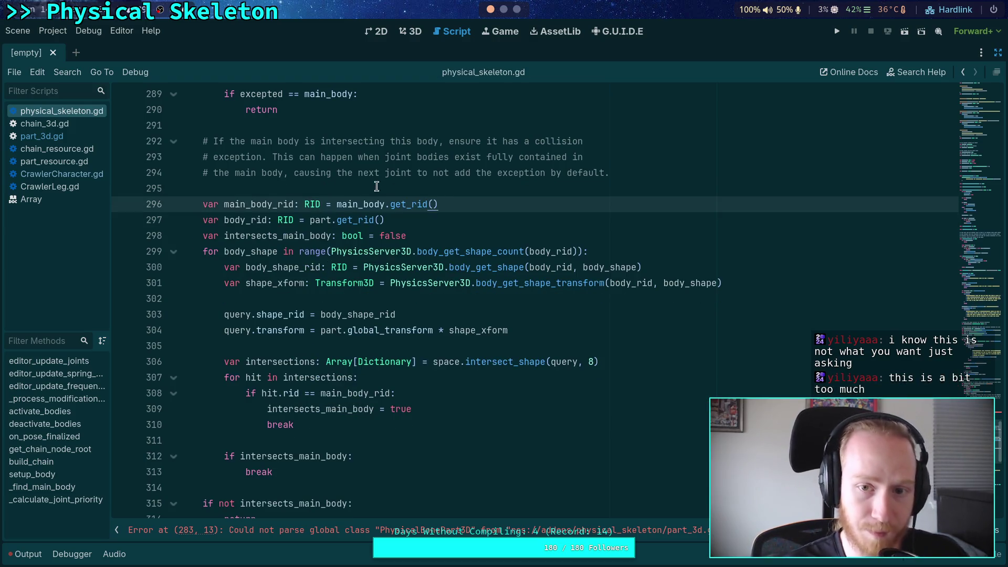
scroll(377, 186, up, 5)
click(417, 297)
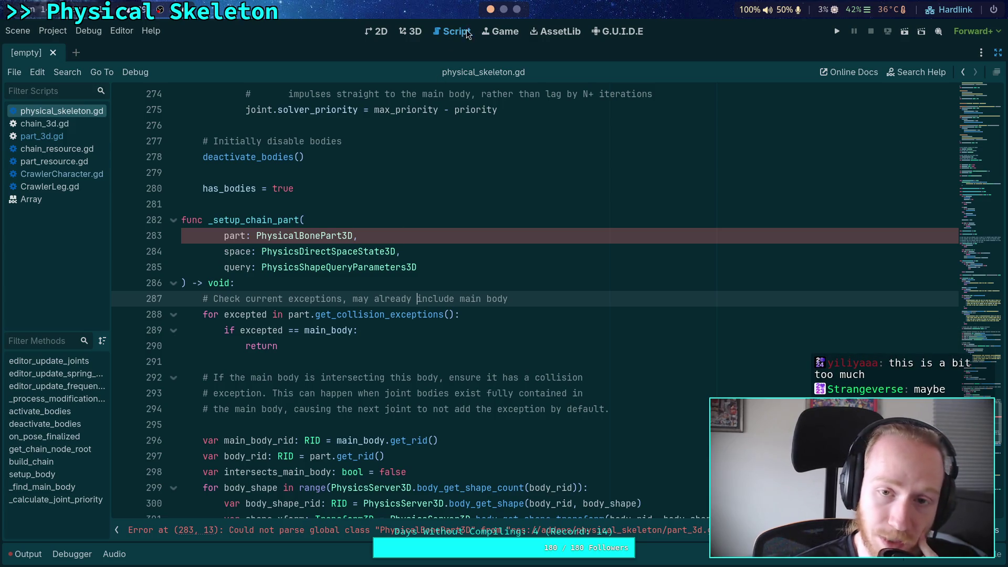
Open github.com/jotson/ridiculous_coding in a new browser tab
key(super+3)
key(ctrl+t)
text(github.com/jotson/ridiculous_coding)
key(Return)
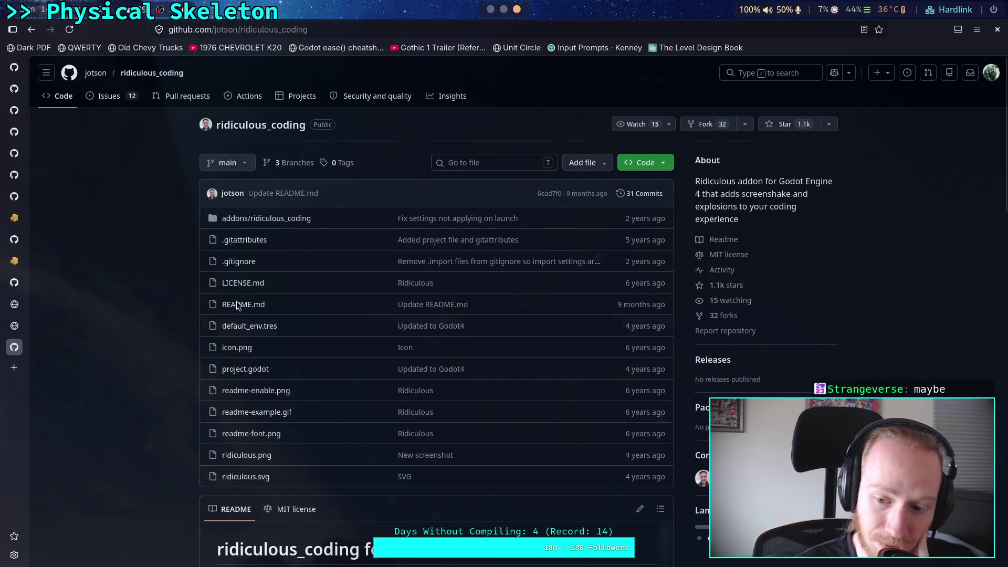
Browse the ridiculous_coding repo page, then open one contributor's profile
scroll(237, 301, down, 3)
mouse_move(727, 349)
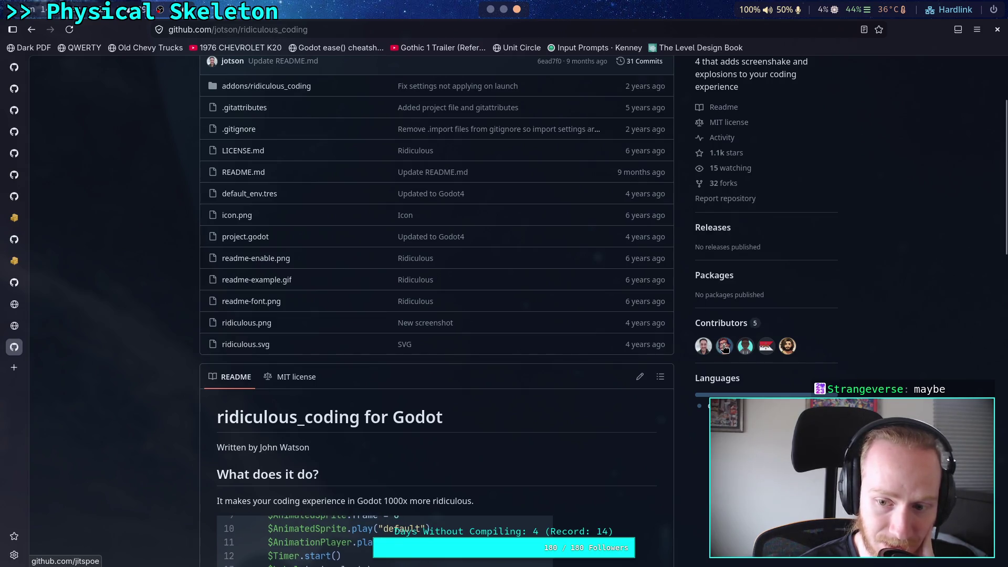
scroll(554, 344, down, 5)
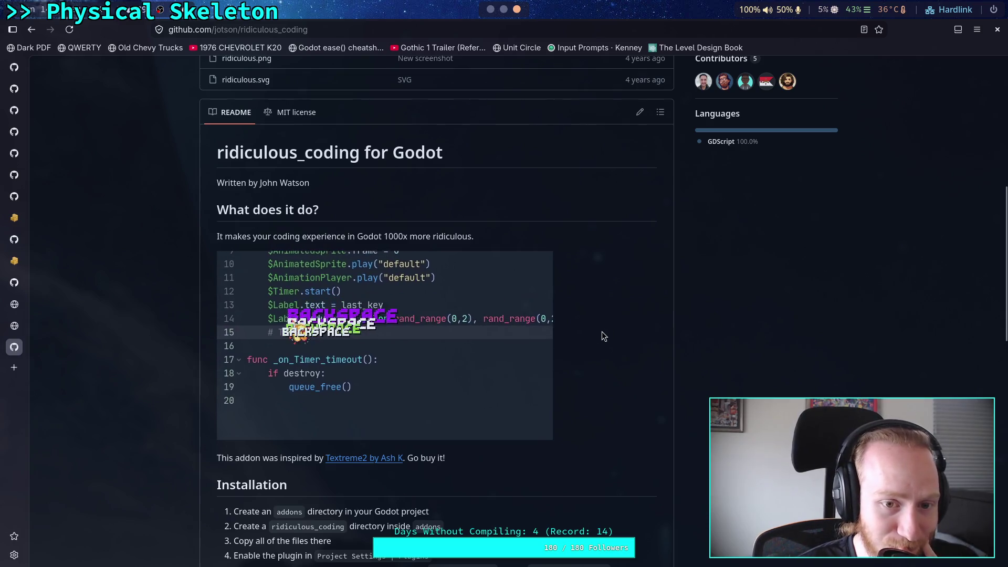
scroll(601, 332, up, 5)
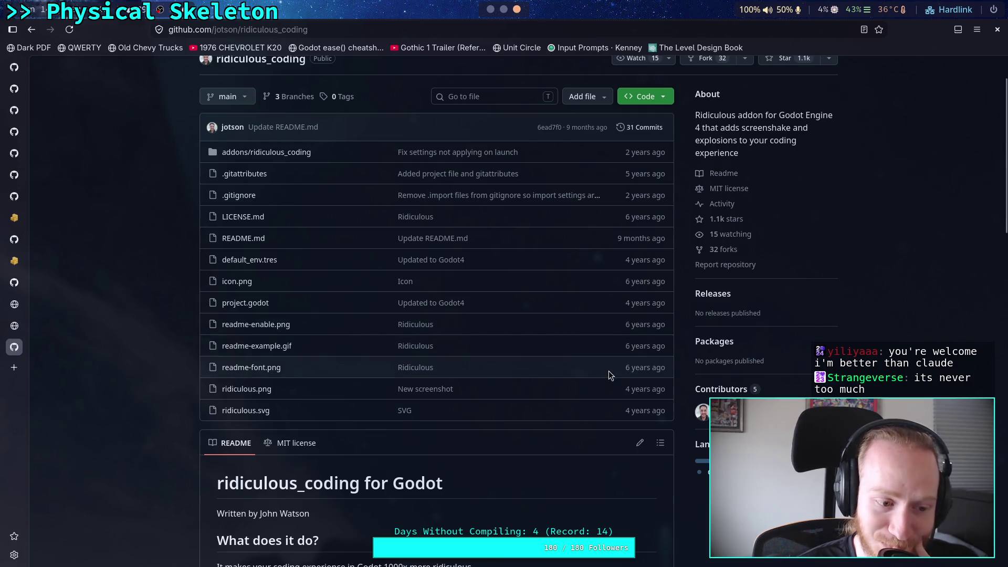
scroll(574, 369, up, 1)
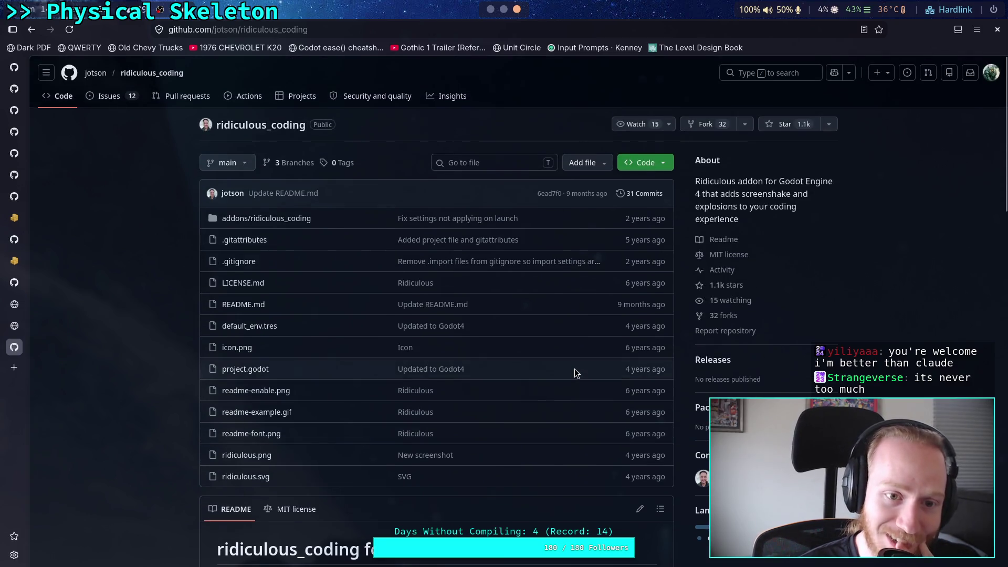
scroll(575, 369, down, 2)
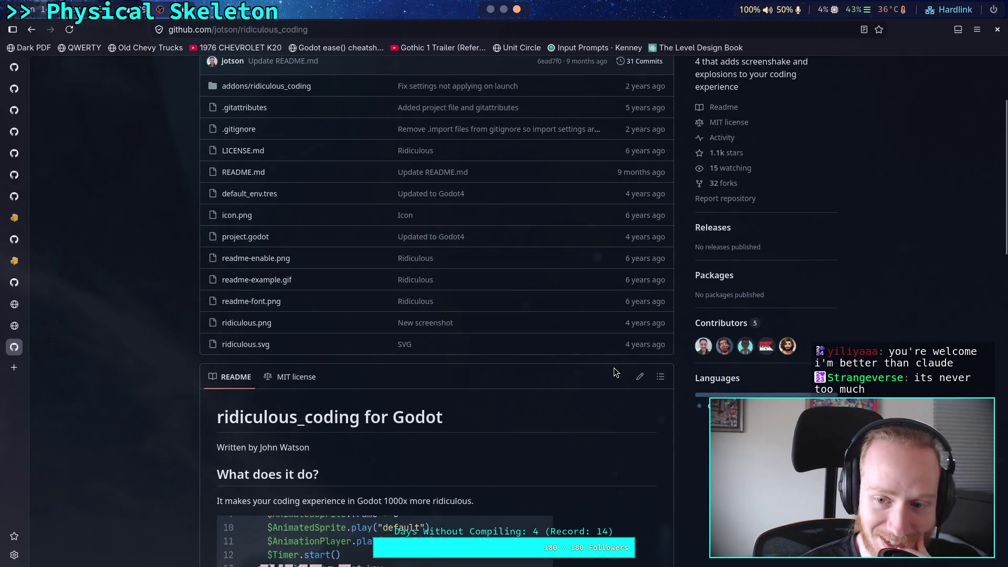
click(728, 351)
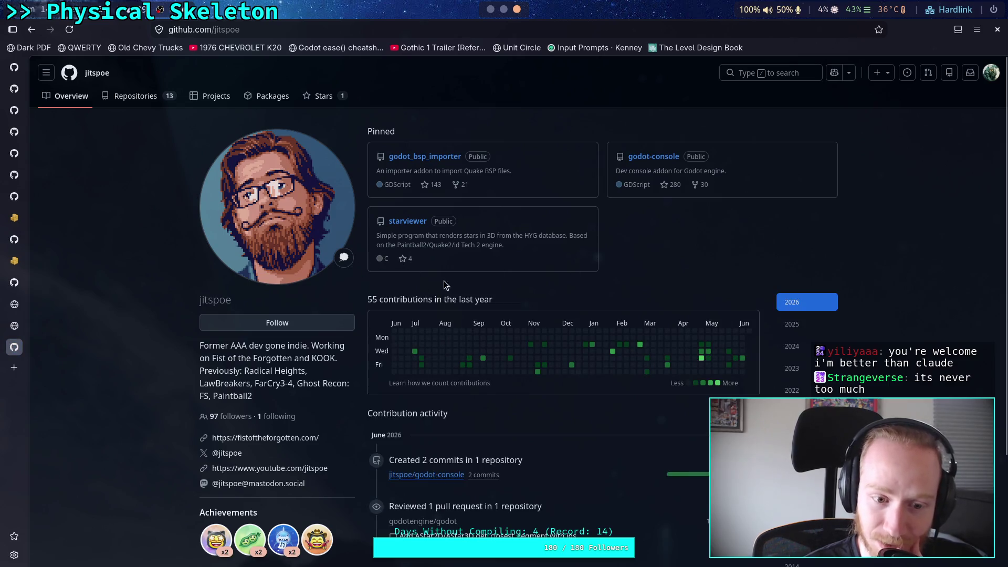
Go back from the contributor profile and read the ridiculous_coding README's Installation section
scroll(184, 251, down, 3)
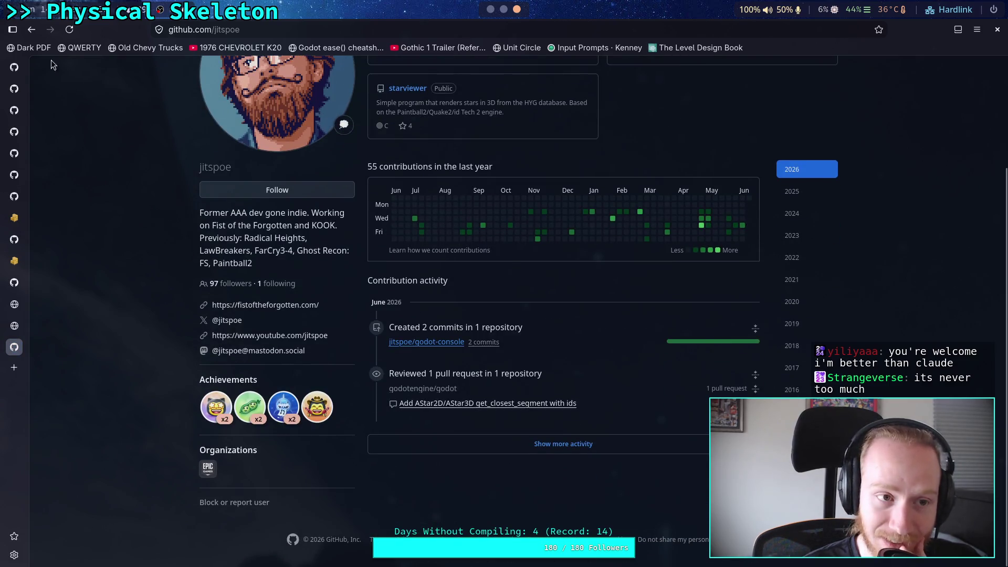
click(31, 30)
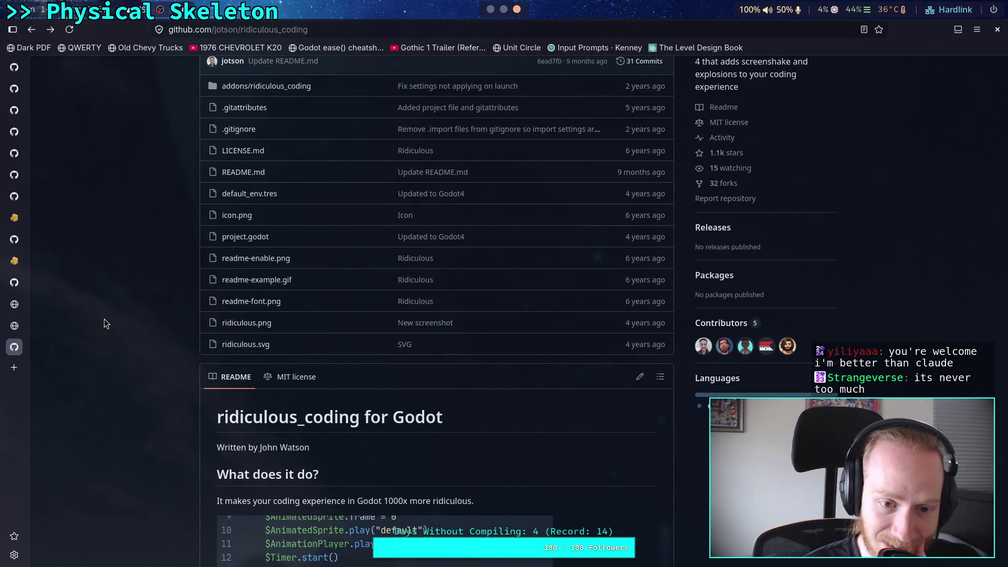
scroll(104, 320, down, 5)
scroll(103, 319, down, 5)
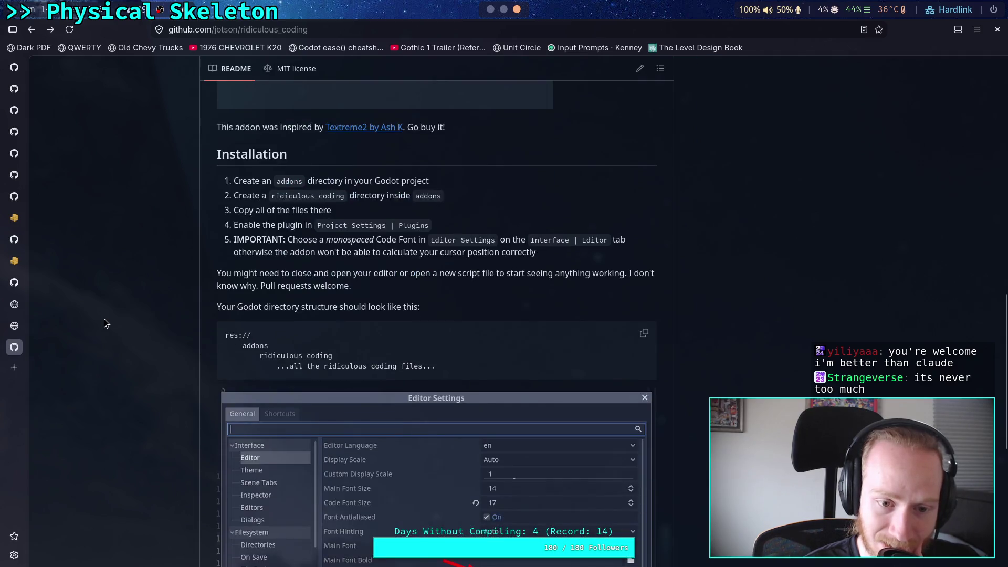
scroll(104, 320, down, 5)
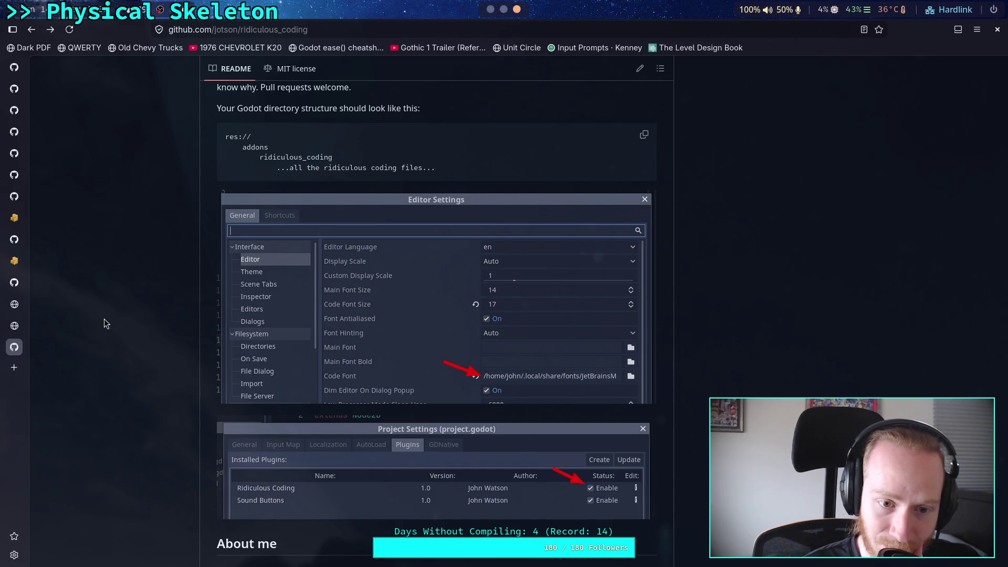
scroll(104, 319, up, 2)
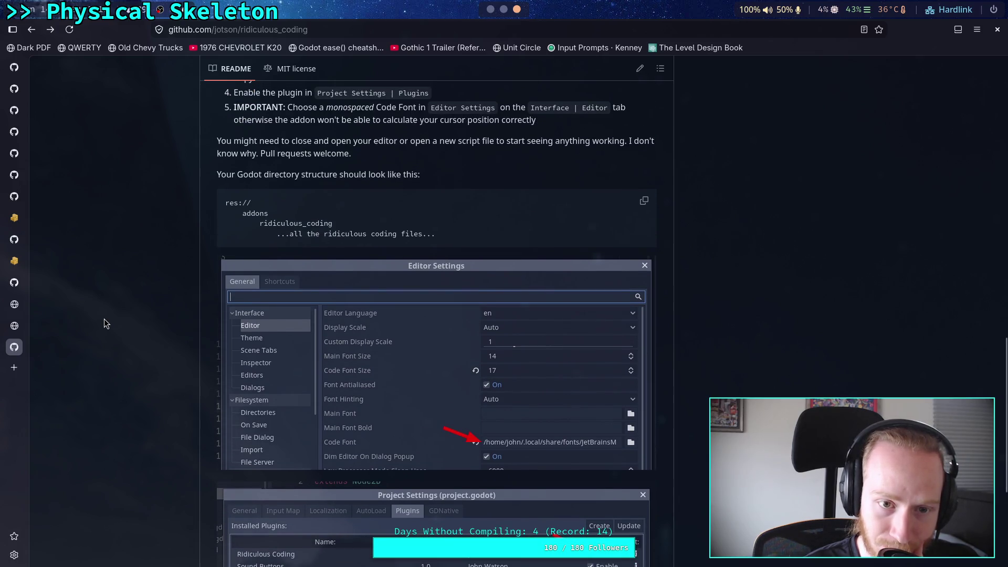
scroll(104, 319, up, 4)
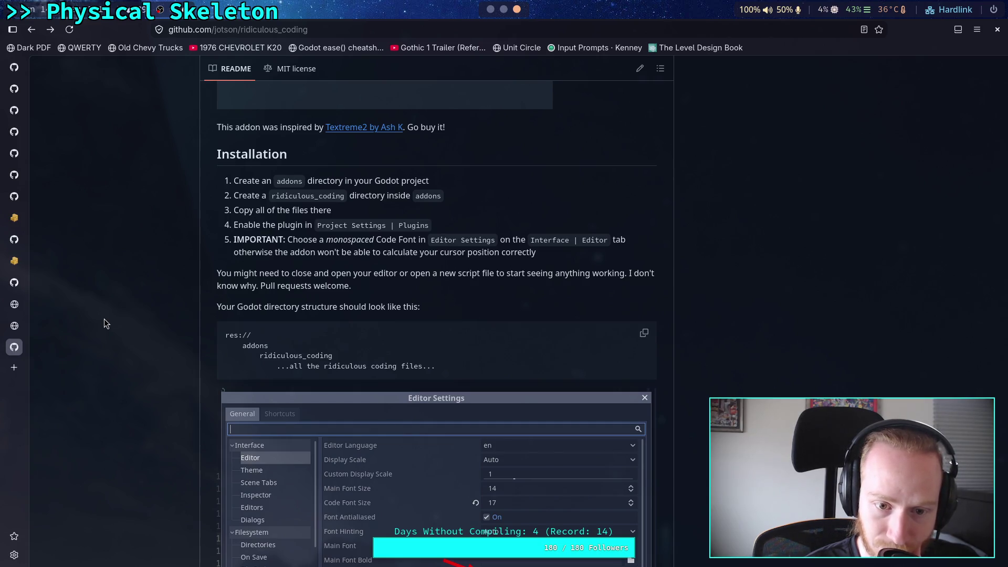
scroll(104, 319, down, 10)
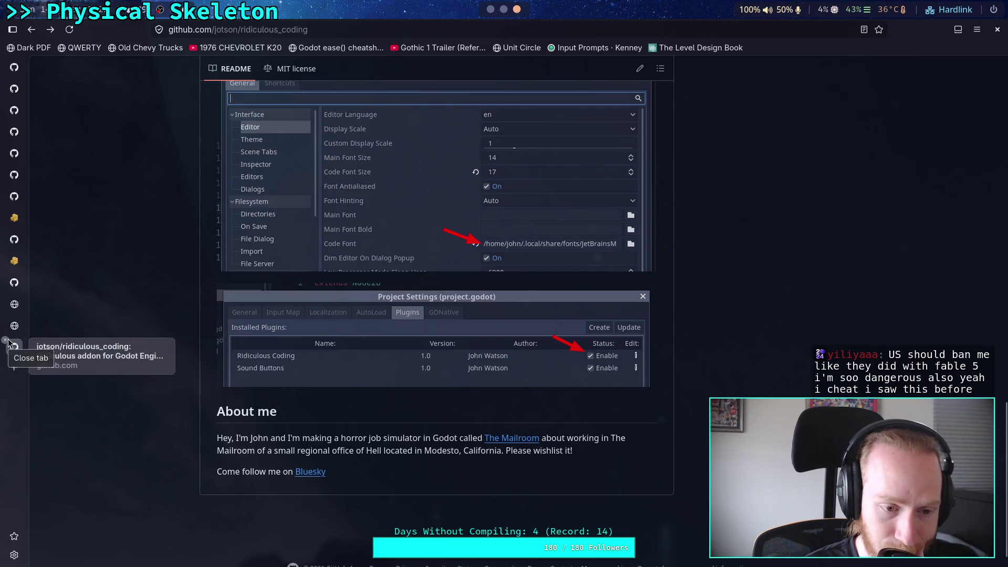
Highlight a README installation line, then leave the browser for the Godot script editor
mouse_move(413, 439)
mouse_down()
mouse_move(578, 445)
mouse_move(573, 439)
mouse_up()
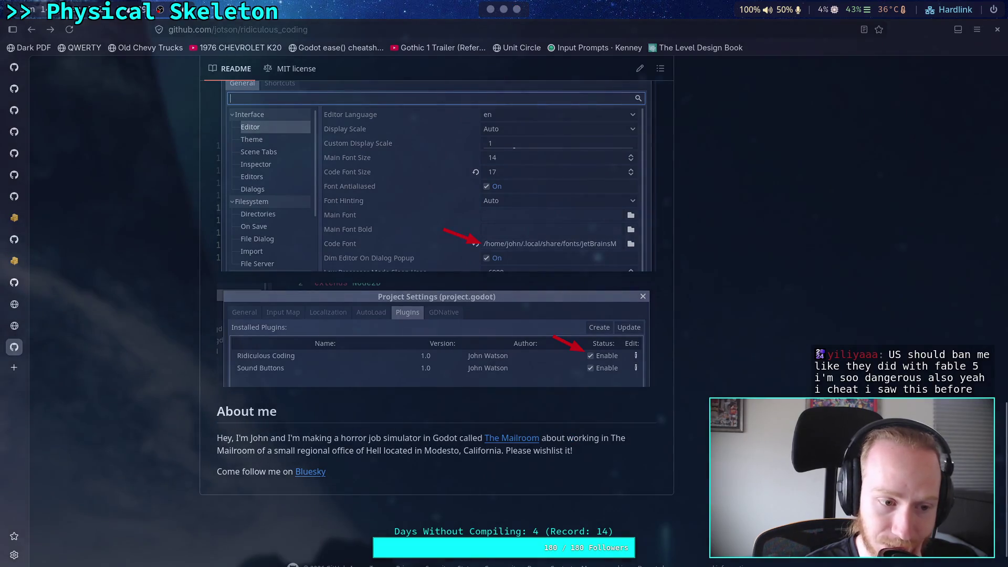
click(14, 326)
key(alt+Tab)
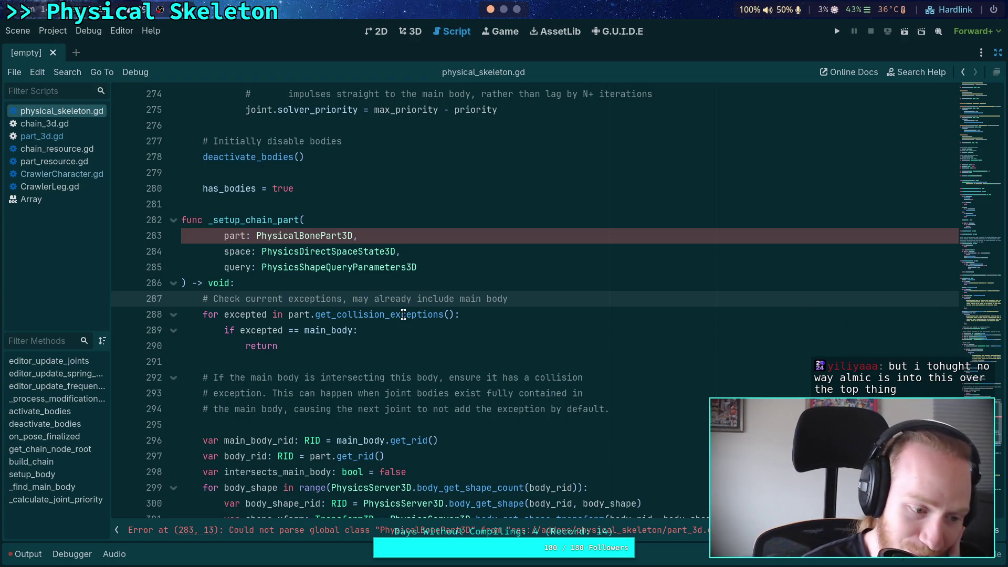
Delete the stray empty line 260 after the _setup_chain_part call
click(359, 283)
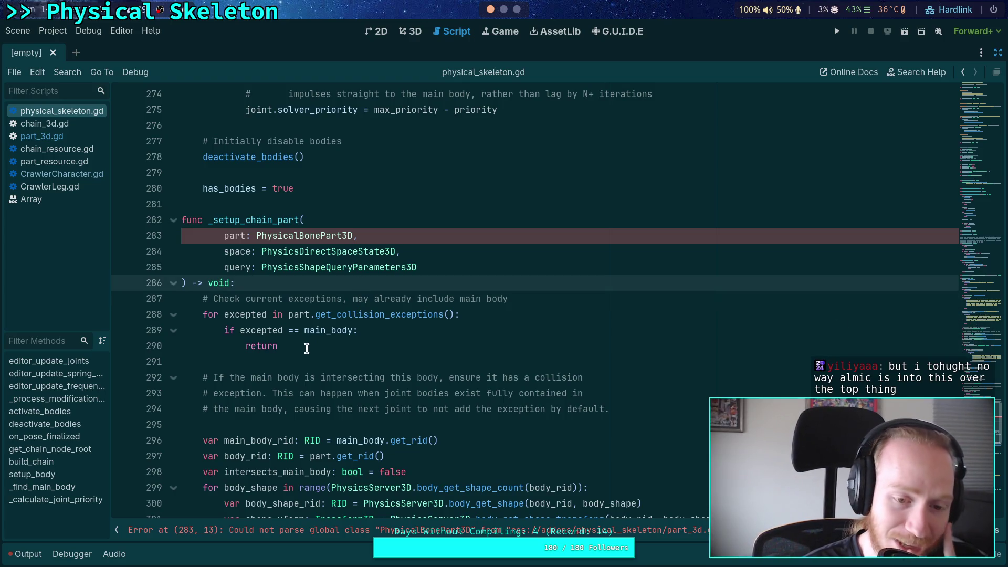
click(306, 349)
click(408, 247)
scroll(408, 248, up, 2)
click(420, 329)
scroll(389, 330, up, 3)
click(319, 373)
click(361, 354)
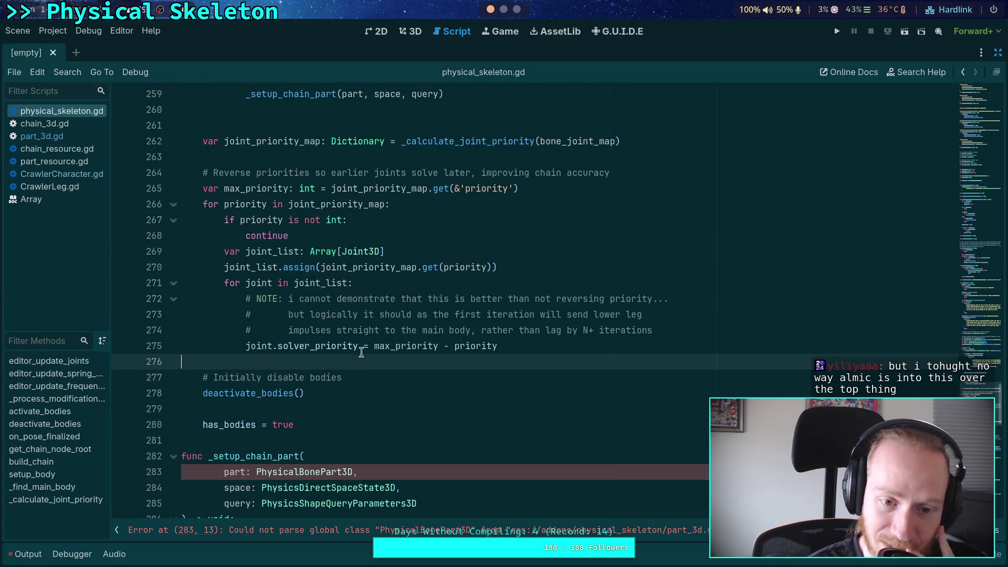
scroll(361, 354, up, 8)
scroll(322, 360, down, 2)
click(263, 396)
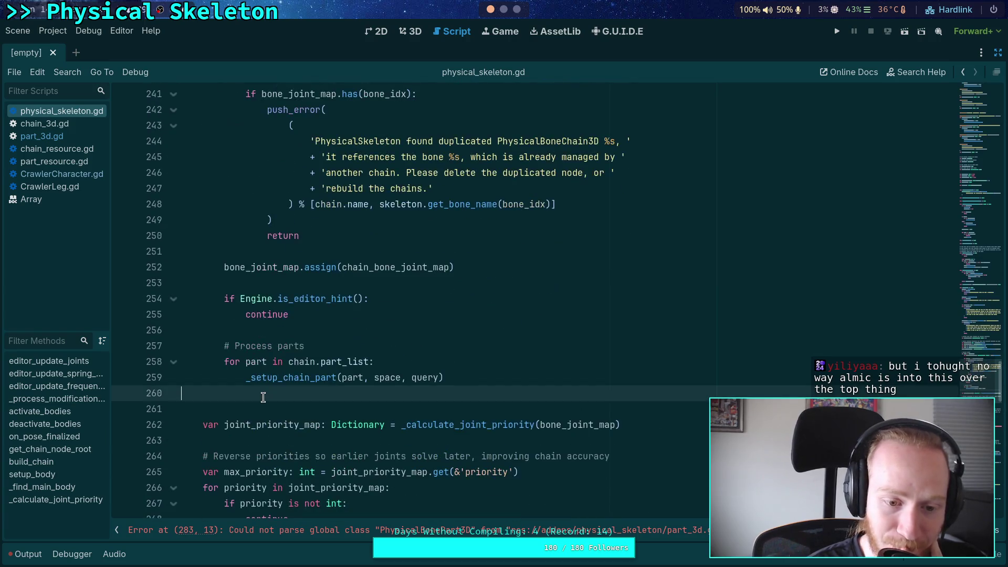
key(BackSpace)
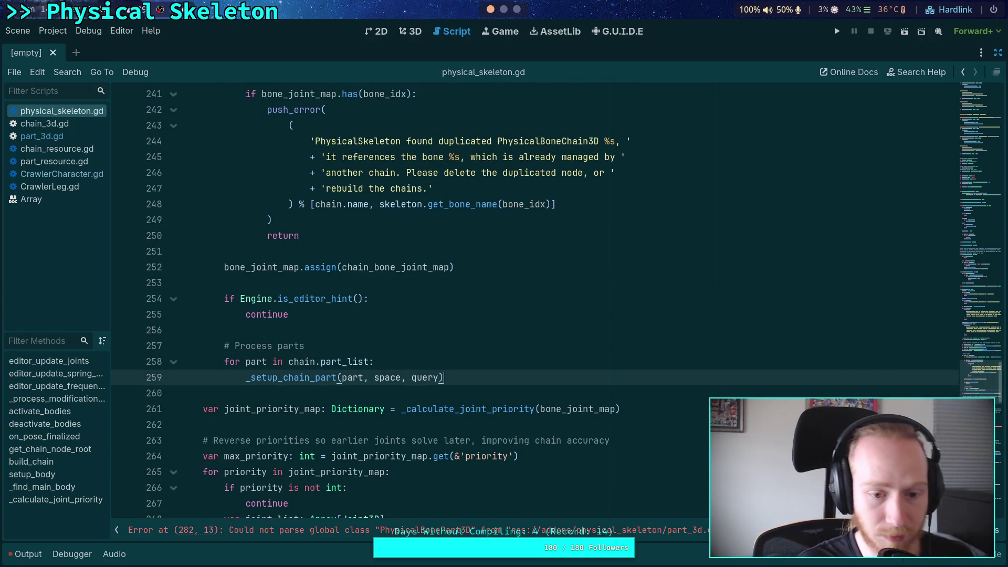
Review the code above and put the caret on the empty line above _setup_chain_part
scroll(267, 395, up, 1)
scroll(362, 356, up, 2)
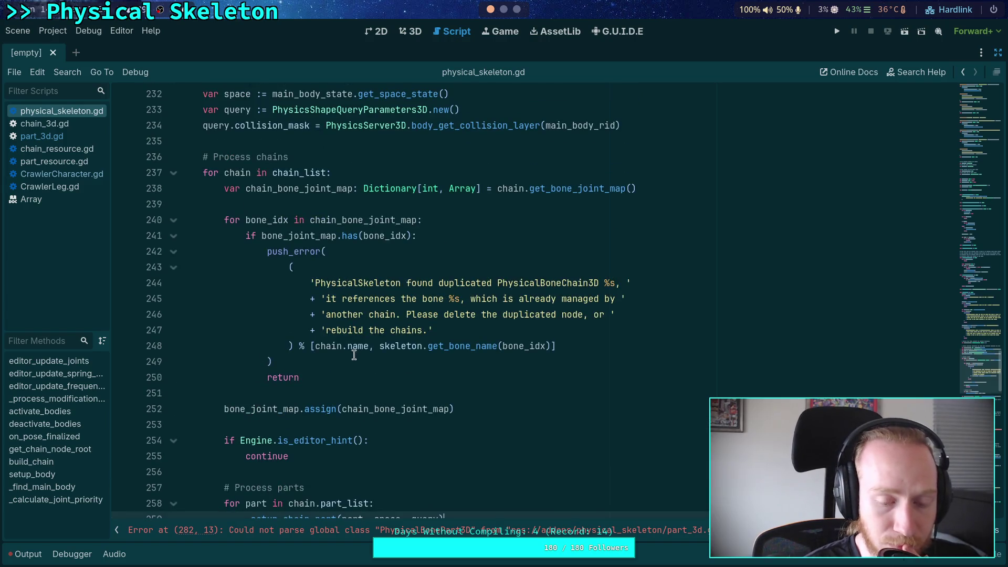
scroll(353, 355, up, 1)
scroll(315, 315, down, 3)
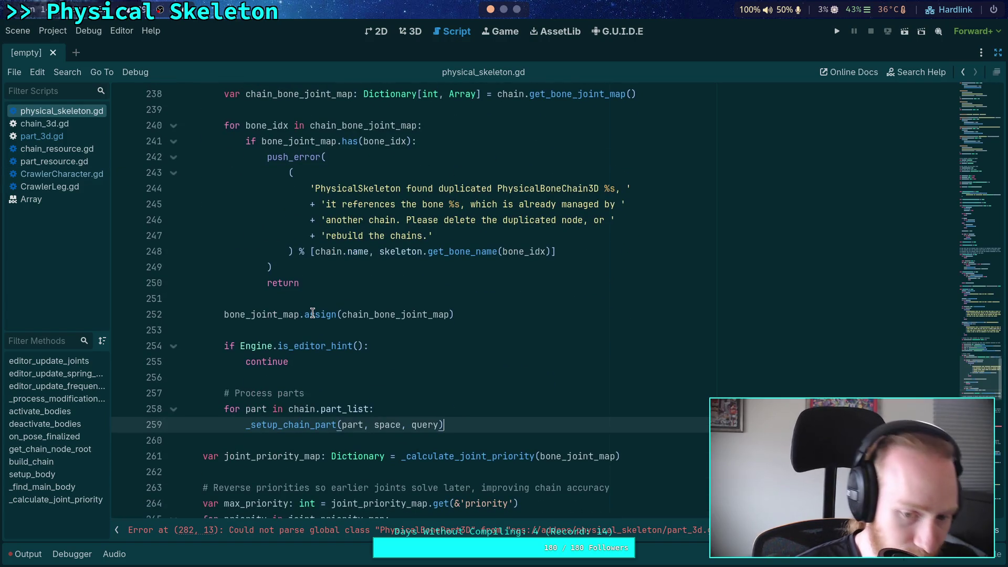
scroll(312, 313, up, 3)
scroll(294, 301, up, 2)
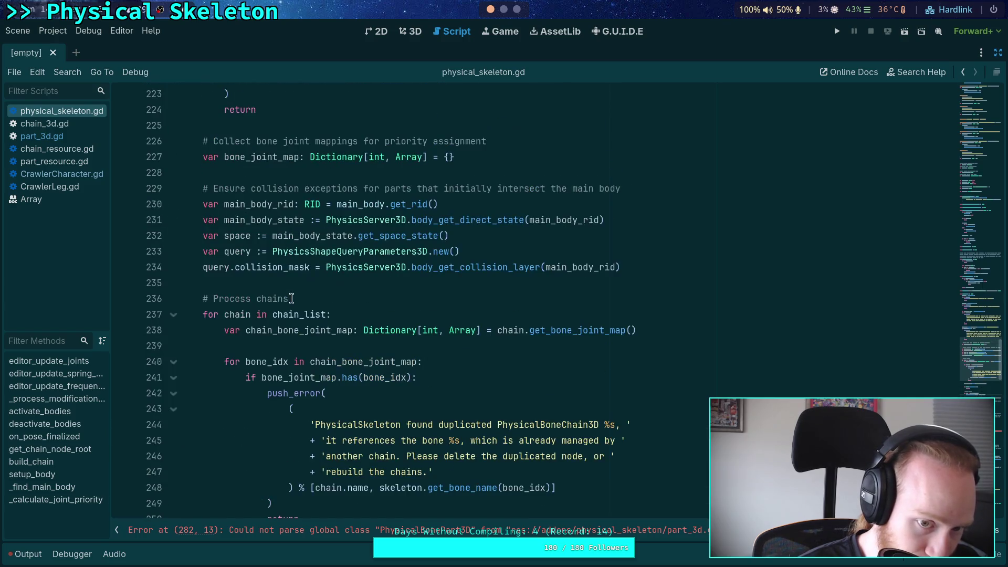
mouse_move(244, 263)
scroll(302, 320, down, 14)
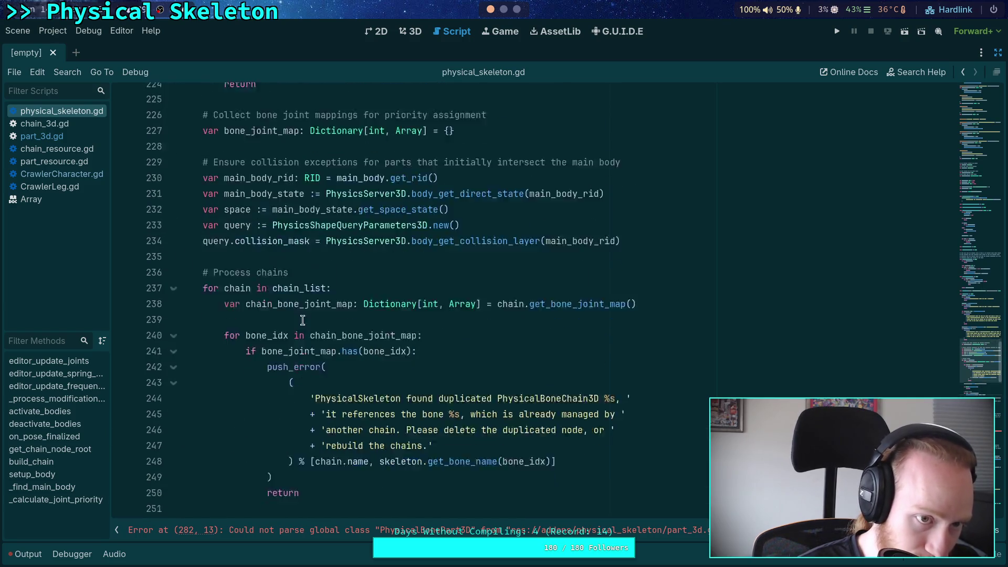
click(282, 335)
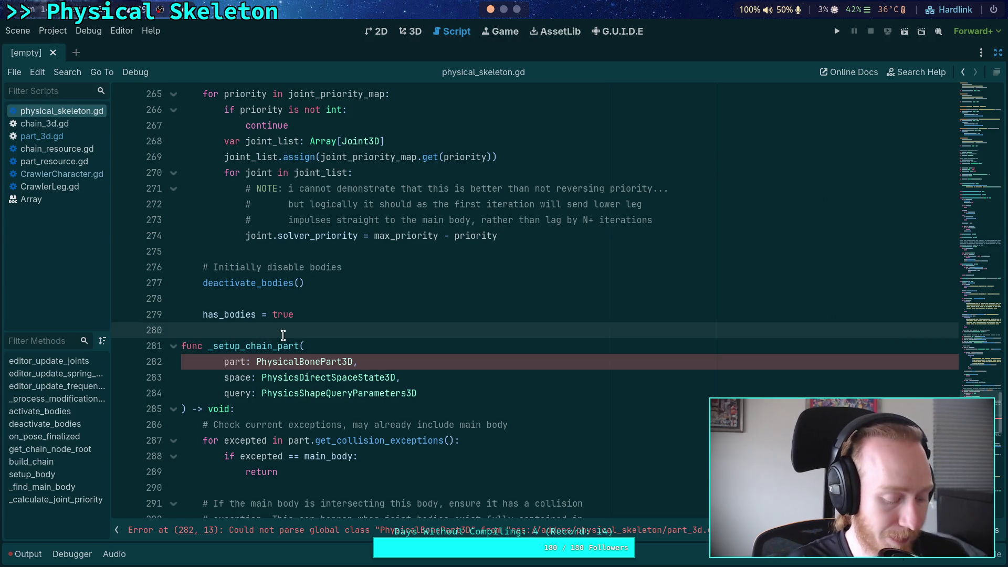
Add a '## Set up part collision exceptions' doc comment above _setup_chain_part and save
key(Return)
text(##)
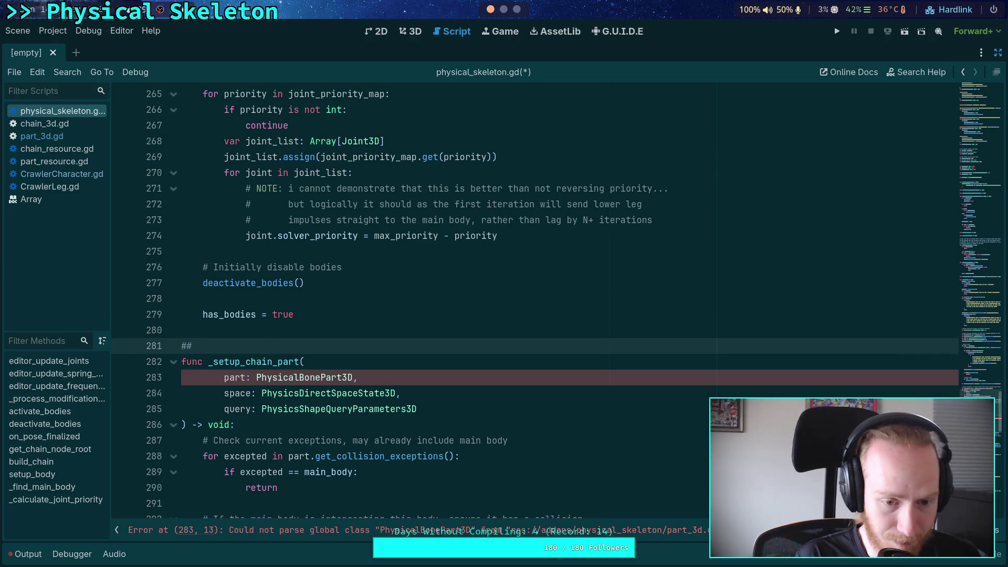
scroll(456, 348, down, 11)
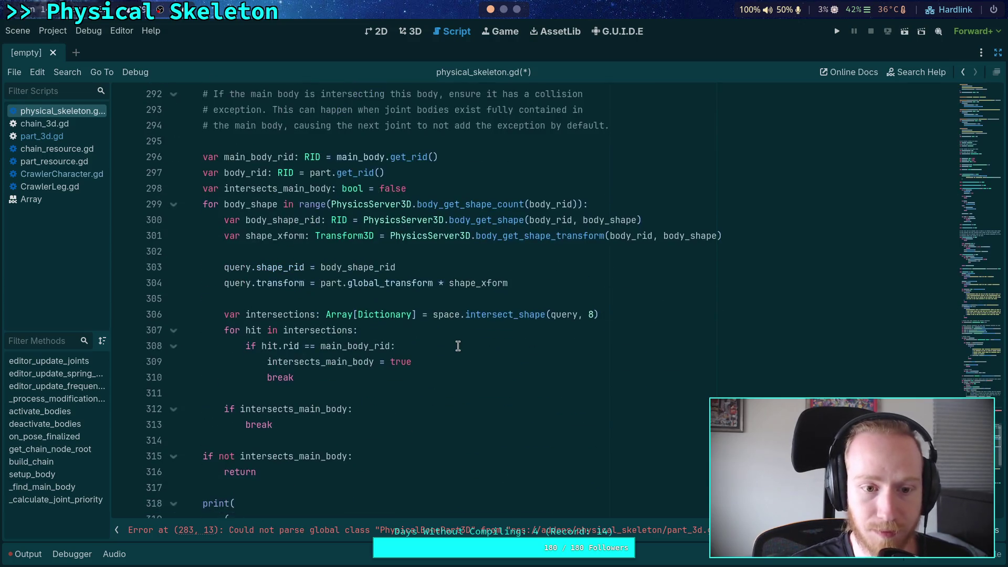
scroll(477, 372, up, 8)
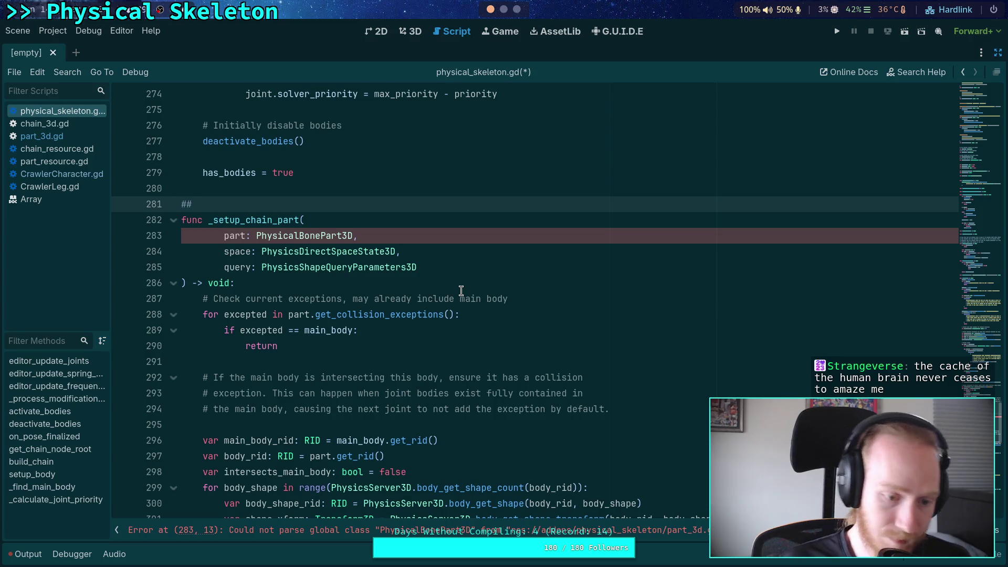
text( Set up)
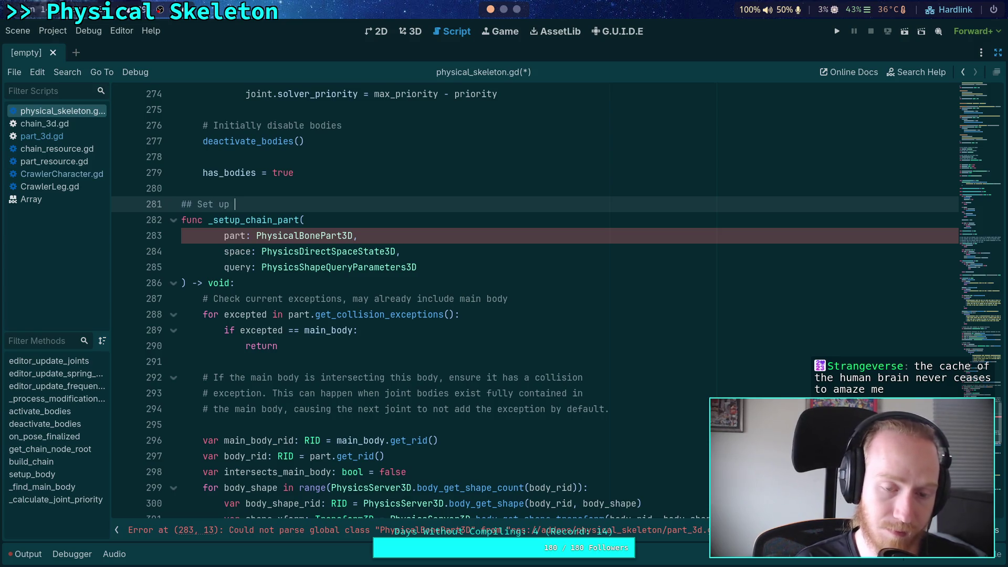
text(art )
text(exceptions)
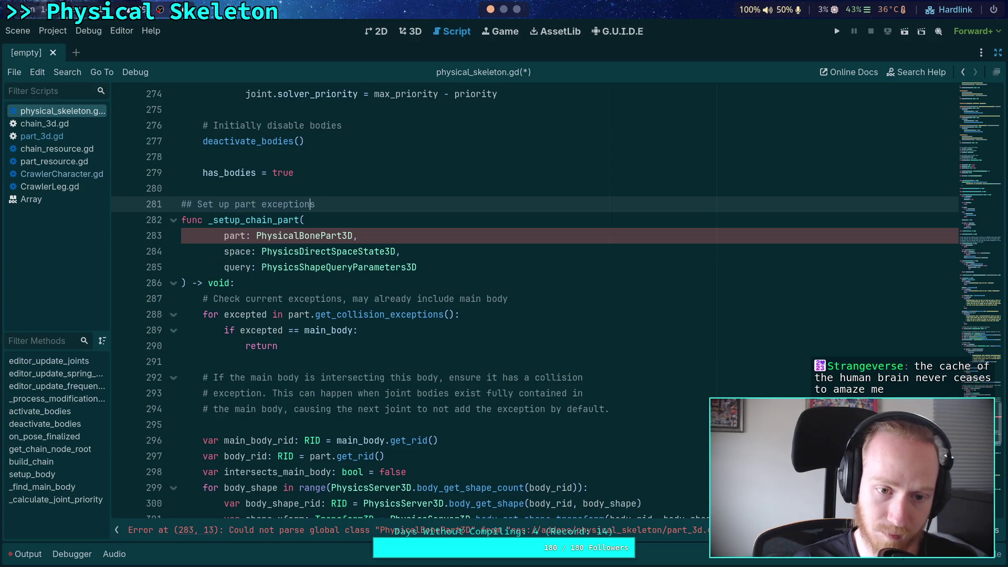
text(e)
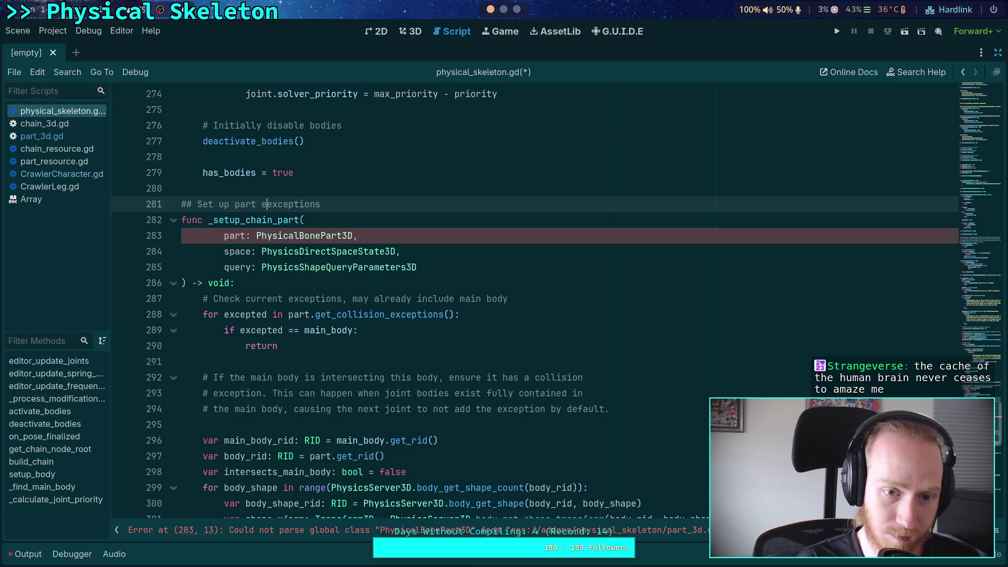
text(ollision)
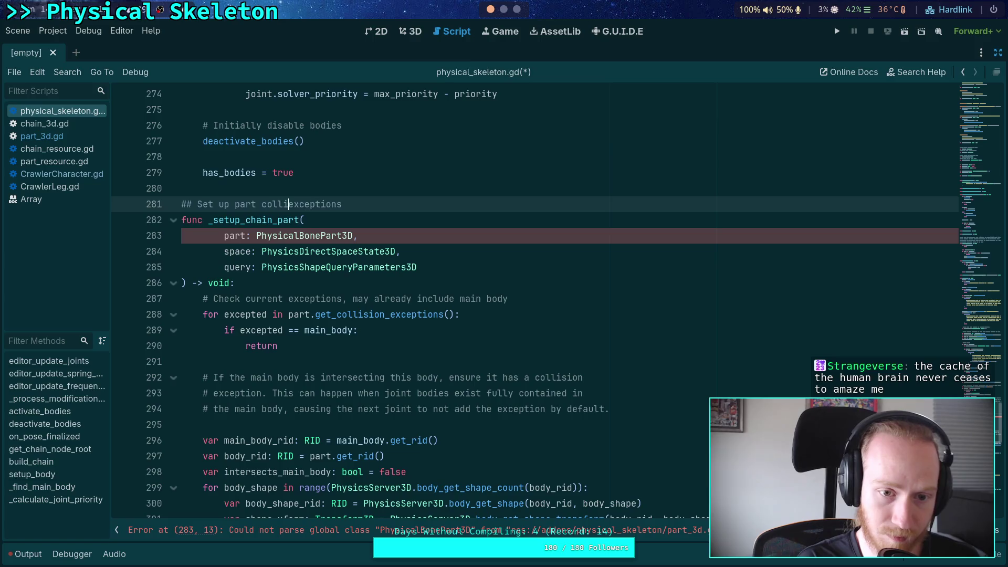
key(ctrl+s)
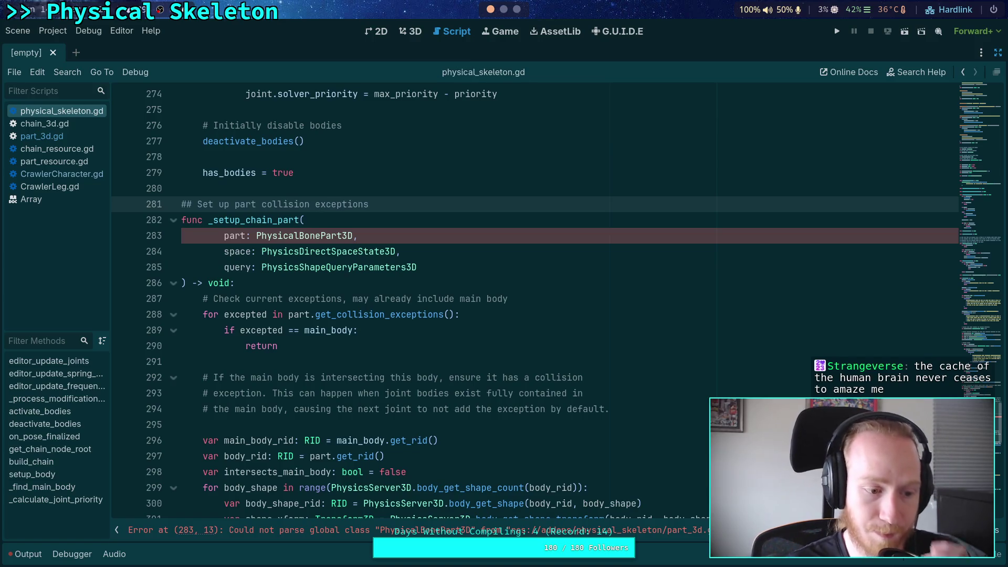
click(460, 298)
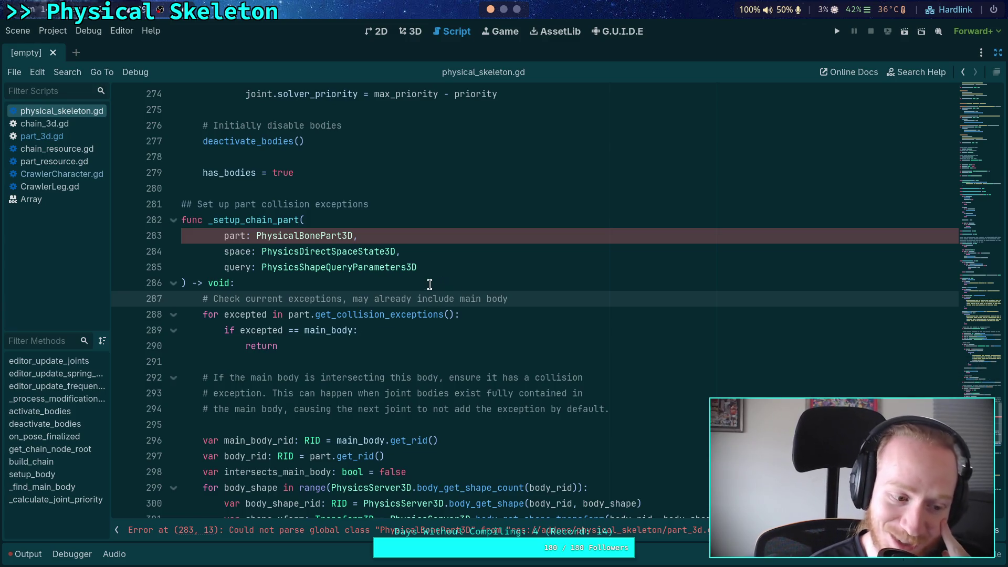
click(430, 284)
scroll(393, 273, up, 4)
click(73, 137)
click(329, 267)
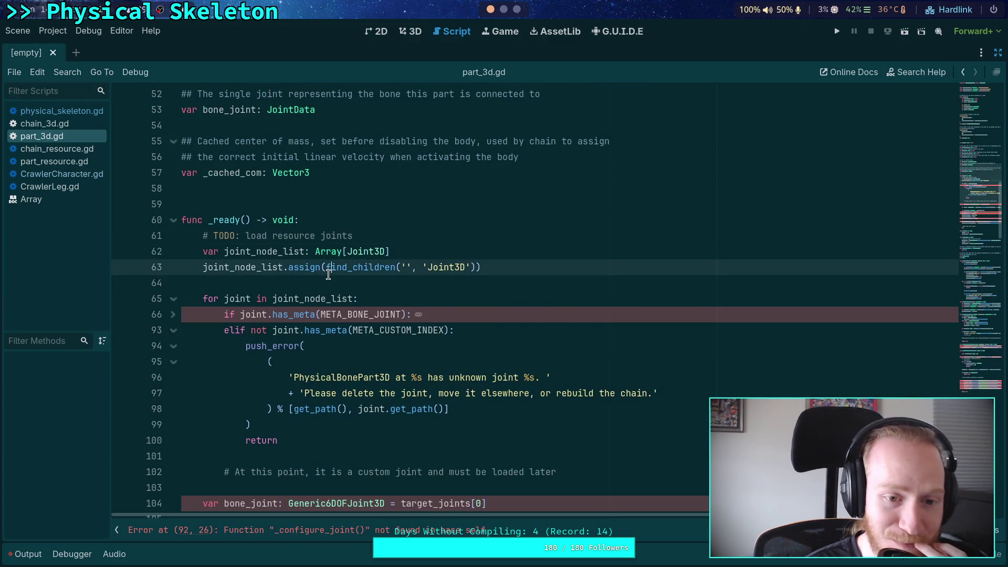
mouse_move(329, 278)
click(292, 286)
scroll(292, 286, down, 3)
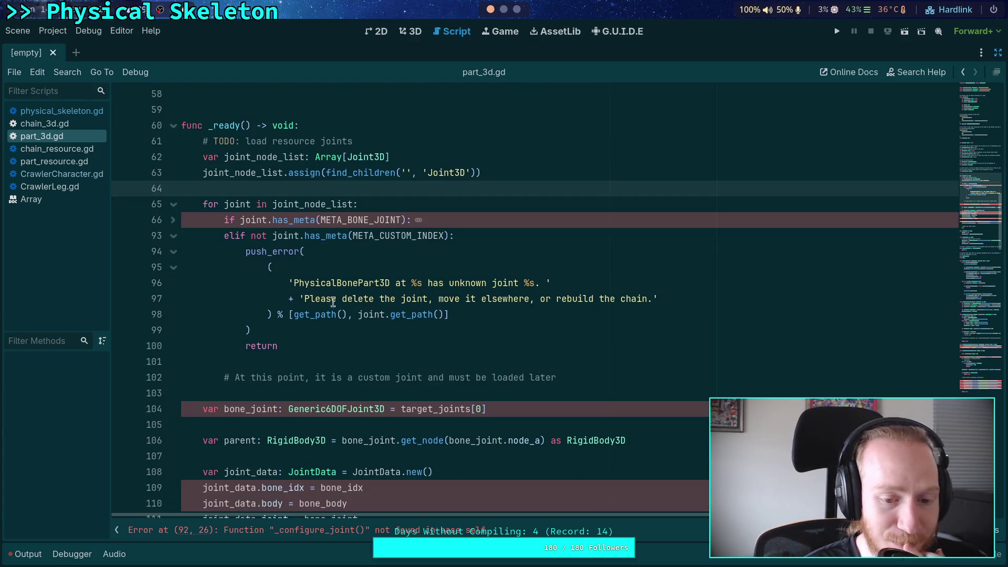
scroll(446, 344, down, 1)
click(512, 359)
click(529, 341)
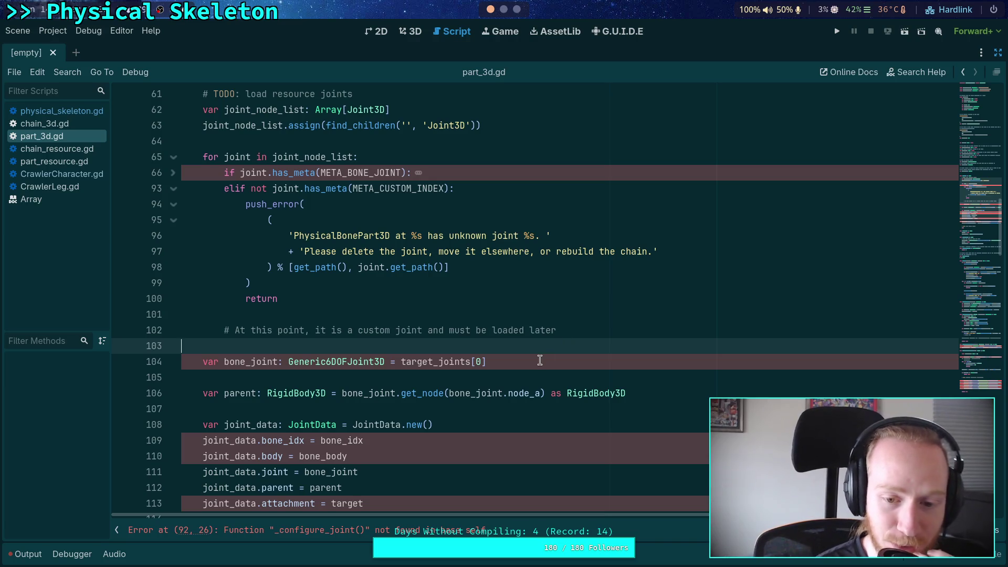
click(537, 358)
click(516, 340)
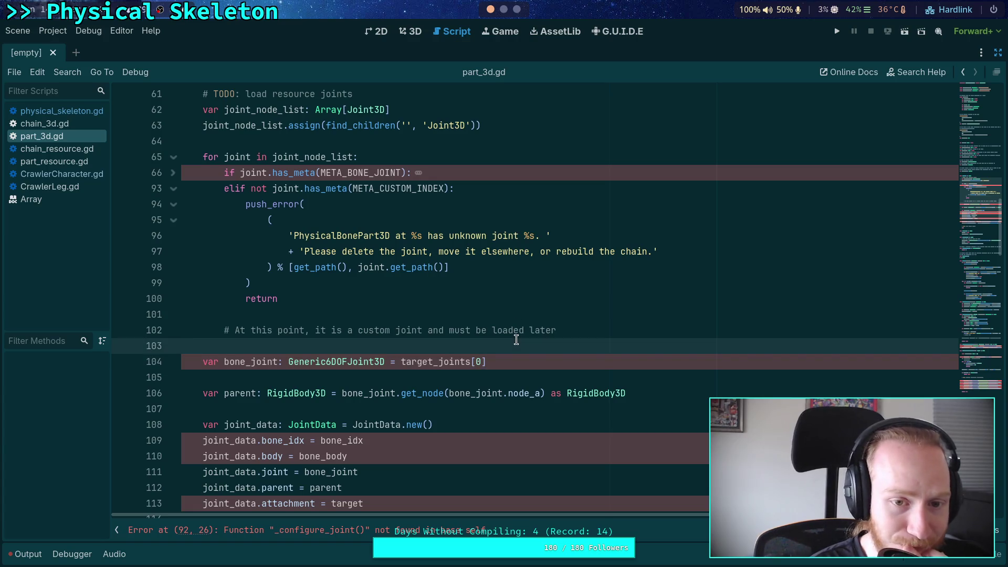
scroll(516, 339, up, 2)
click(172, 267)
click(173, 268)
click(300, 410)
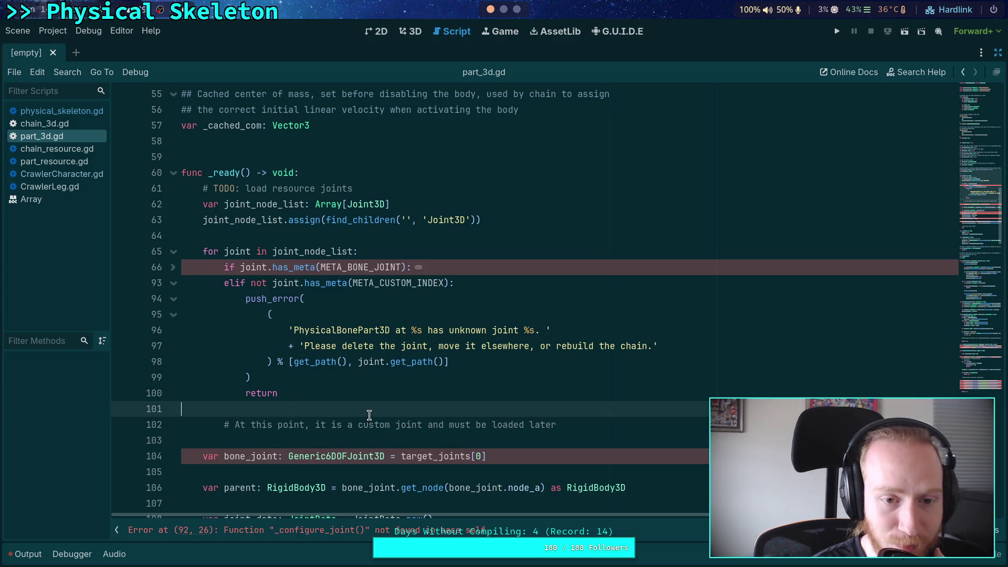
scroll(369, 415, up, 2)
scroll(389, 404, down, 3)
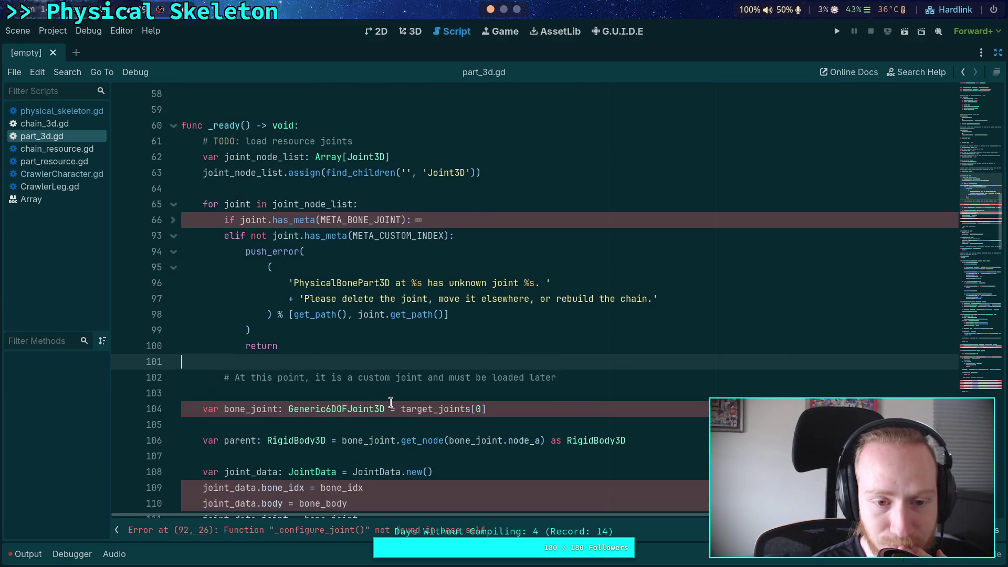
click(406, 398)
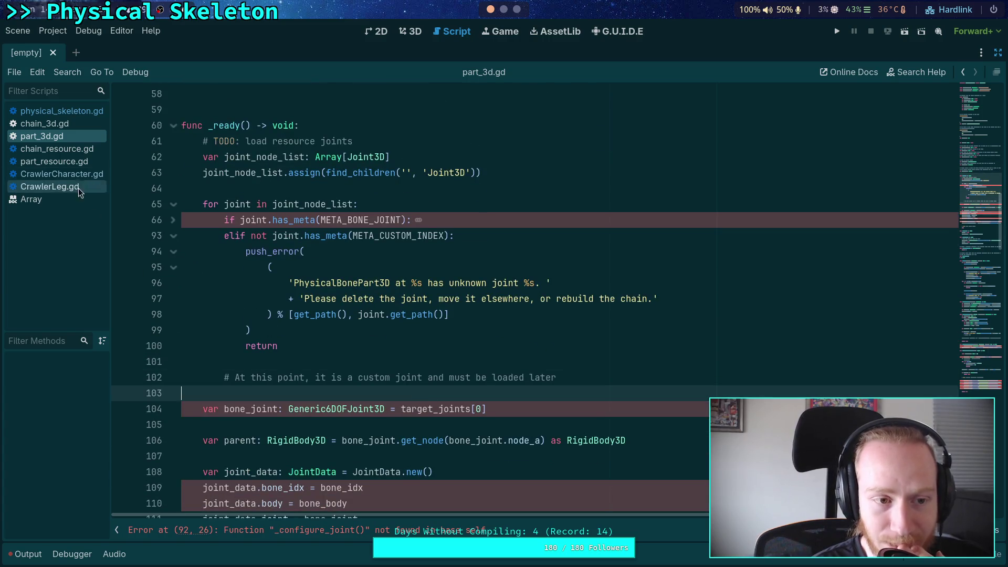
click(45, 123)
click(58, 111)
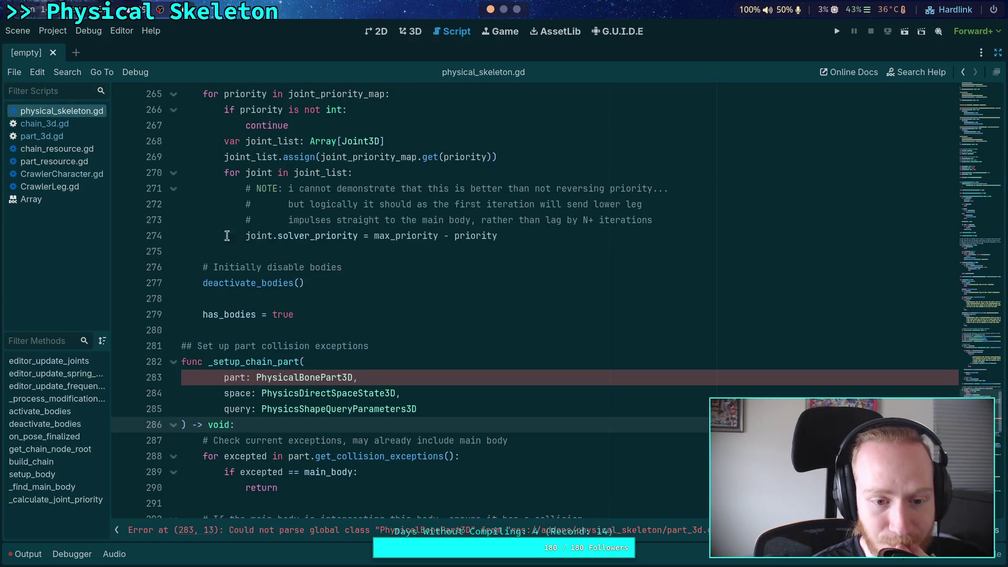
Fold the _setup_chain_part function body in physical_skeleton.gd
scroll(351, 414, down, 12)
click(394, 436)
scroll(368, 420, up, 11)
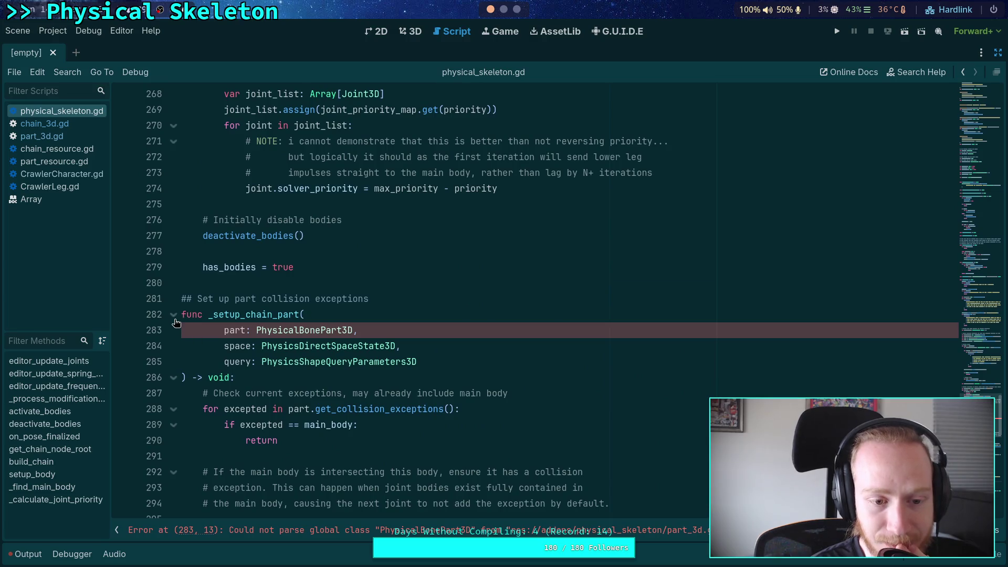
click(173, 376)
scroll(365, 323, up, 5)
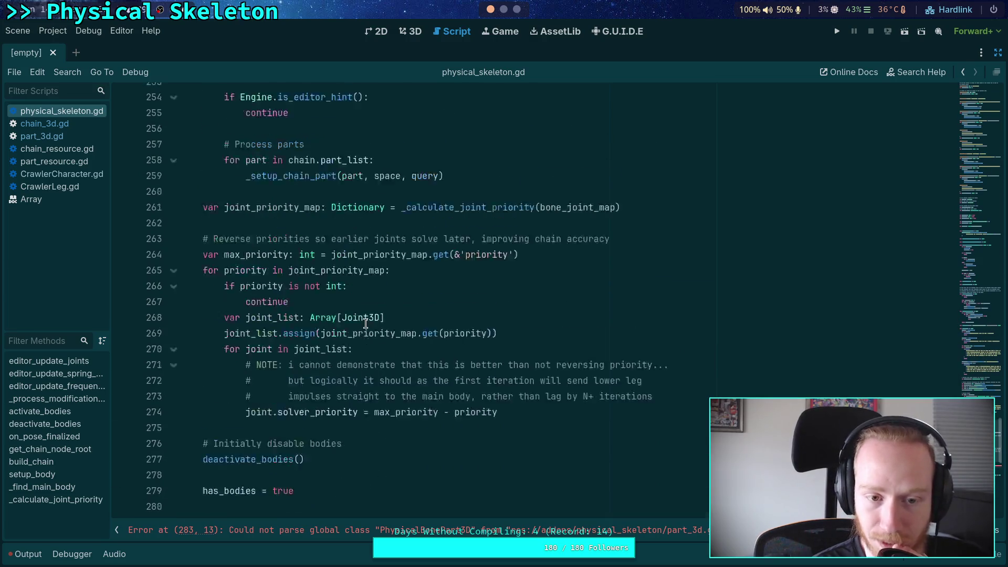
scroll(366, 324, up, 3)
drag(191, 343, 191, 314)
click(191, 342)
scroll(307, 361, up, 5)
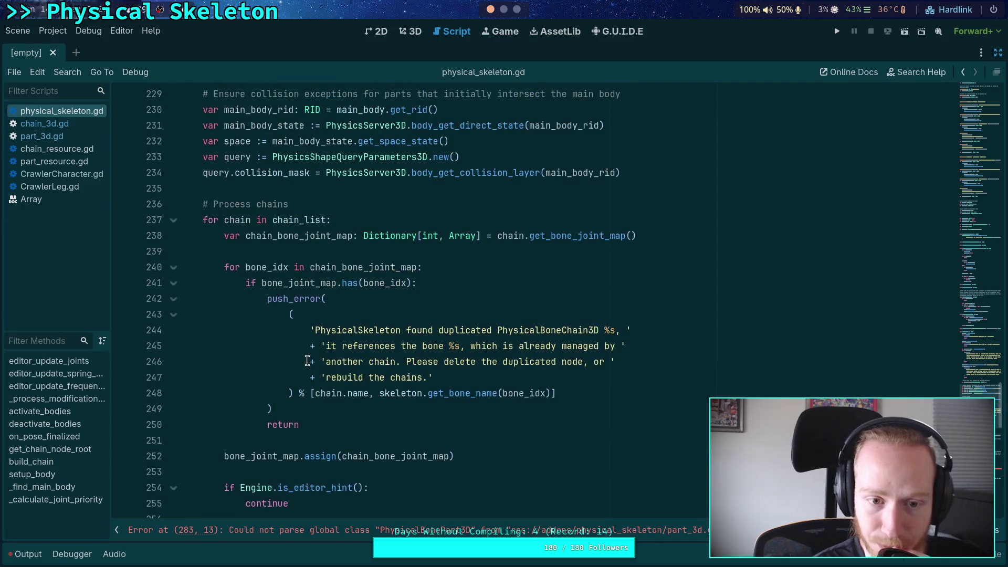
scroll(308, 361, down, 5)
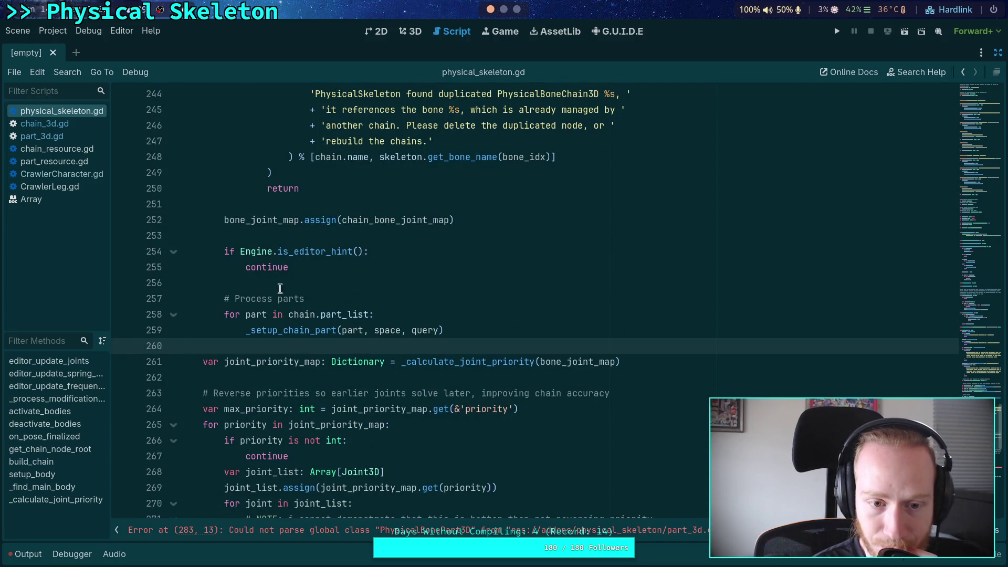
Review the joint priority lines 264–274 and the deactivate_bodies() call
drag(290, 267, 181, 252)
scroll(265, 352, down, 3)
scroll(265, 358, up, 4)
scroll(265, 357, down, 4)
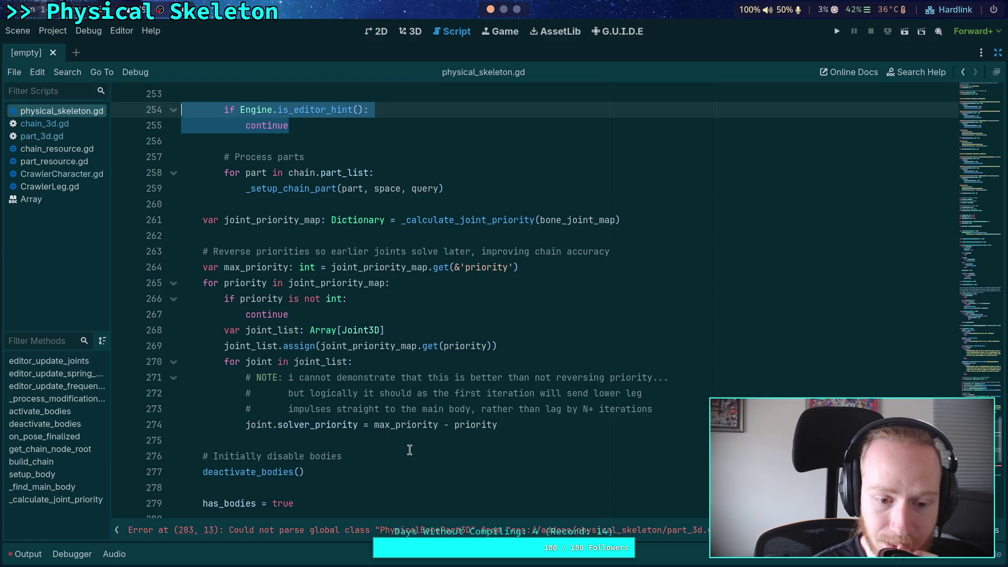
drag(409, 450, 210, 267)
click(354, 392)
click(336, 470)
click(265, 470)
Expand the deactivate_bodies function, then open chain_3d.gd from the script list
scroll(400, 426, down, 1)
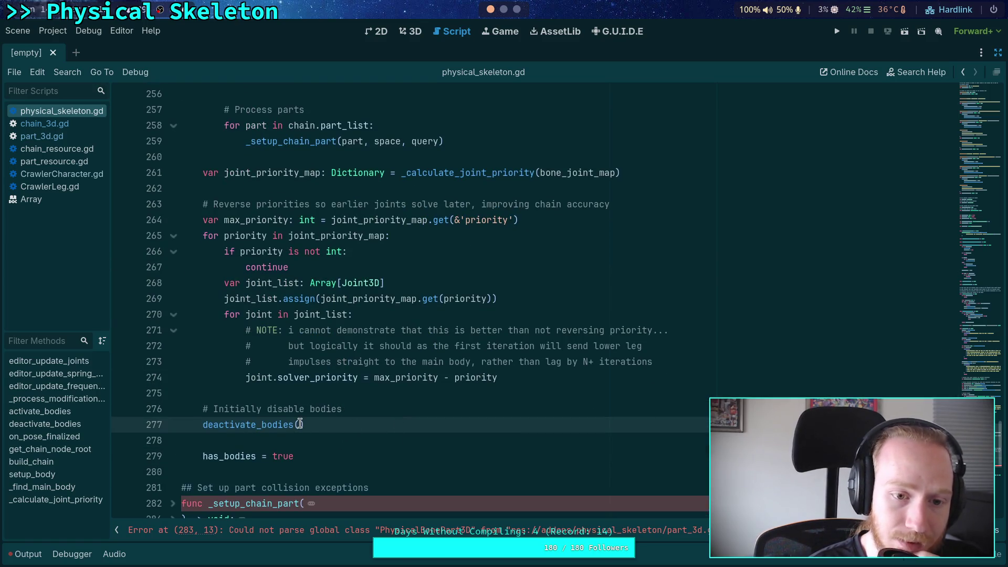
scroll(433, 434, down, 2)
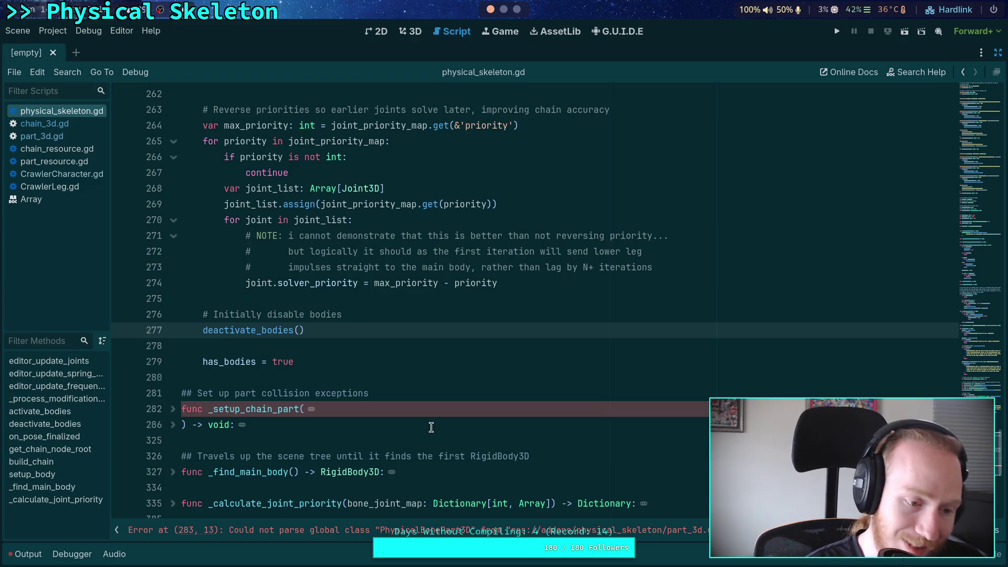
scroll(431, 427, down, 2)
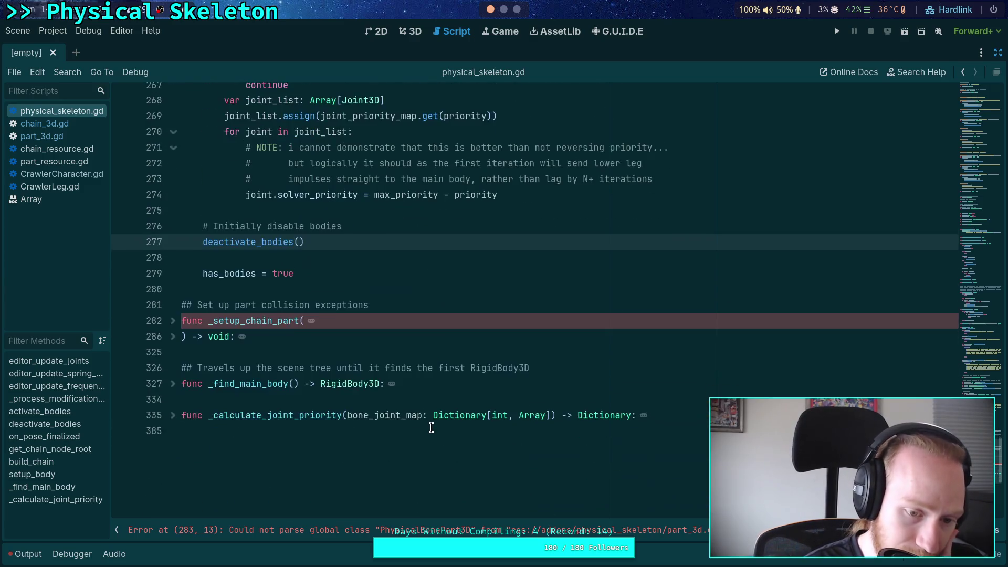
scroll(342, 402, up, 18)
scroll(342, 402, up, 15)
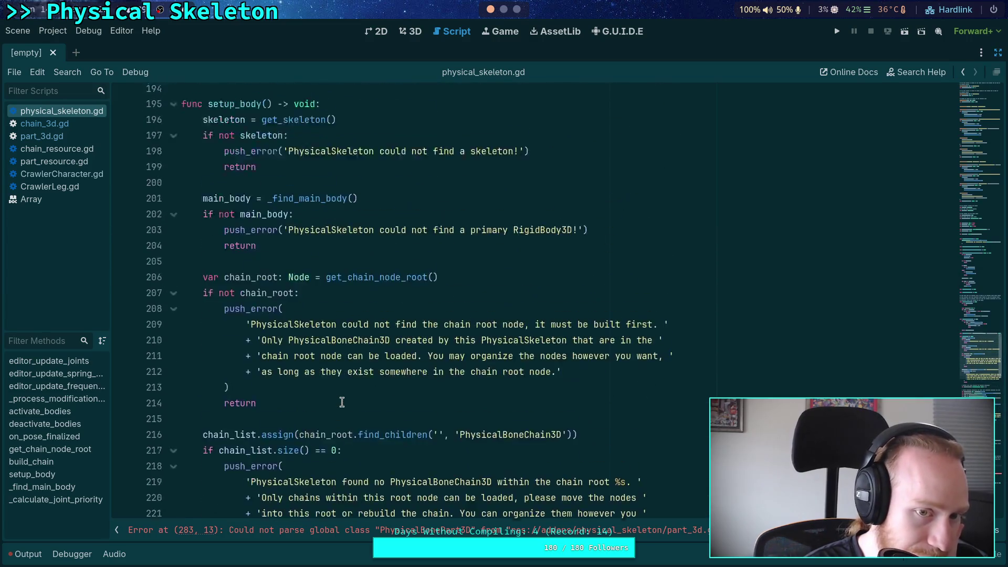
scroll(342, 402, down, 4)
scroll(342, 402, up, 5)
scroll(341, 402, up, 3)
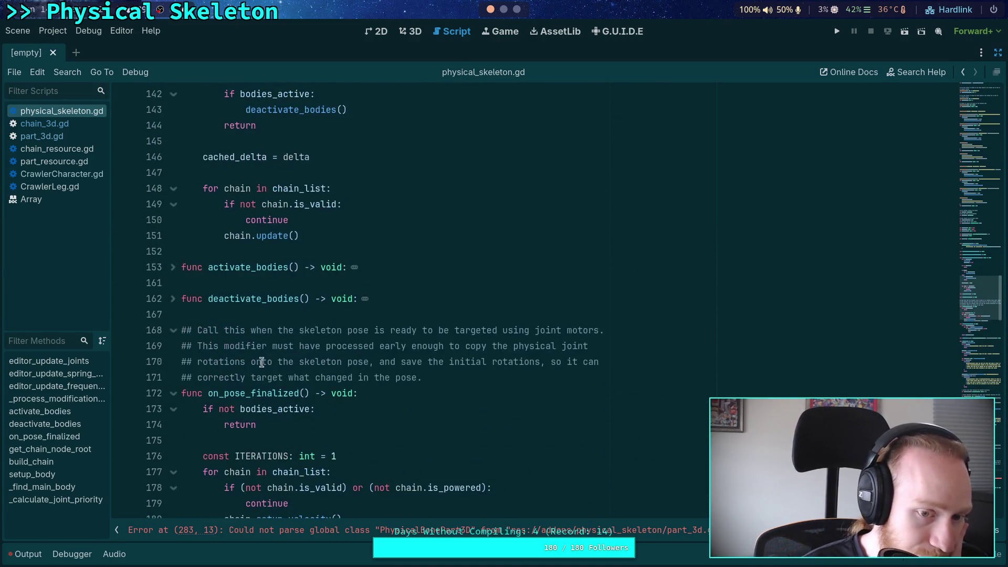
click(173, 300)
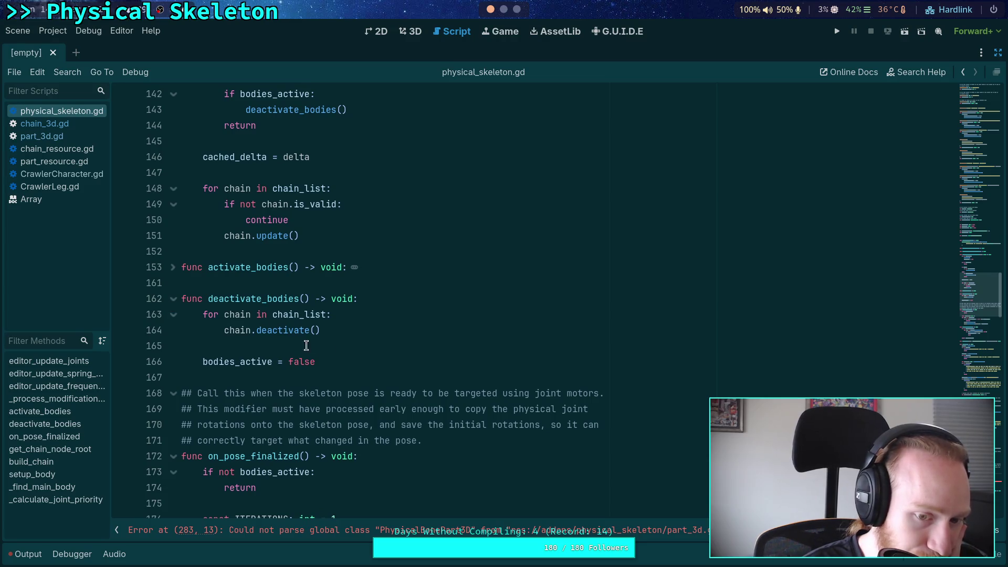
click(63, 125)
scroll(371, 370, down, 3)
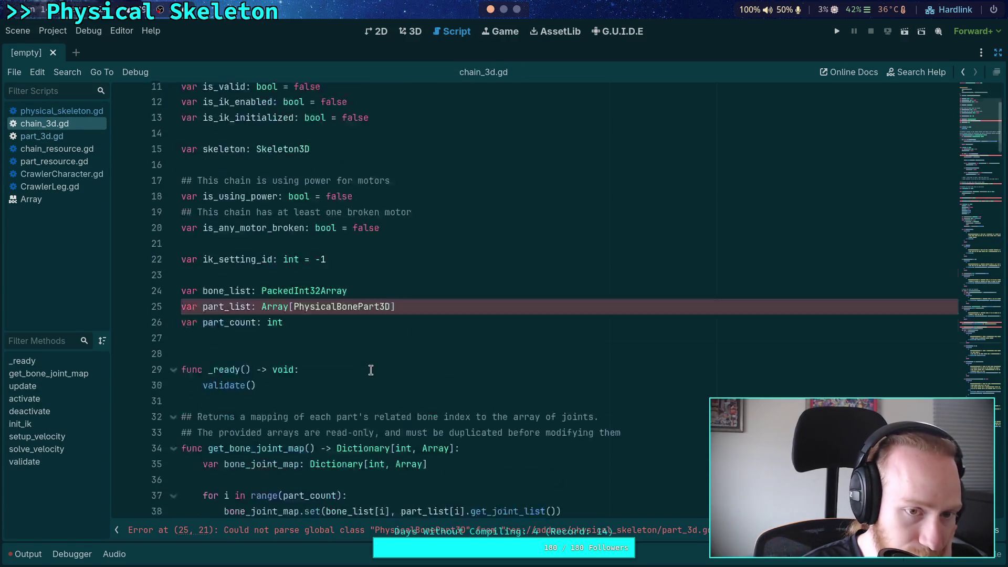
Peek at chain_3d.gd's deactivate() function, then return to physical_skeleton.gd's empty line 275
scroll(371, 370, down, 4)
scroll(370, 370, down, 6)
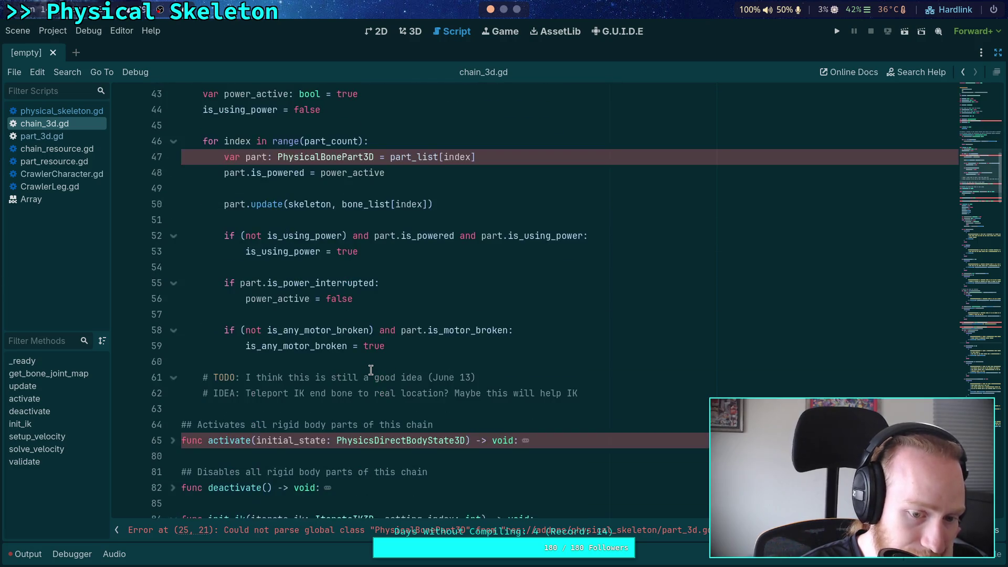
scroll(371, 370, down, 5)
click(172, 253)
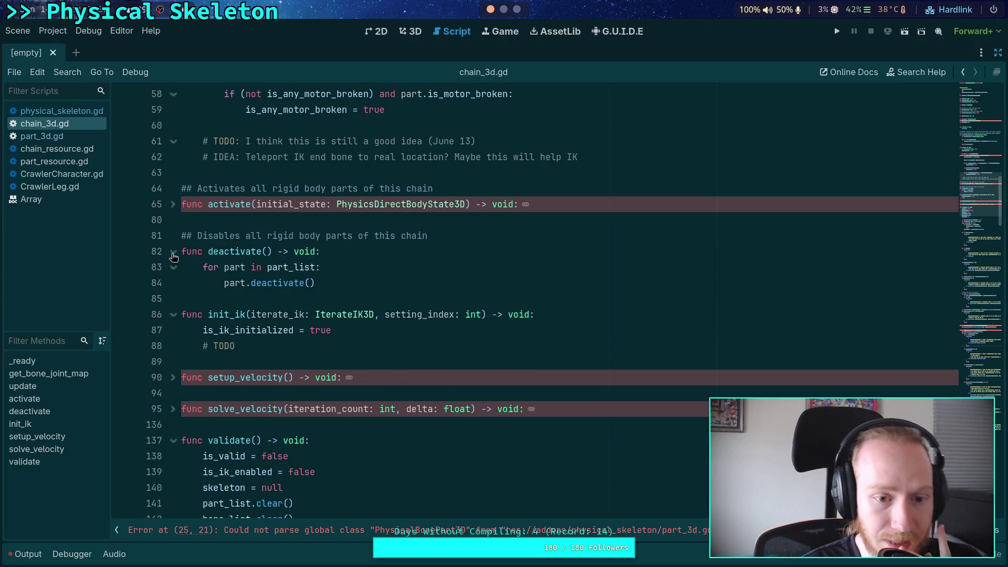
click(173, 252)
click(62, 111)
scroll(311, 351, down, 4)
scroll(310, 351, down, 20)
scroll(375, 343, down, 12)
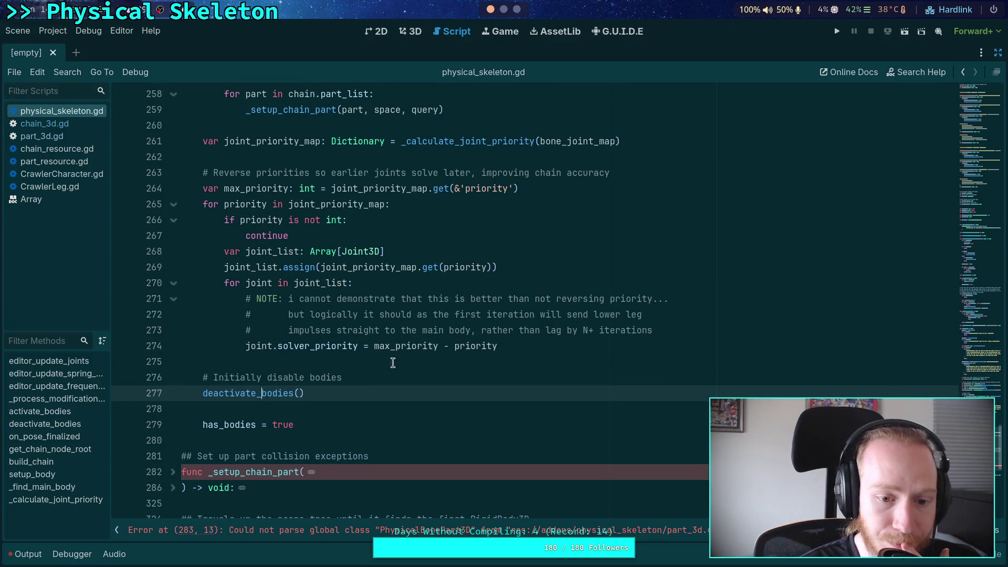
click(404, 359)
Wrap the initial deactivate_bodies() call and its comment under 'if not Engine.is_editor_hint():'
key(Return)
key(Return)
key(Up)
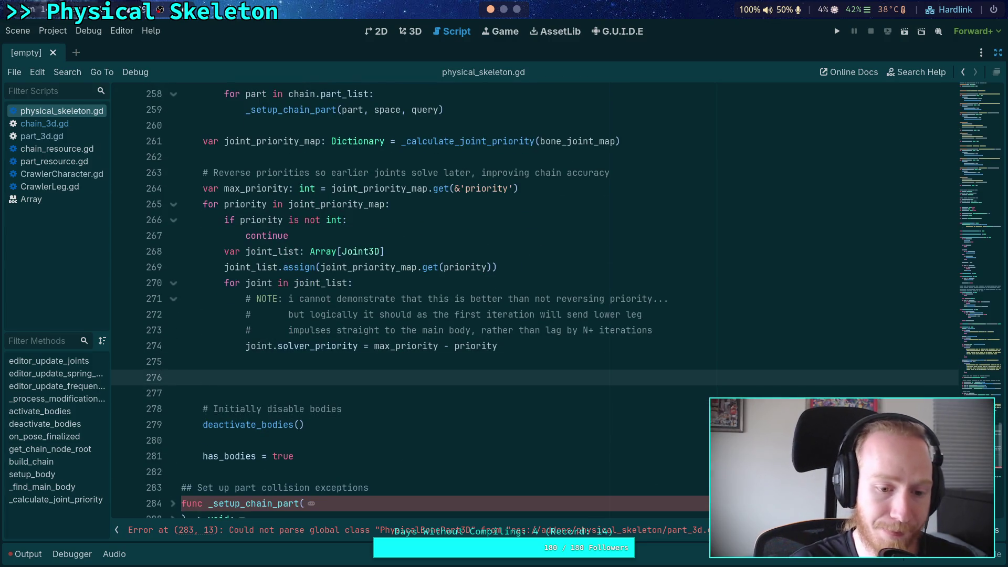
text(i)
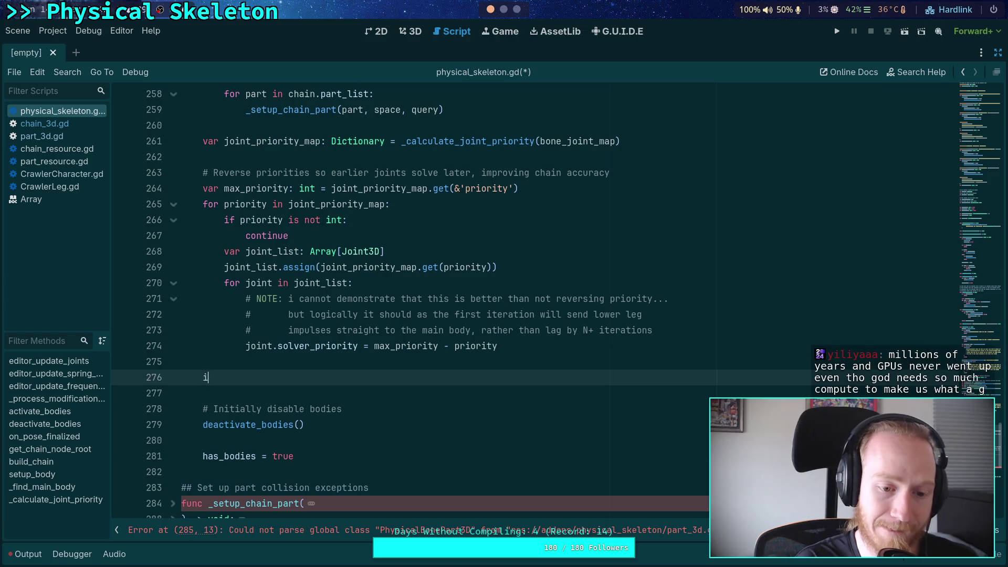
text(f not Engine.is)
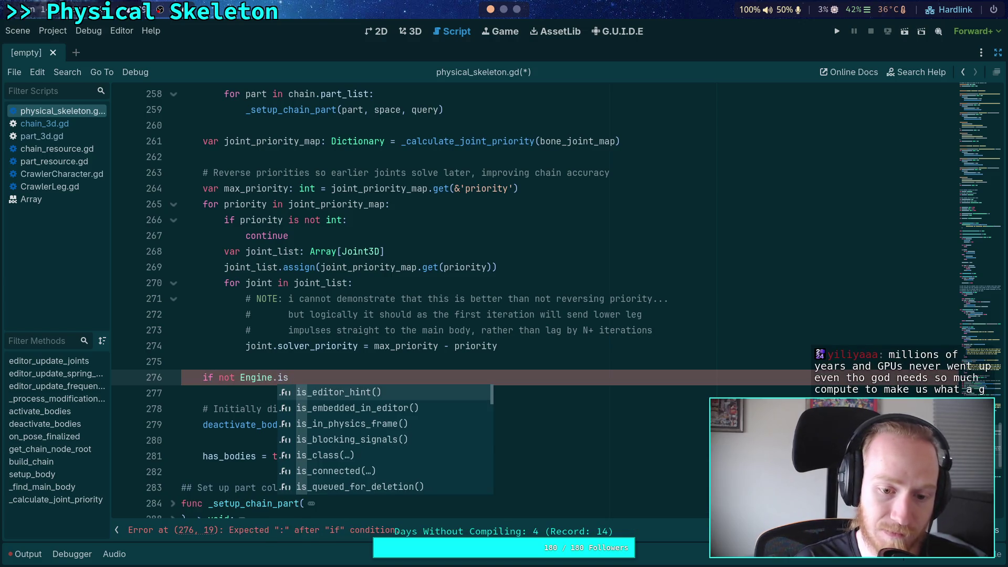
key(Return)
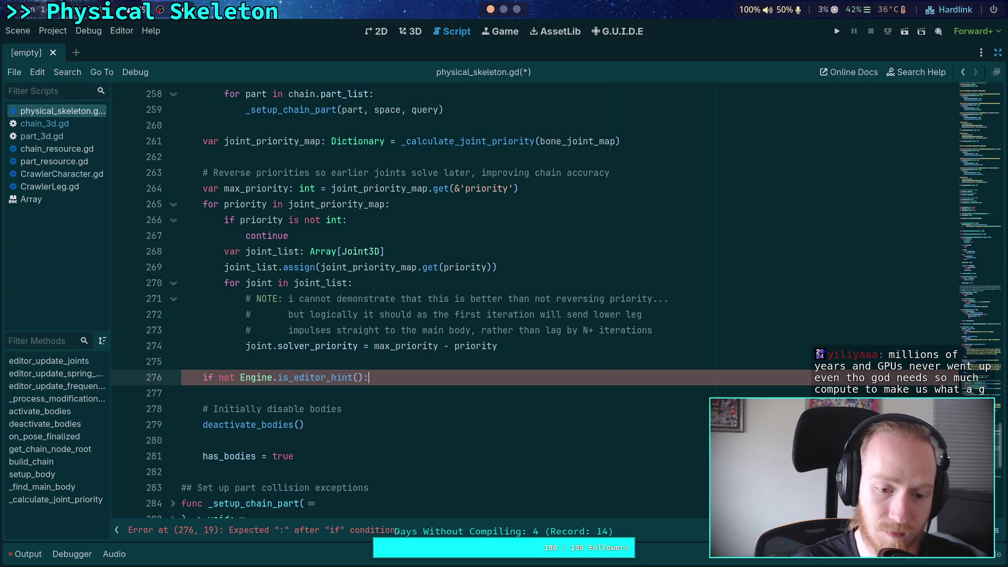
mouse_move(349, 410)
mouse_down()
mouse_move(304, 423)
mouse_move(349, 409)
mouse_up()
key(Tab)
click(311, 390)
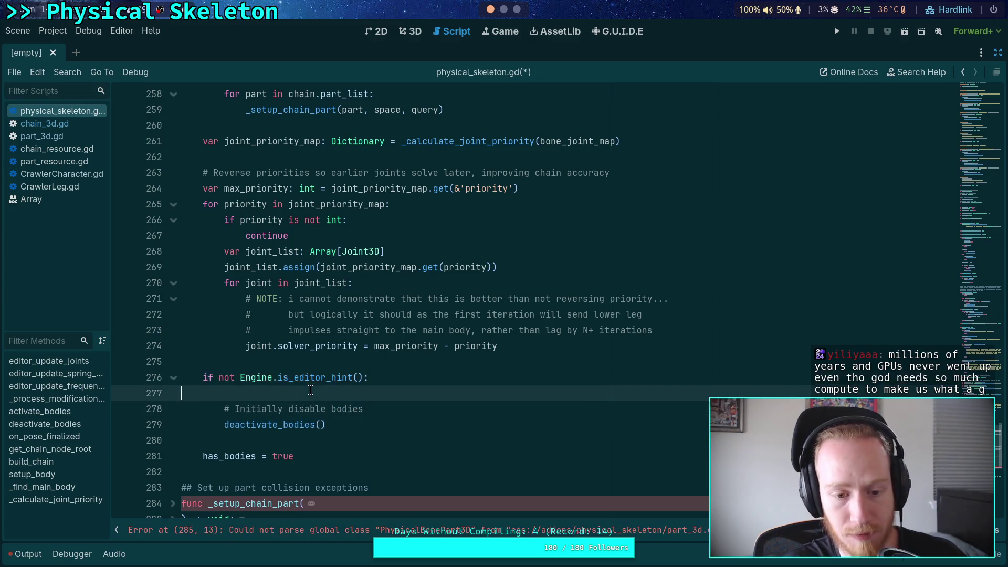
key(BackSpace)
click(399, 424)
click(414, 400)
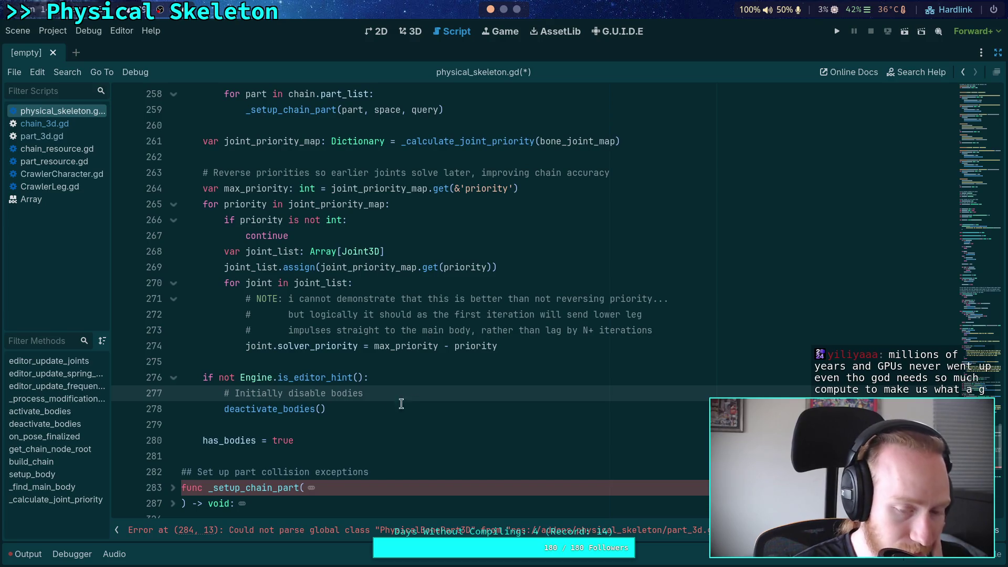
Fold the setup_body function in physical_skeleton.gd
click(330, 423)
scroll(336, 417, up, 14)
scroll(336, 417, up, 13)
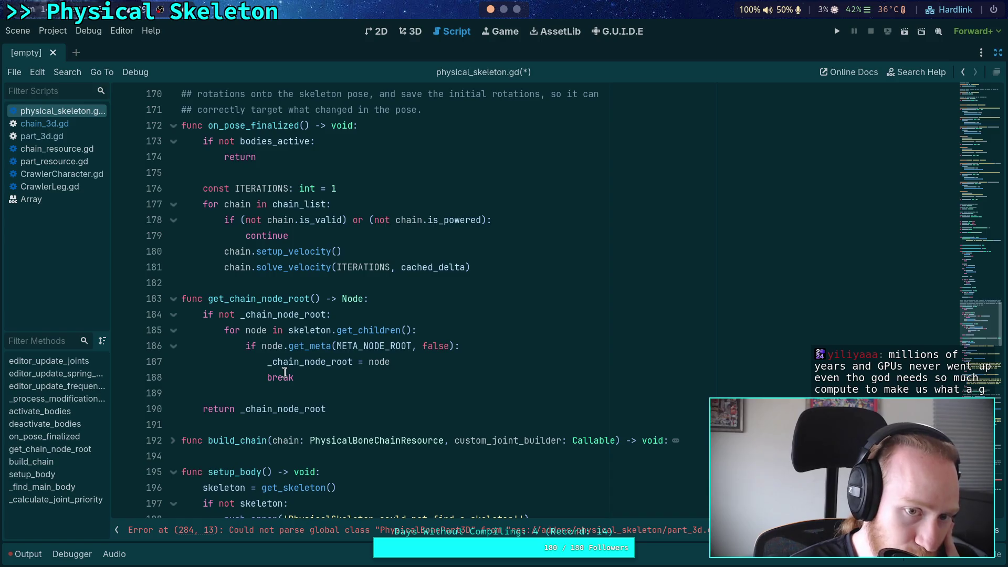
click(176, 471)
scroll(239, 412, up, 8)
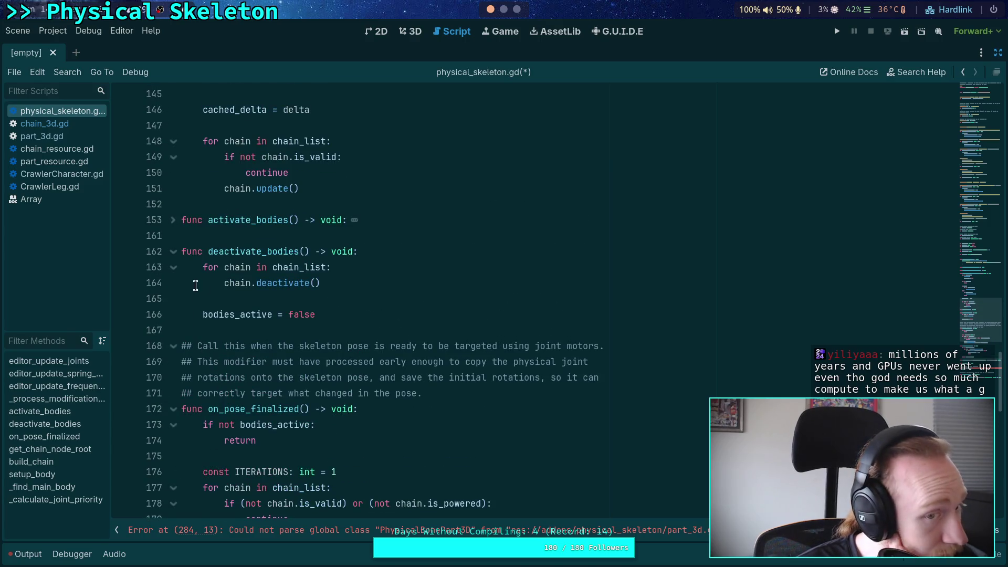
Jump to the bodies_active declaration, unfold activate_bodies, then switch to chain_3d.gd
ctrl+click(246, 317)
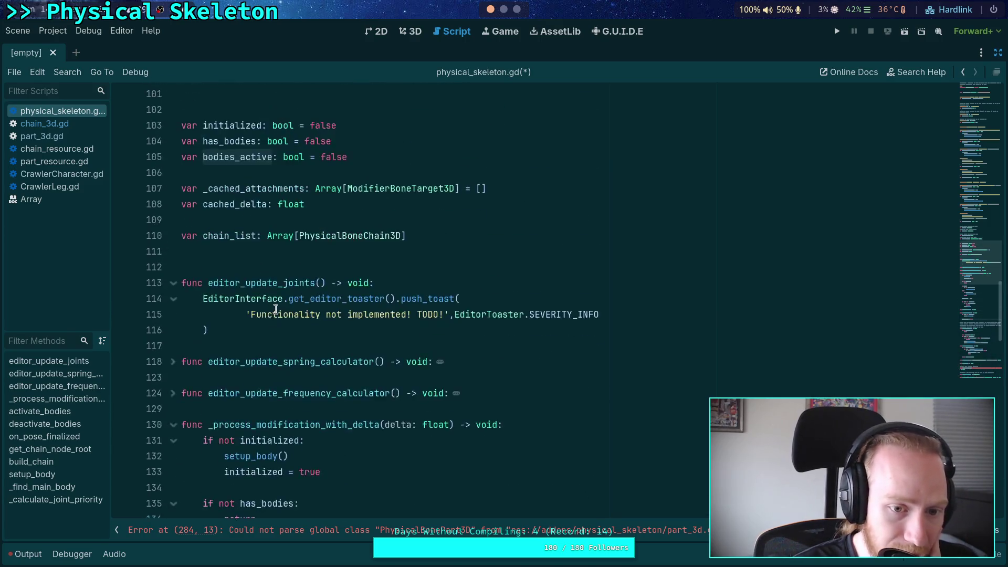
scroll(282, 303, down, 13)
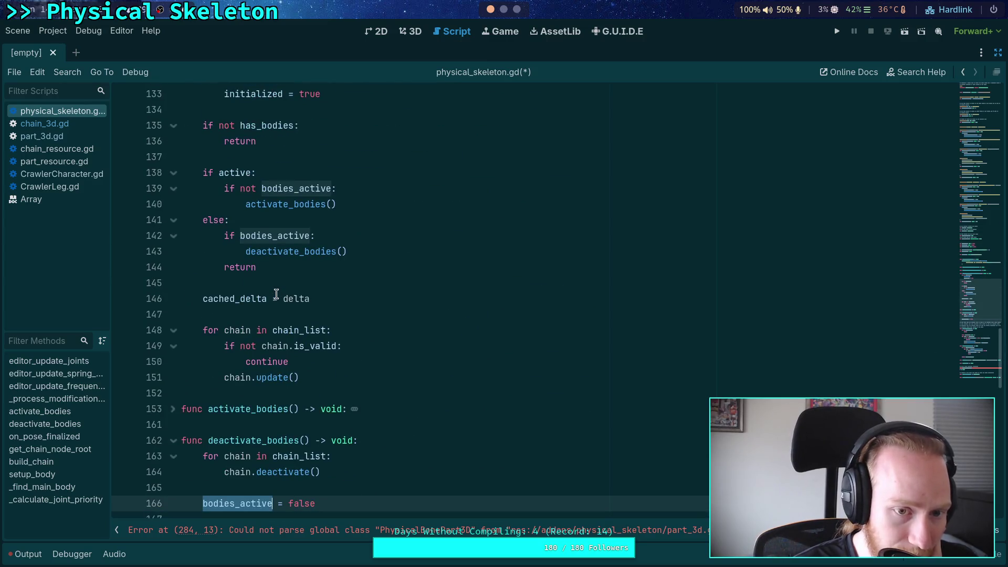
scroll(276, 294, up, 1)
scroll(181, 314, down, 4)
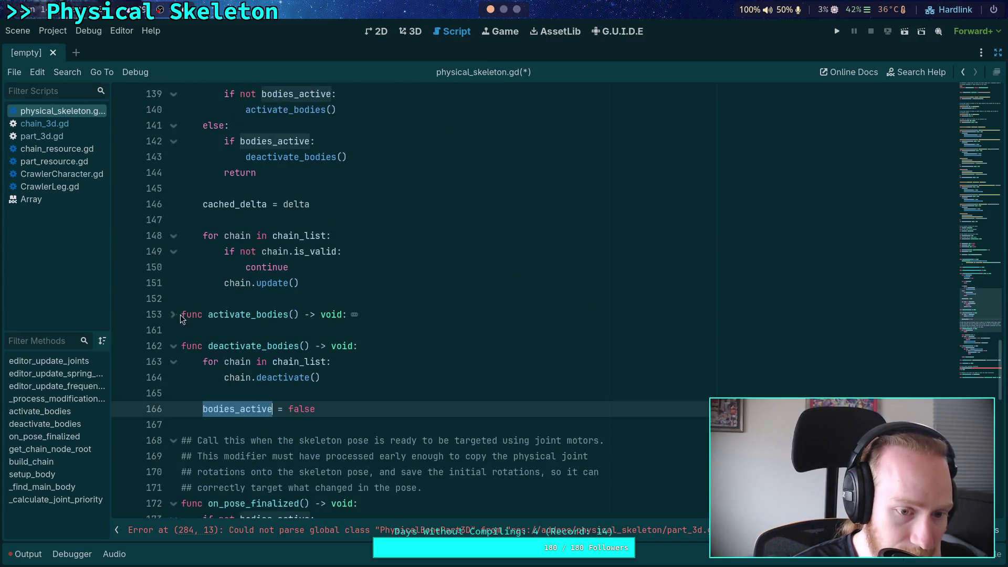
click(178, 314)
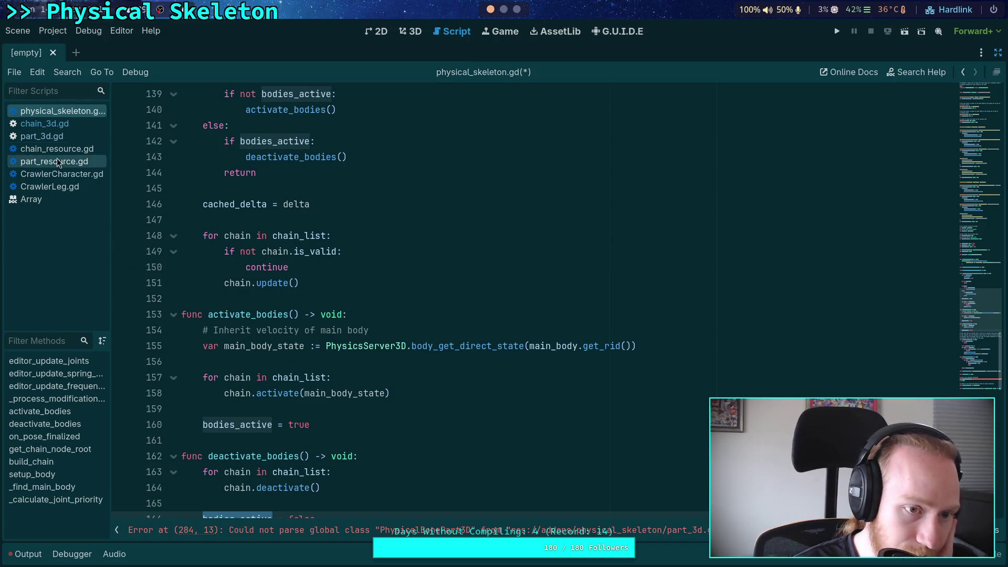
click(67, 125)
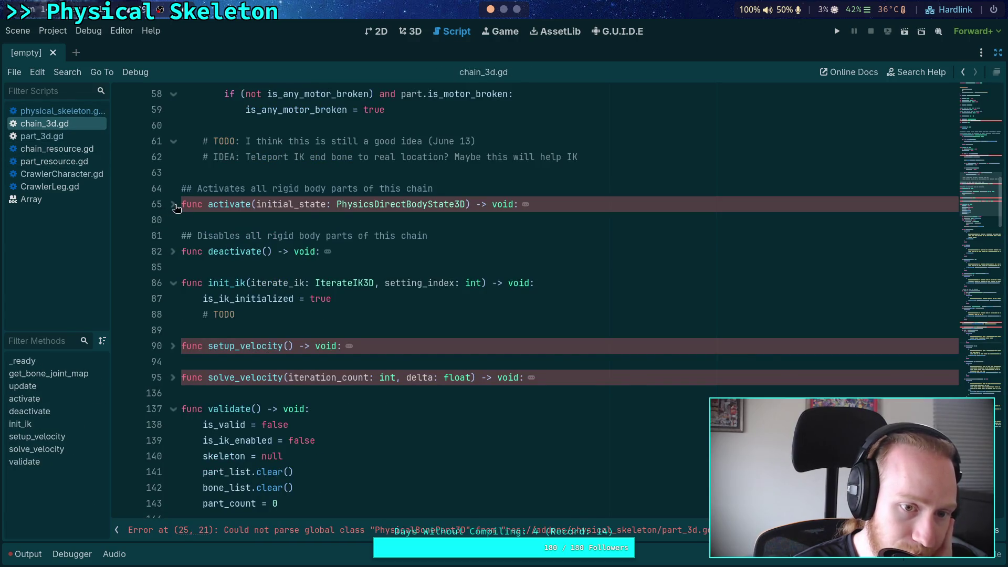
click(175, 207)
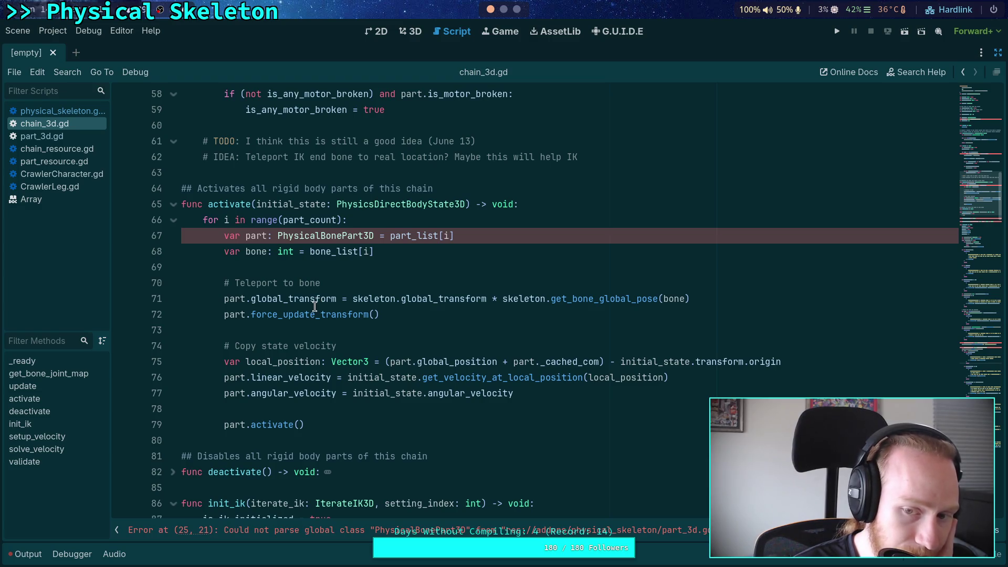
mouse_move(428, 316)
mouse_down()
mouse_move(336, 315)
mouse_move(185, 286)
mouse_up()
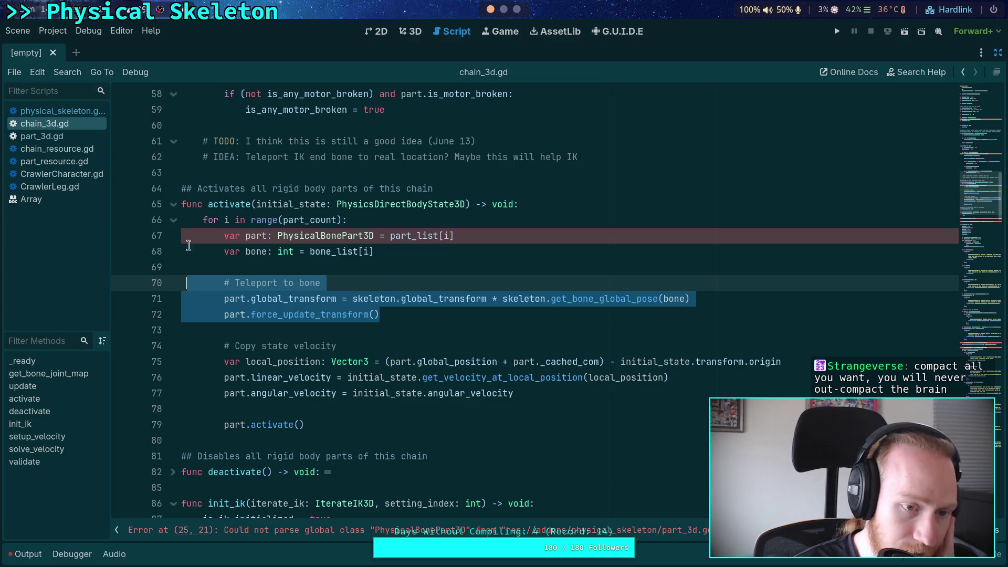
click(50, 112)
scroll(352, 309, up, 8)
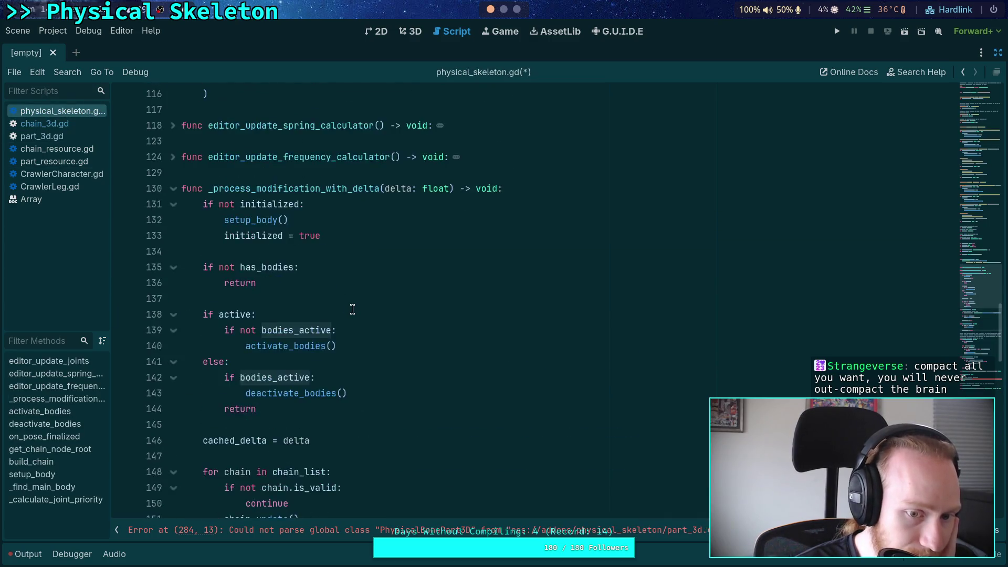
Unfold setup_body, leaving _setup_chain_part folded, and select its chain list check block
scroll(352, 309, down, 3)
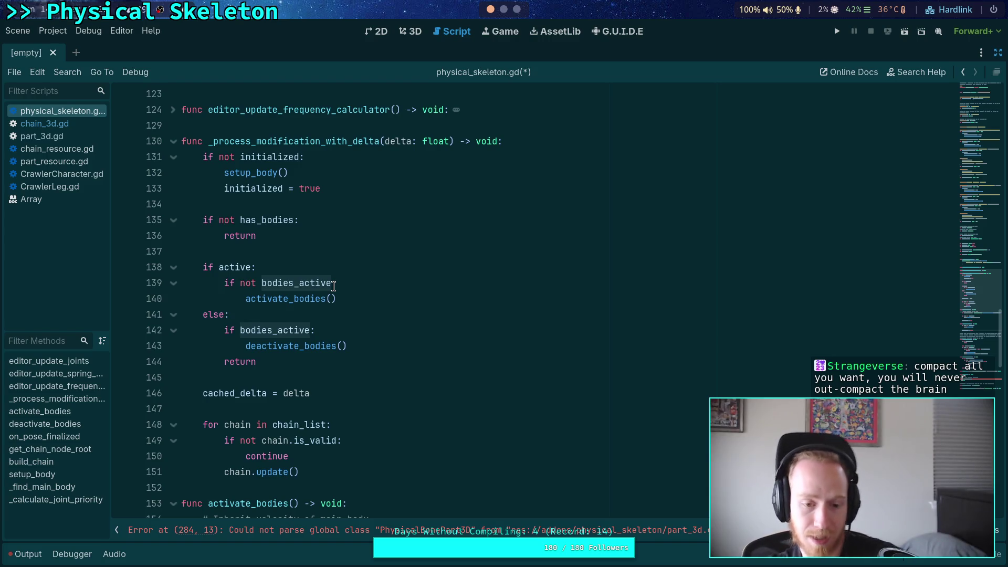
scroll(352, 252, down, 10)
scroll(356, 239, down, 6)
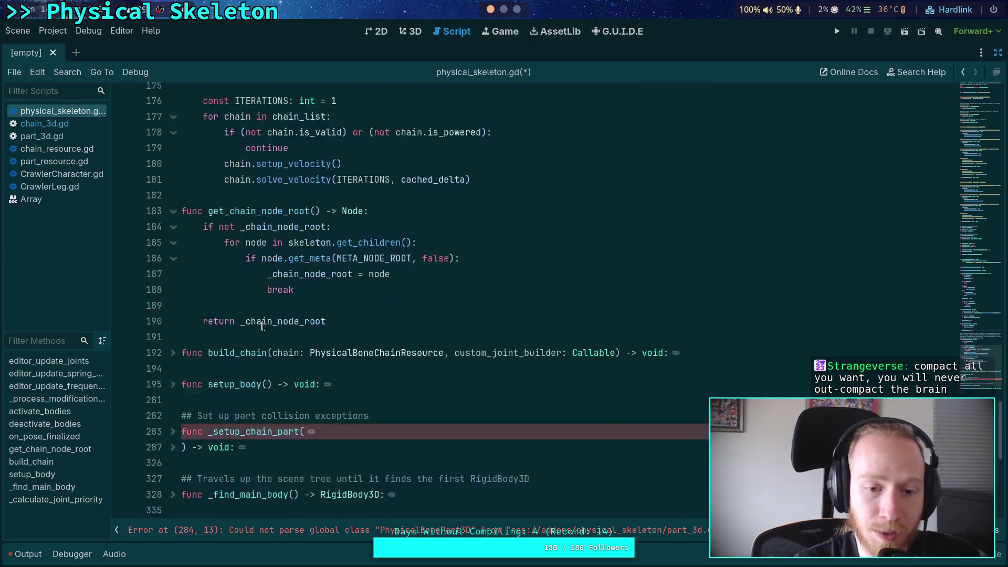
click(173, 356)
click(173, 357)
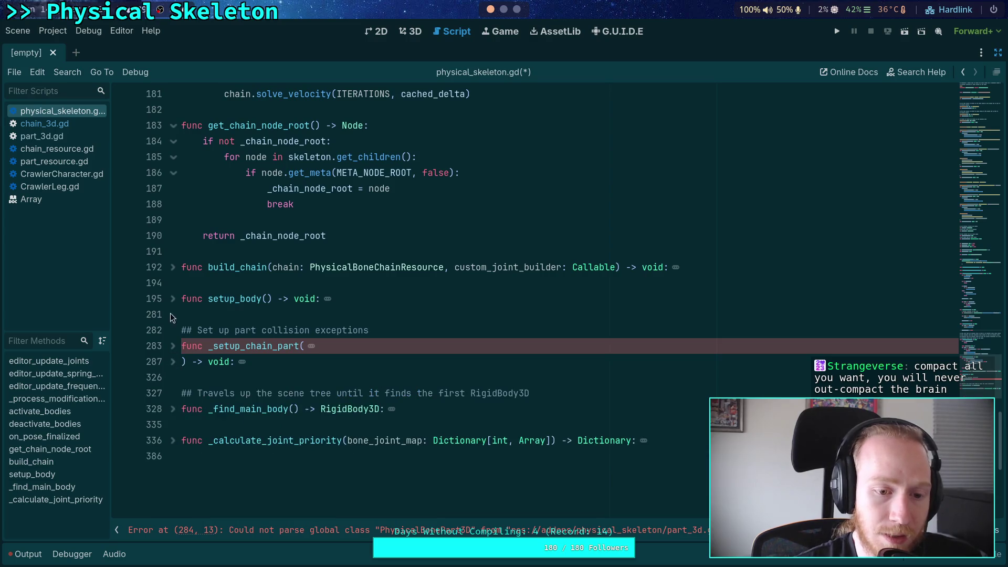
click(172, 298)
scroll(275, 329, down, 5)
scroll(275, 329, down, 5)
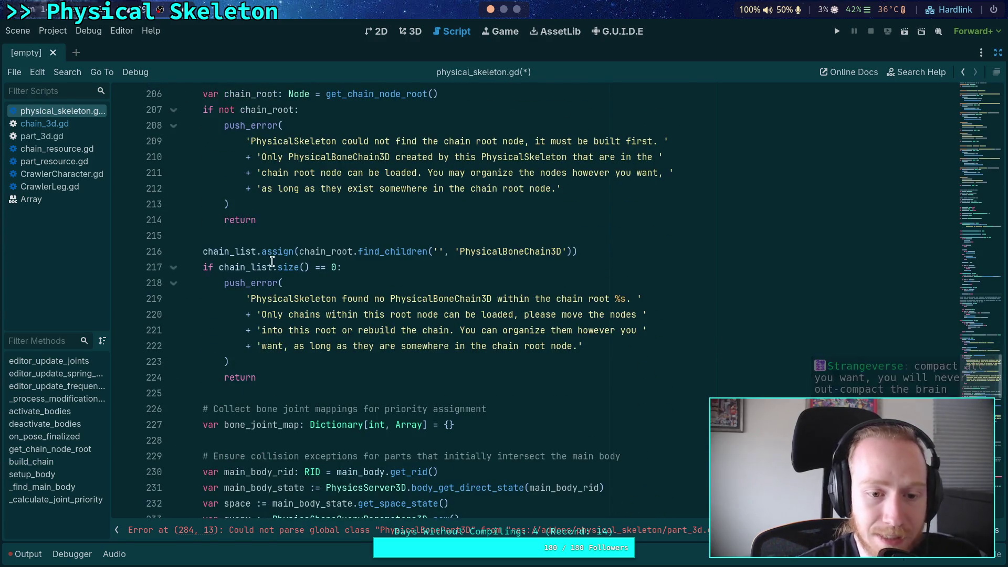
drag(280, 287, 162, 157)
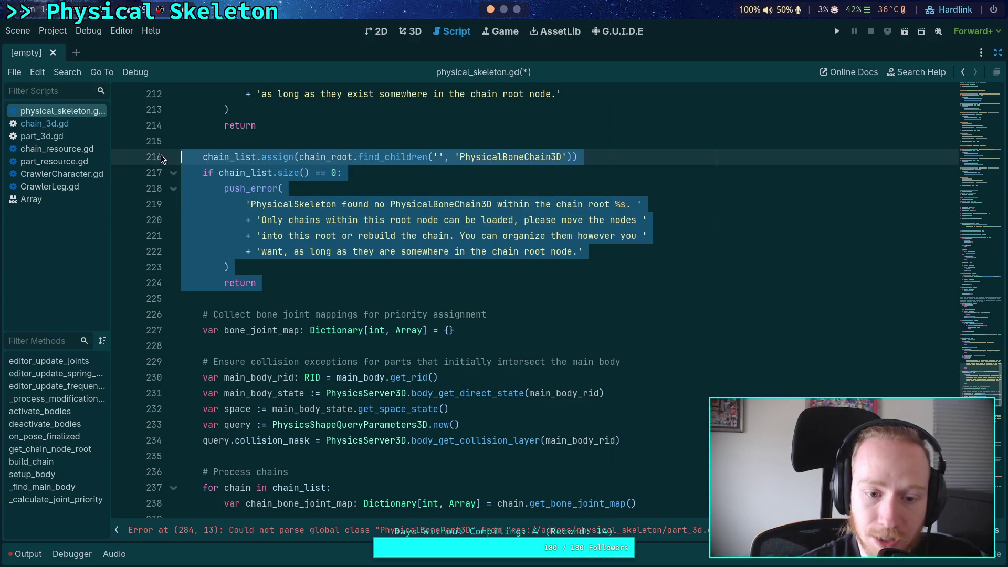
scroll(346, 294, down, 2)
scroll(325, 292, down, 3)
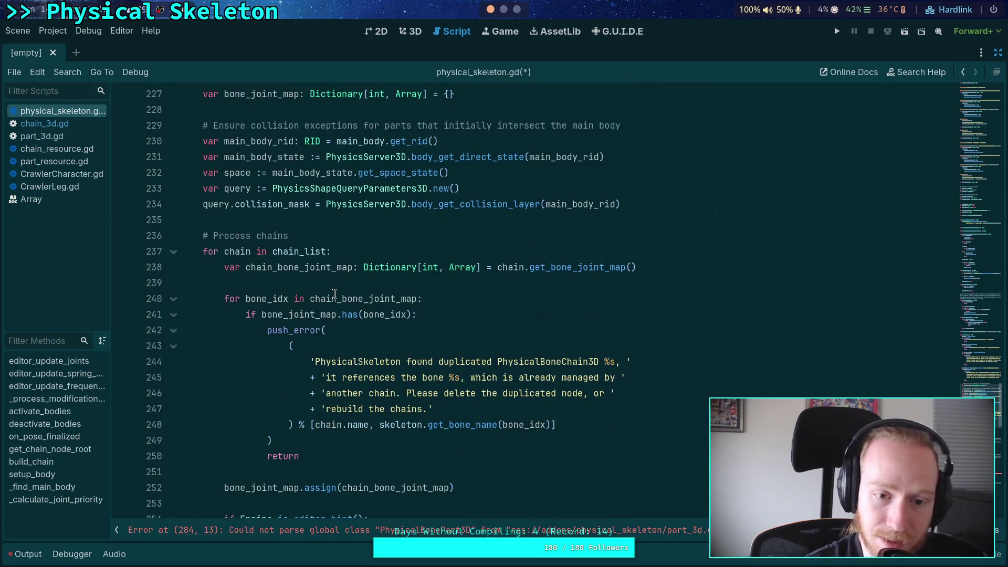
scroll(280, 350, down, 2)
scroll(301, 347, down, 2)
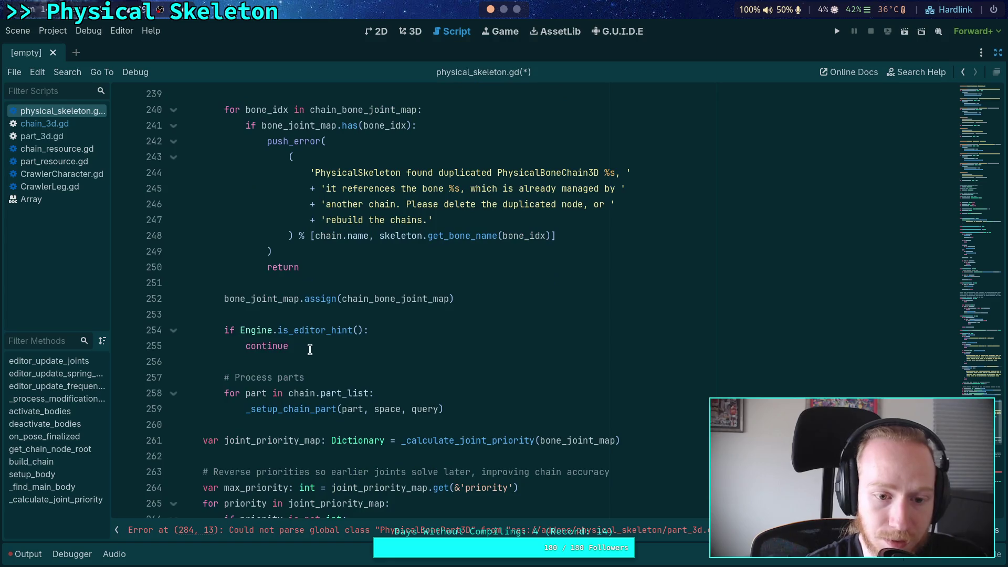
Delete the editor-hint continue in the chain loop and unwrap deactivate_bodies from its editor check
drag(311, 350, 307, 318)
key(BackSpace)
key(BackSpace)
scroll(310, 326, down, 5)
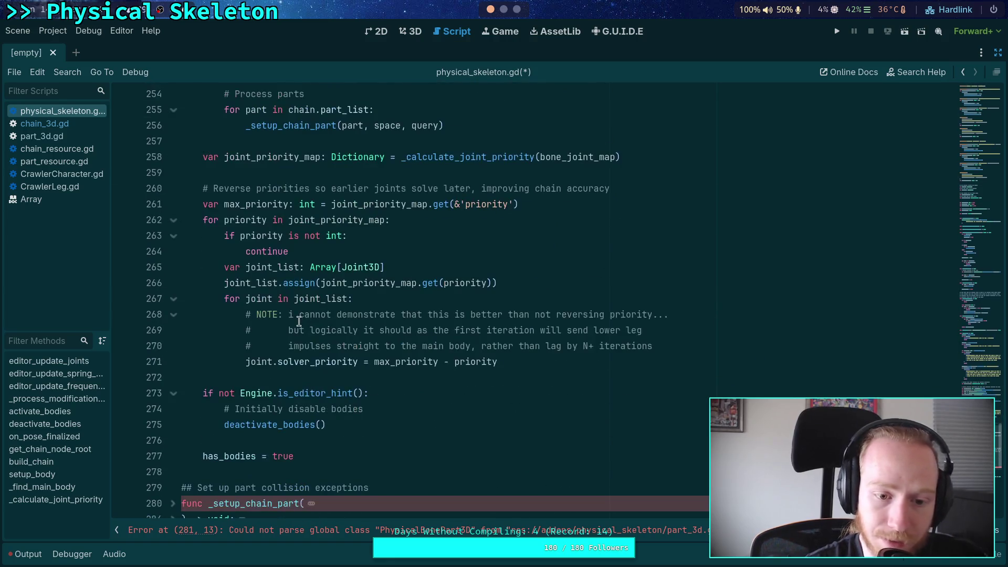
drag(239, 424, 224, 408)
key(shift+Tab)
click(386, 391)
key(ctrl+shift+k)
Add 'if Engine.is_editor_hint(): return' after the chain list check in setup_body
scroll(312, 378, down, 3)
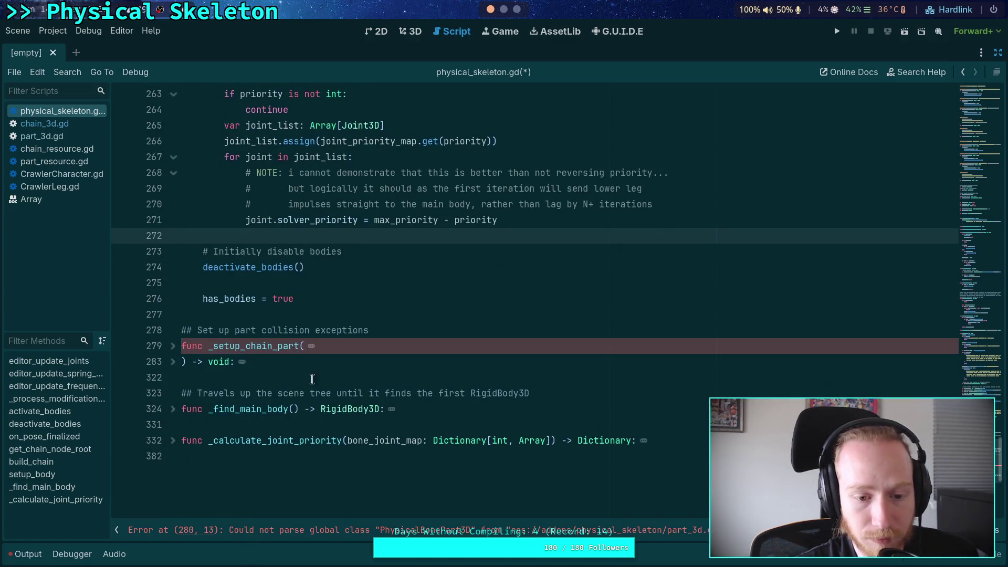
scroll(316, 323, up, 10)
scroll(316, 323, down, 6)
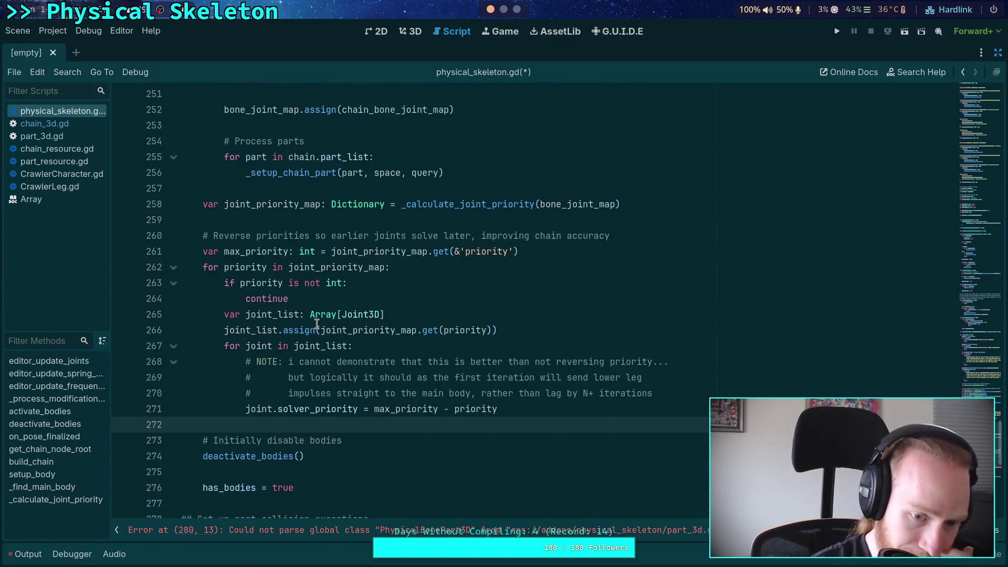
scroll(365, 305, up, 17)
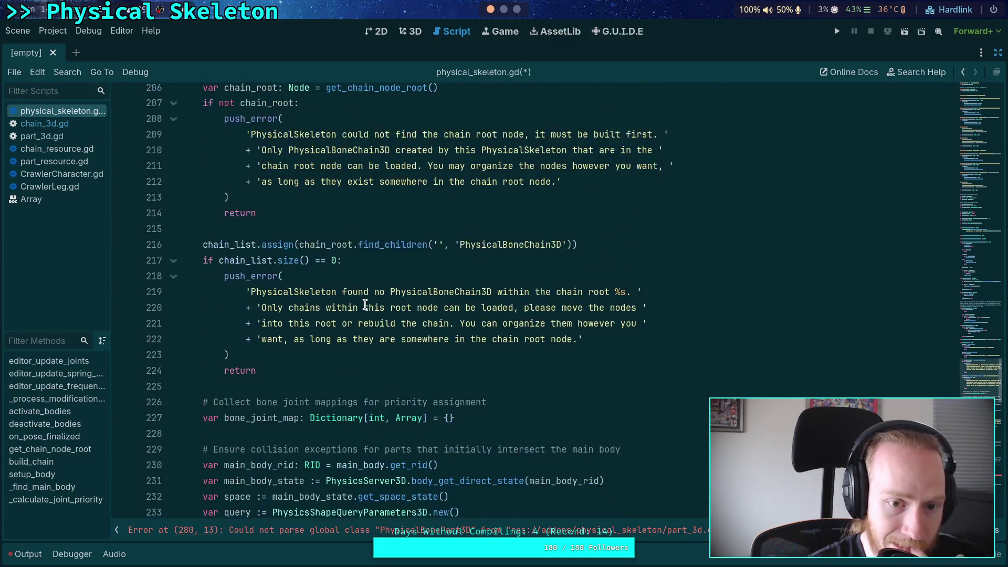
click(318, 458)
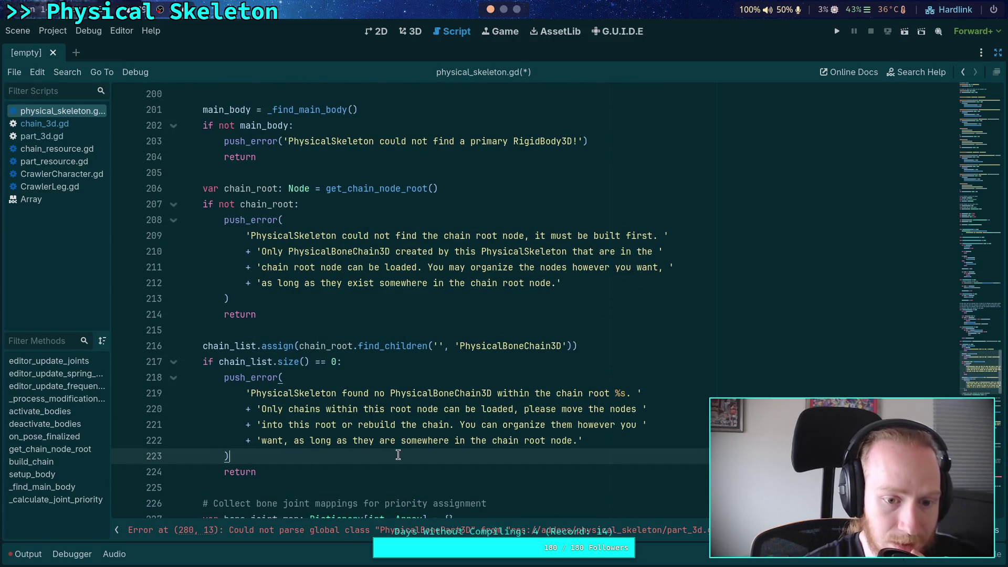
click(348, 479)
scroll(348, 479, down, 4)
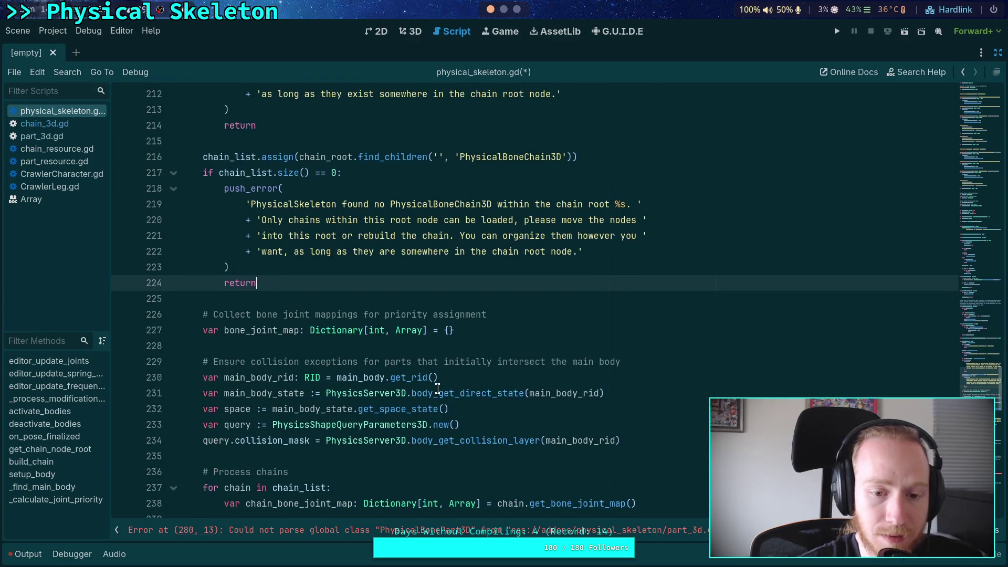
key(Return)
key(Return)
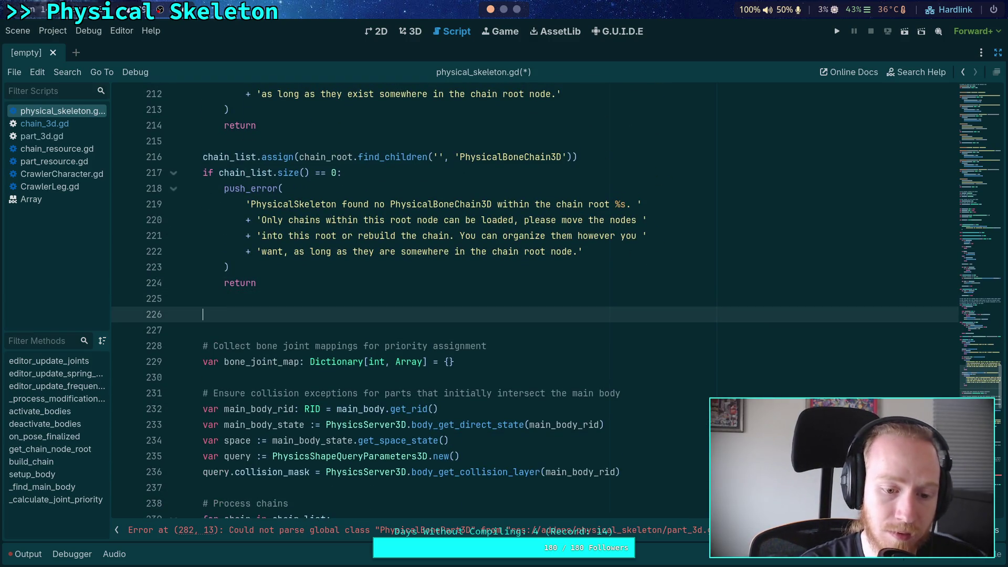
text(ifE)
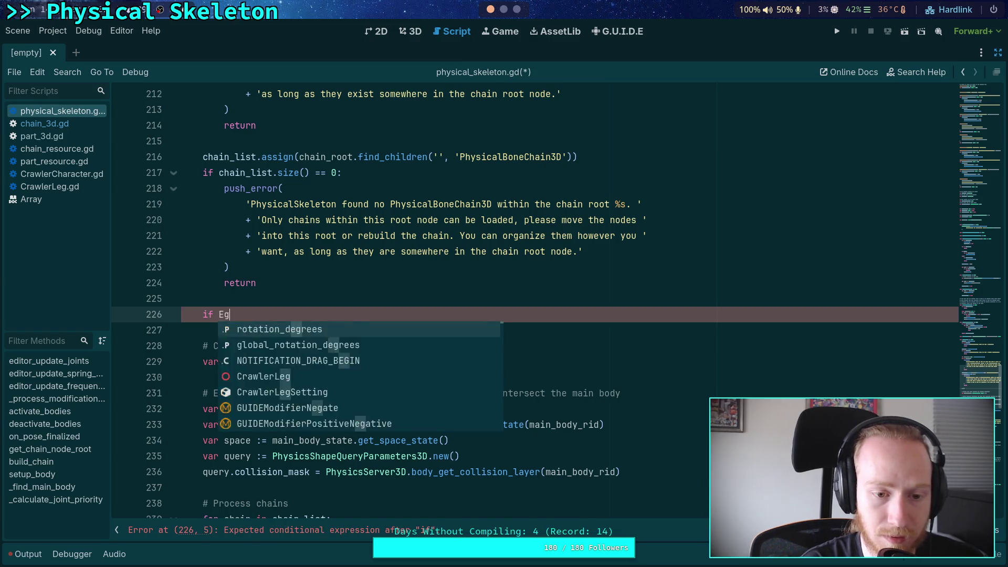
text(ngine.is)
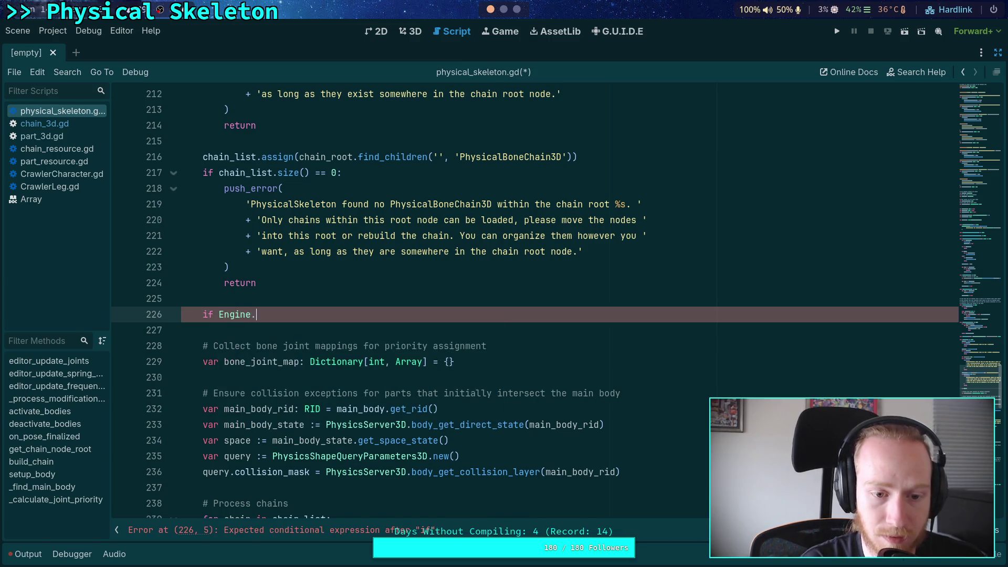
key(Return)
text(:)
key(Return)
text(return)
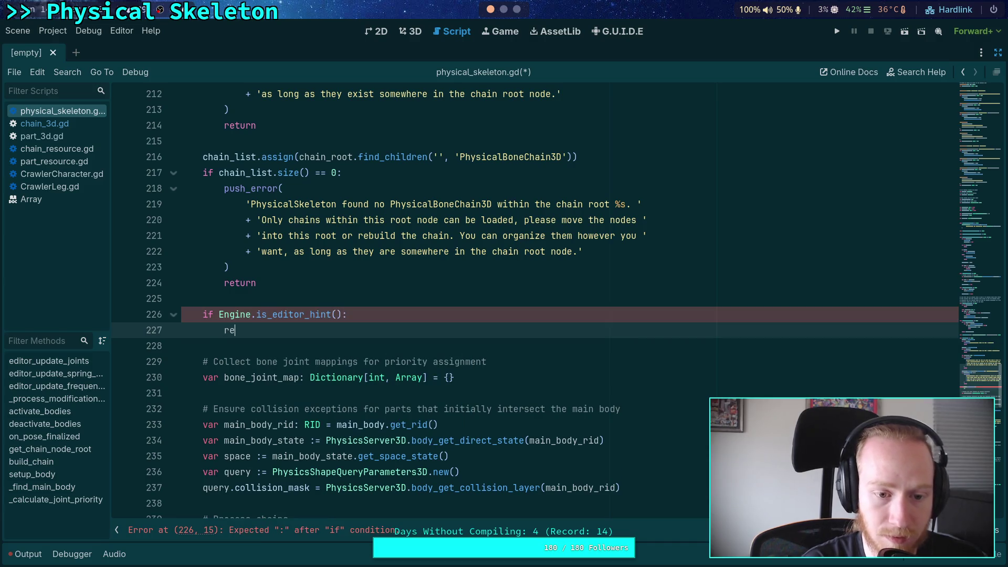
Save physical_skeleton.gd and scroll through the updated setup_body
key(ctrl+s)
scroll(428, 373, down, 12)
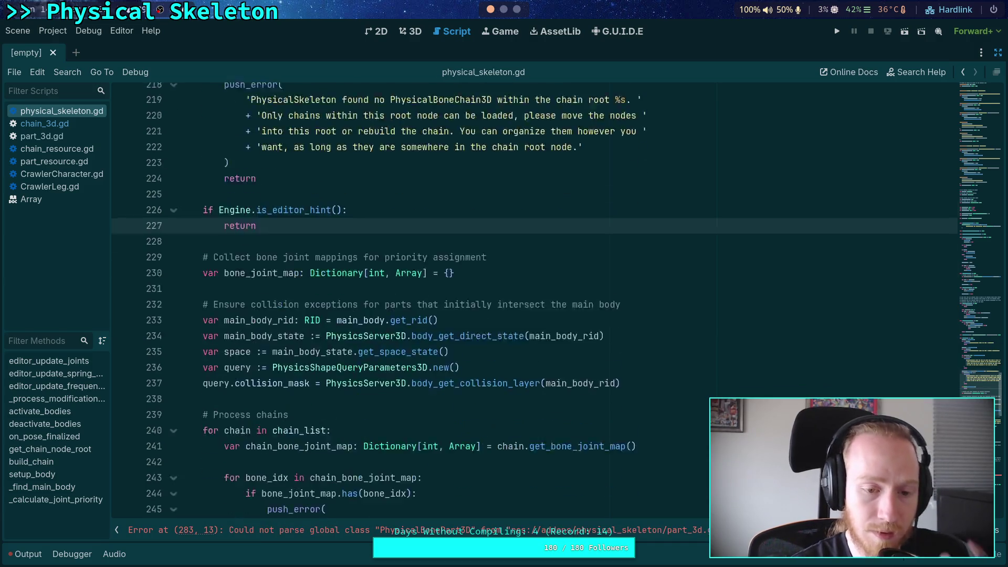
scroll(428, 373, down, 7)
scroll(428, 373, up, 20)
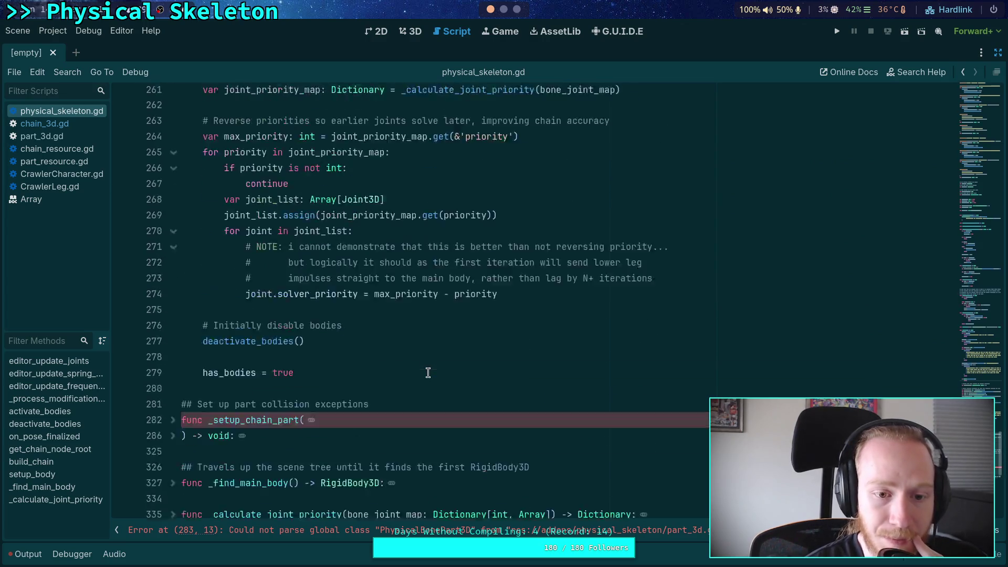
scroll(428, 373, up, 14)
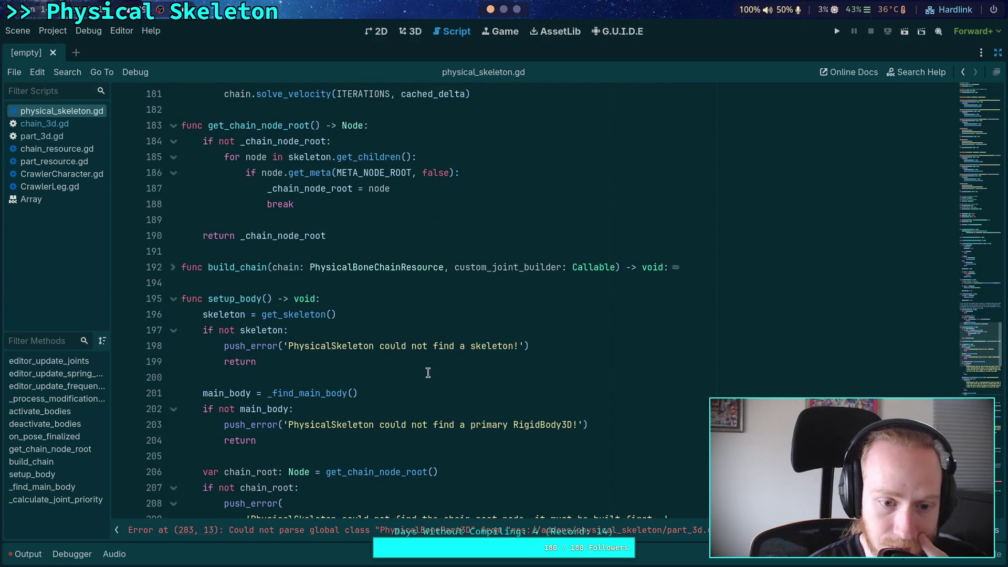
scroll(260, 269, up, 14)
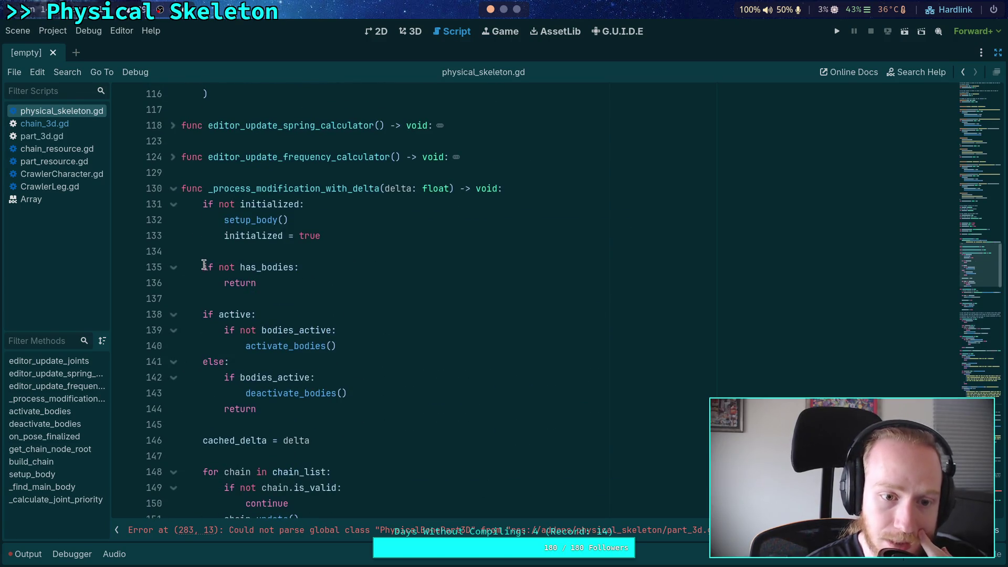
mouse_move(209, 205)
mouse_down()
mouse_move(265, 280)
mouse_move(203, 265)
mouse_up()
click(265, 280)
click(310, 303)
scroll(312, 308, down, 8)
scroll(313, 307, down, 7)
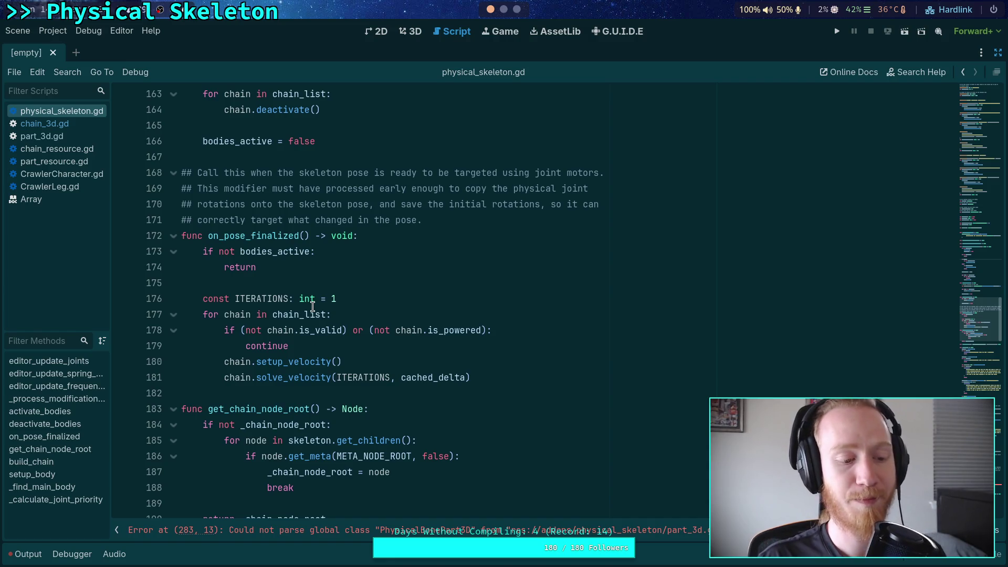
click(294, 280)
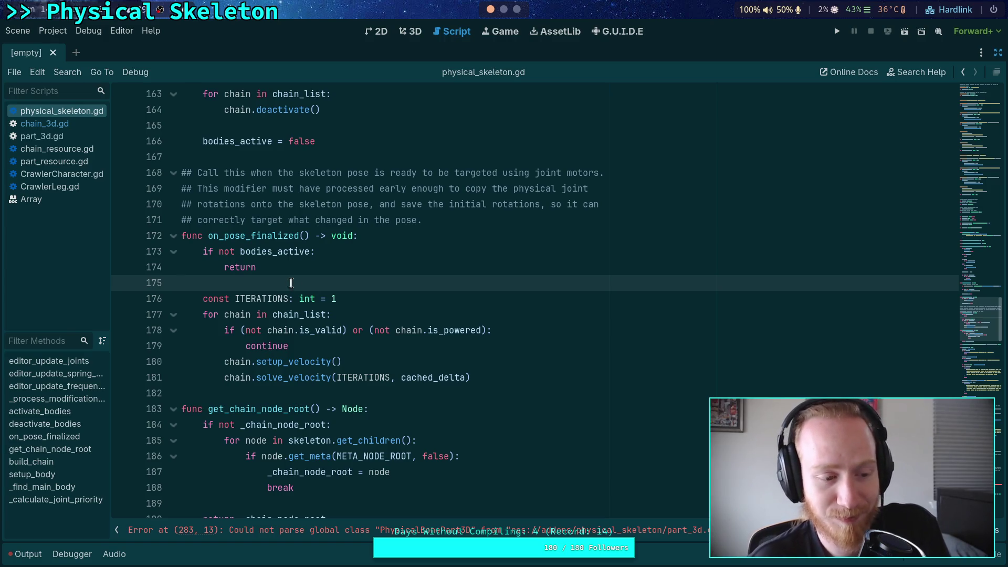
scroll(291, 283, up, 1)
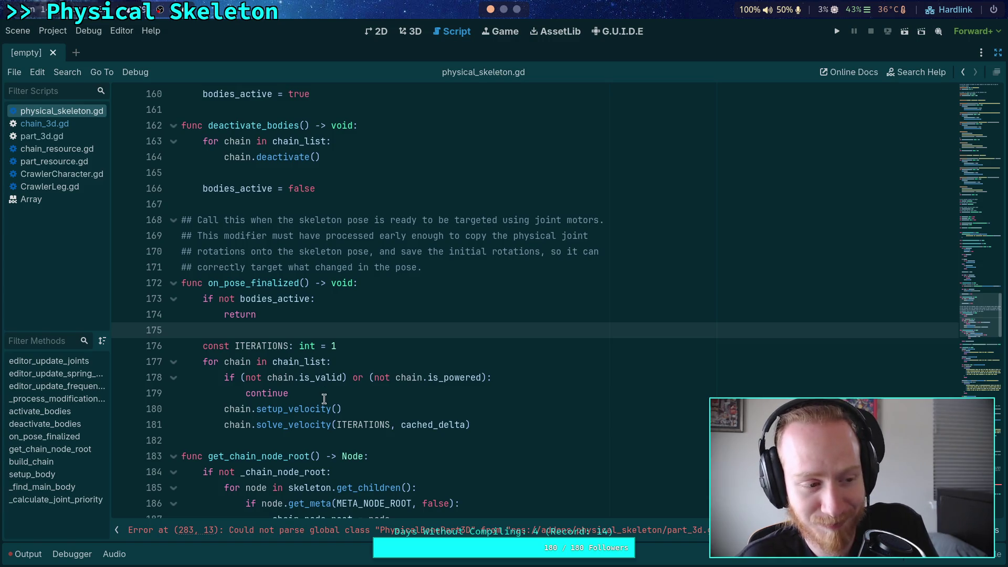
scroll(324, 398, down, 1)
click(292, 388)
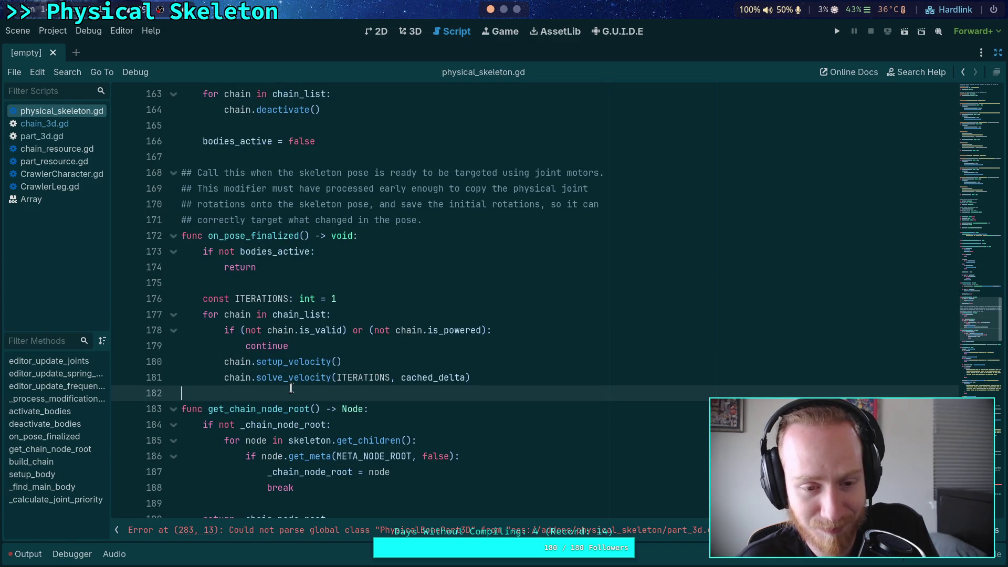
scroll(292, 388, down, 4)
Switch from physical_skeleton.gd to the part_resource.gd script
click(296, 307)
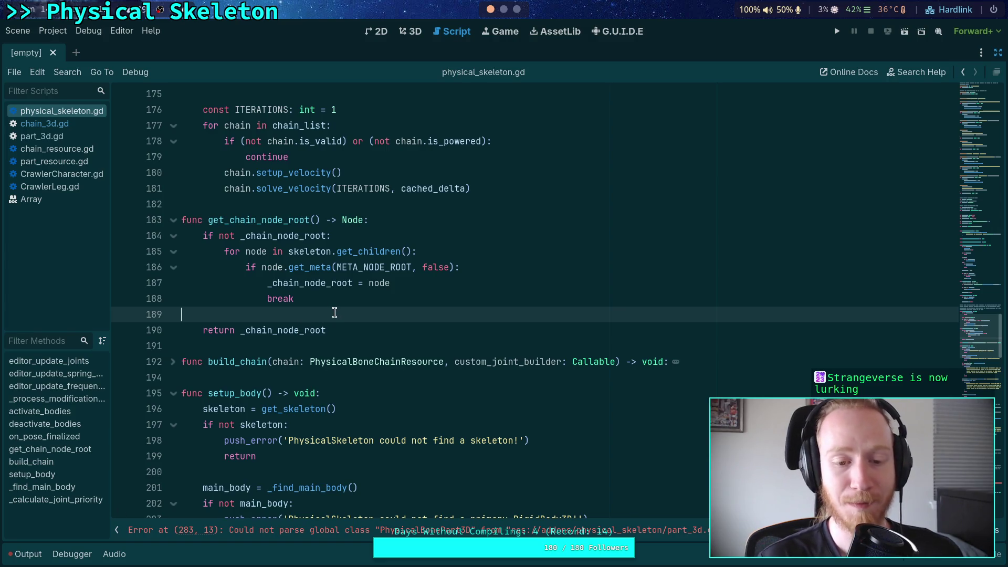
scroll(363, 320, up, 2)
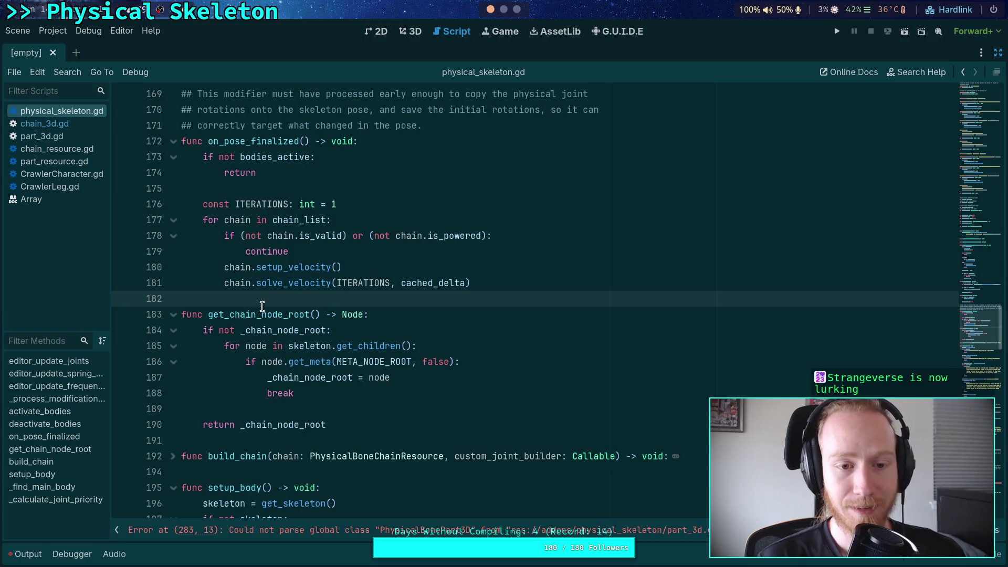
click(59, 161)
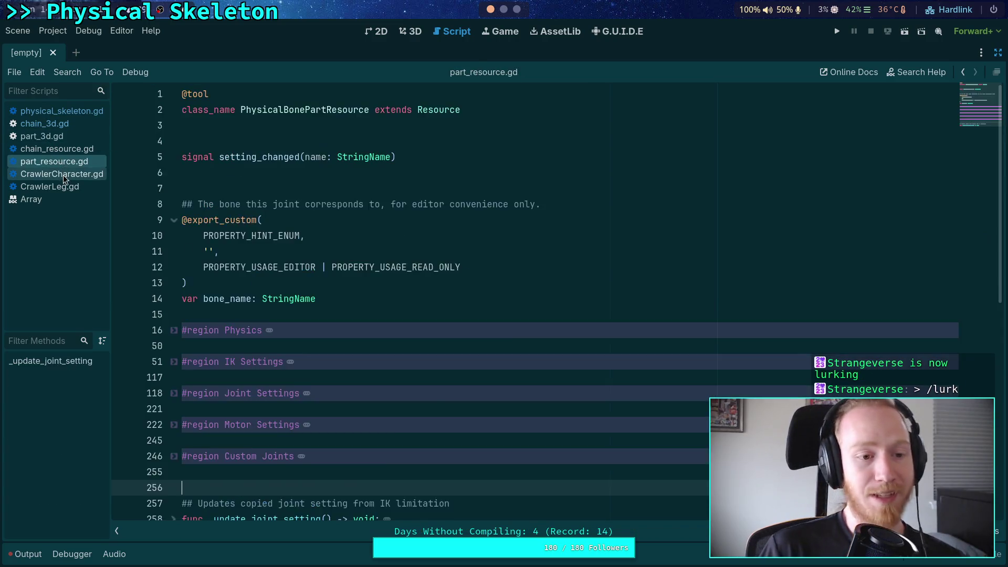
Open CrawlerCharacter.gd and read through lines 225 to 263
click(63, 175)
click(292, 350)
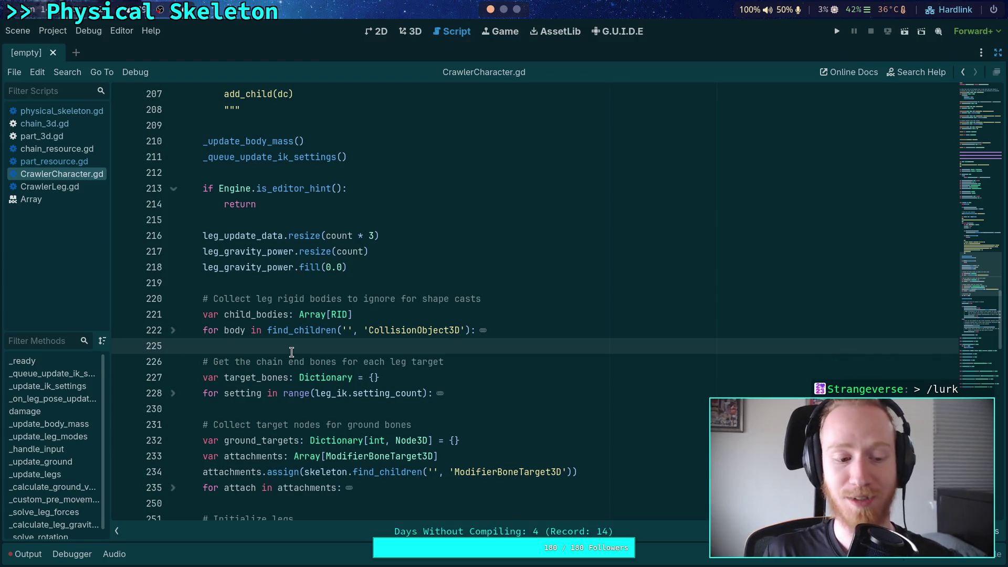
scroll(292, 351, down, 2)
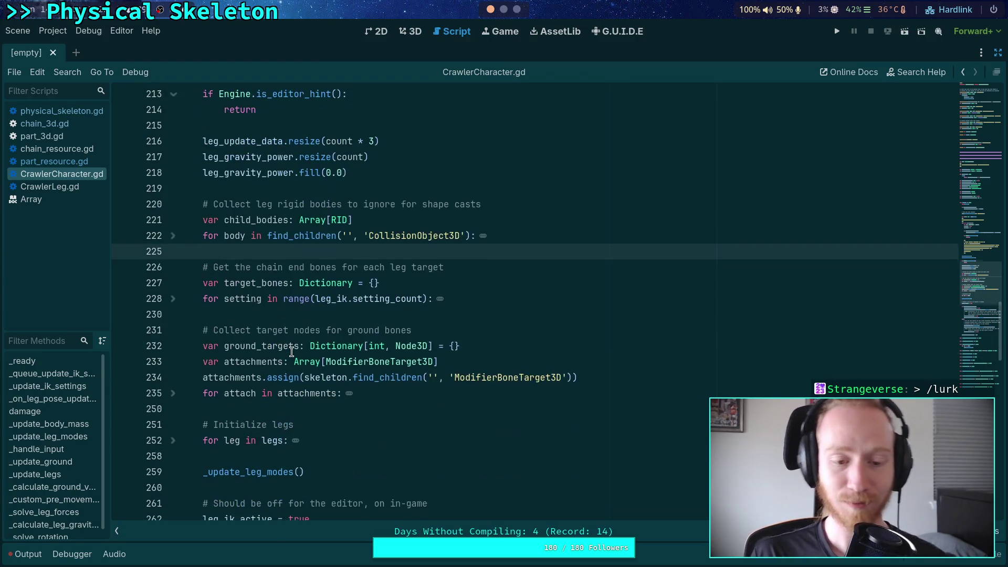
click(308, 314)
scroll(310, 370, down, 2)
click(298, 361)
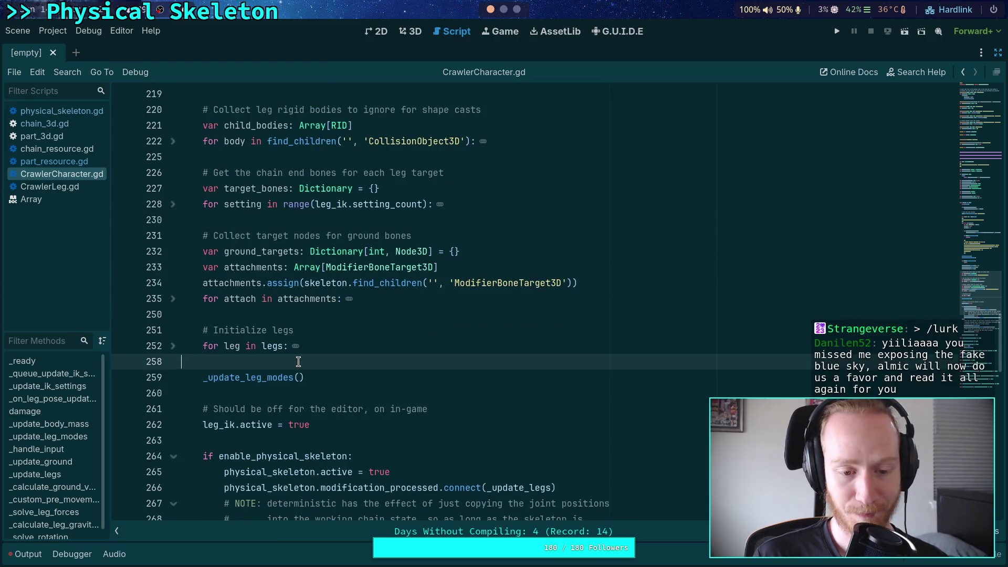
scroll(298, 362, down, 3)
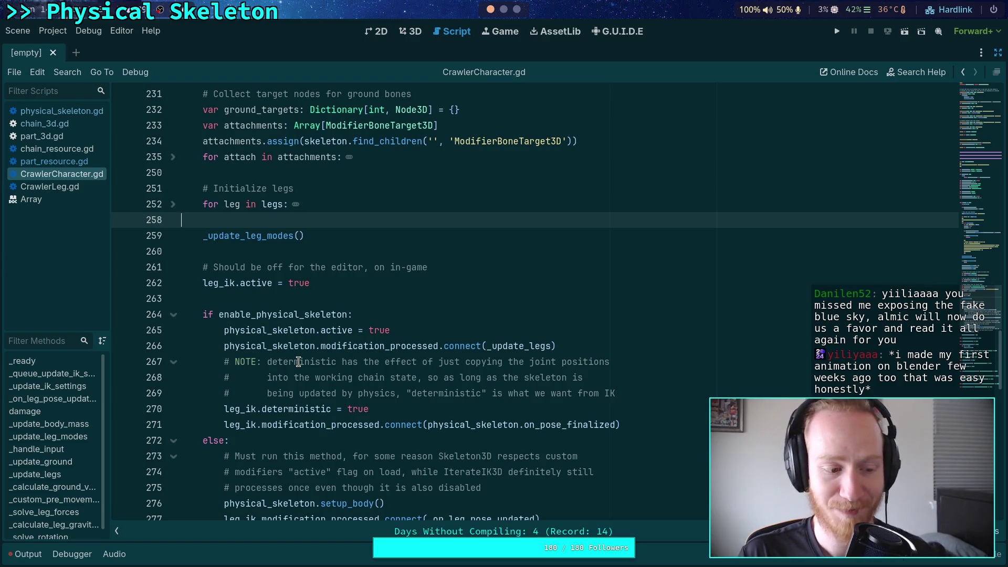
click(284, 294)
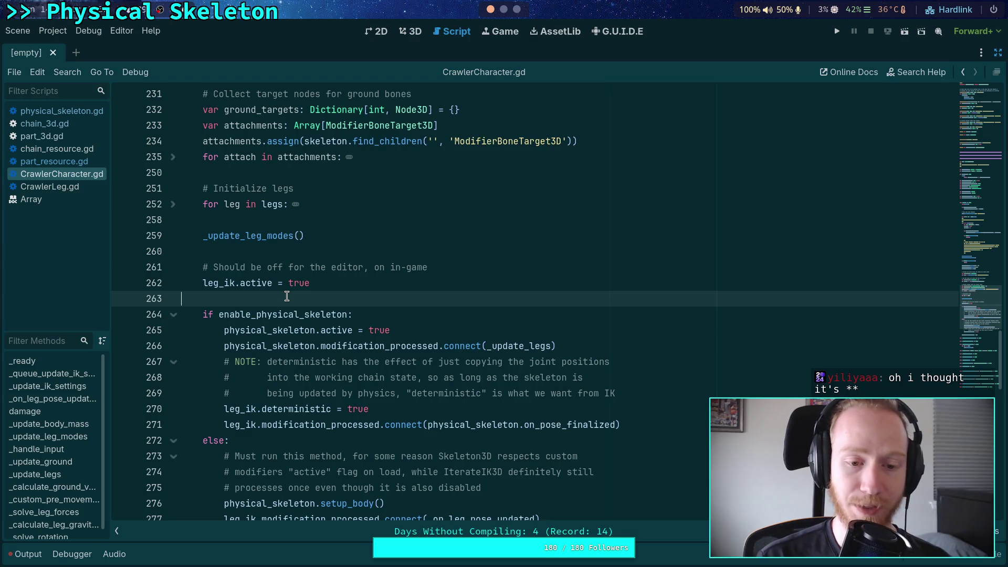
Inspect the leg initialization loop and select the load_chain call on line 195
scroll(287, 297, up, 2)
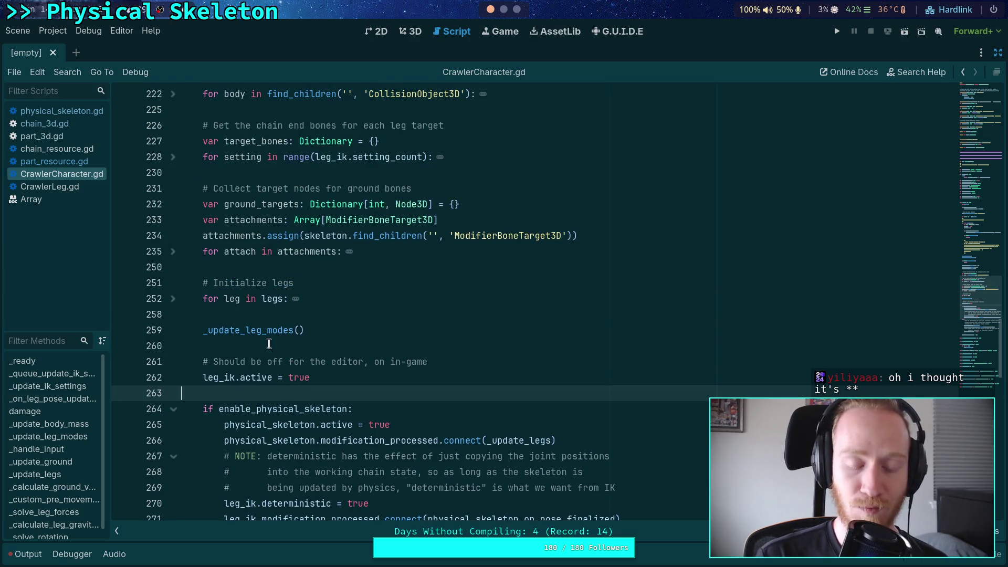
scroll(269, 344, up, 10)
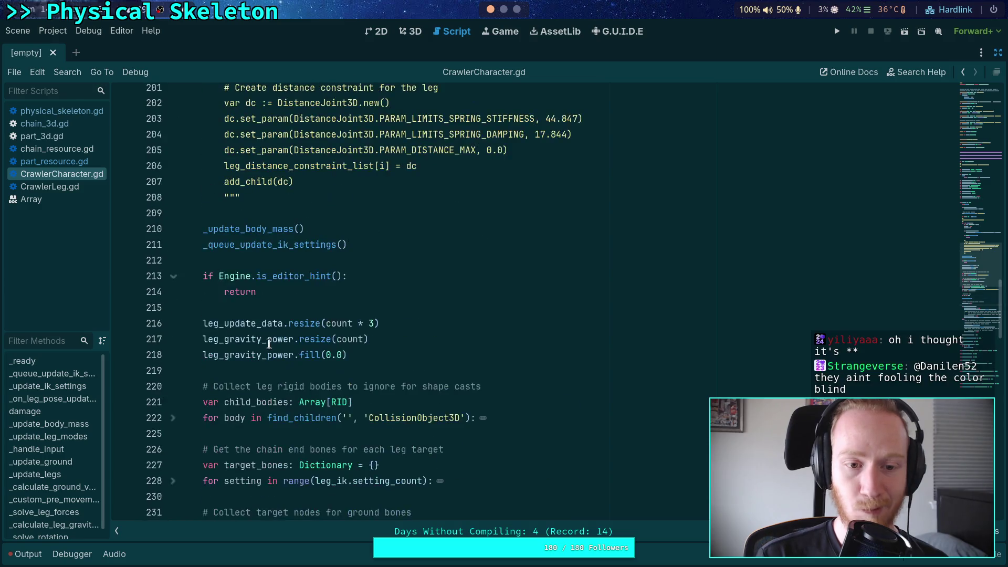
scroll(269, 344, down, 10)
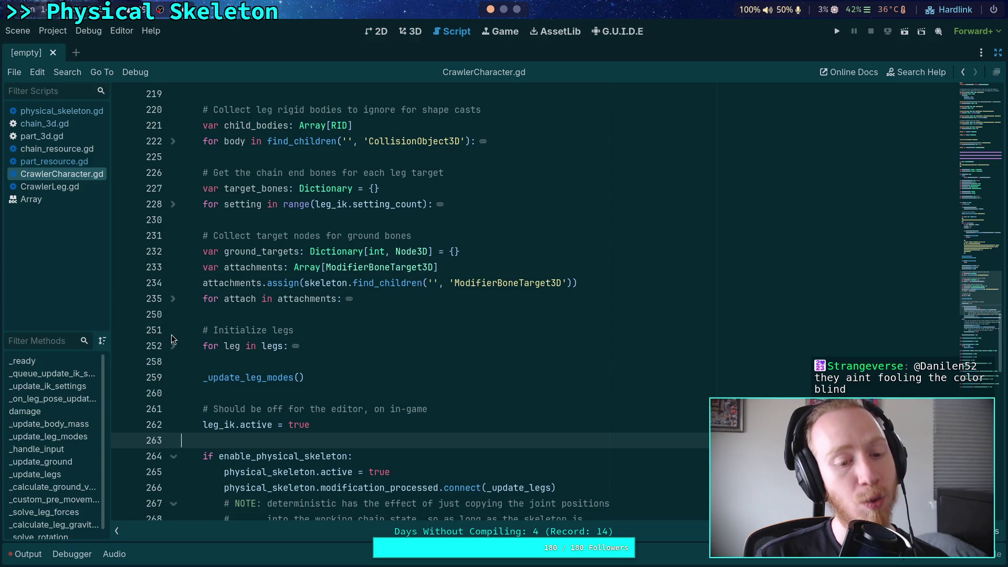
click(172, 344)
scroll(291, 363, down, 3)
click(174, 205)
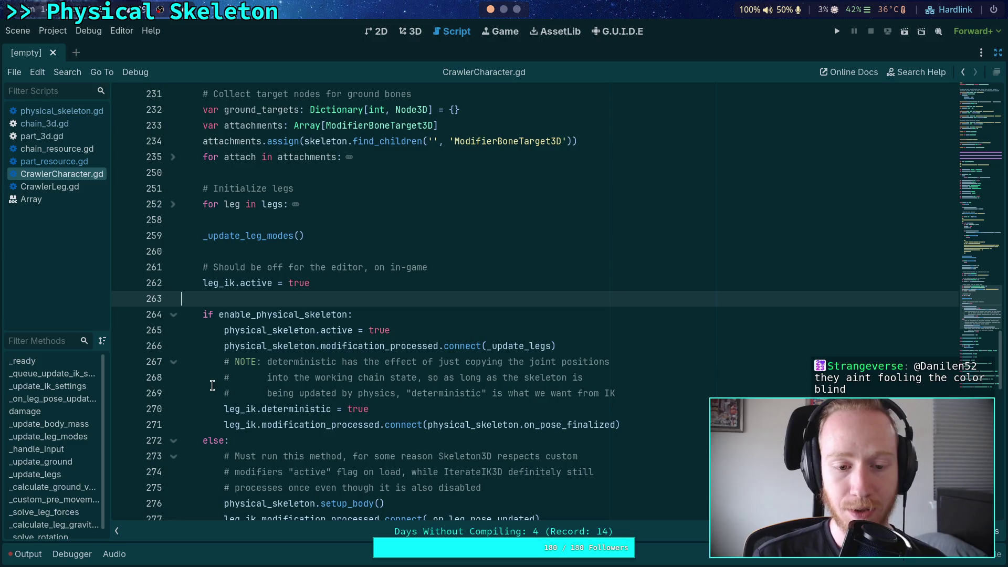
scroll(212, 386, up, 10)
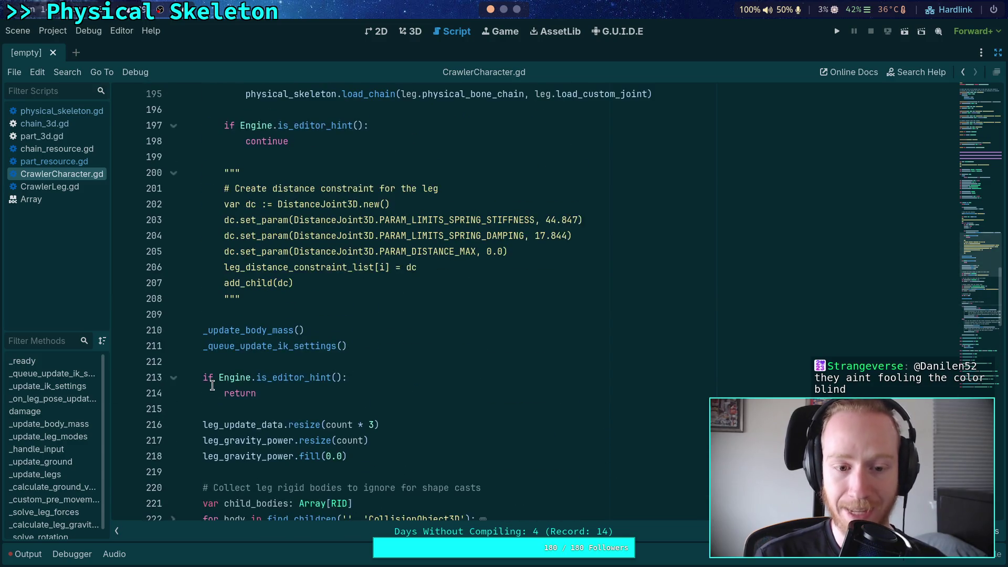
scroll(212, 386, up, 4)
double_click(370, 283)
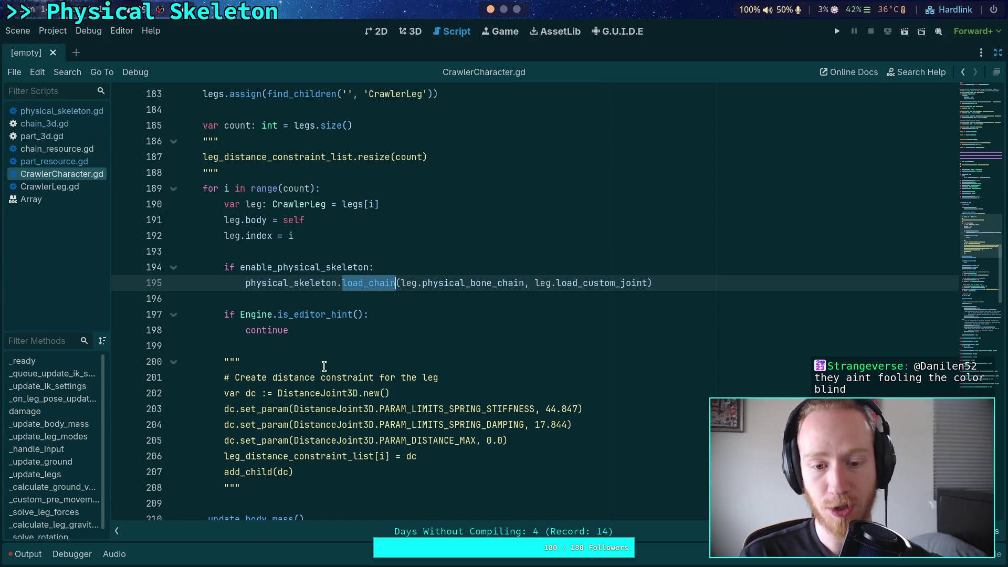
Back in physical_skeleton.gd, drag the selected setup_body lines onto blank line 200
click(64, 116)
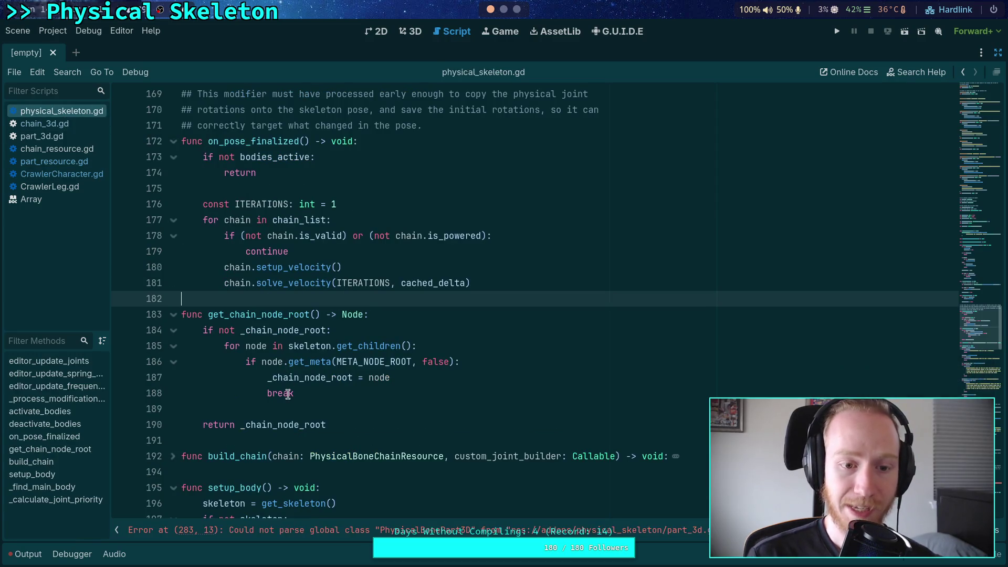
scroll(289, 390, down, 5)
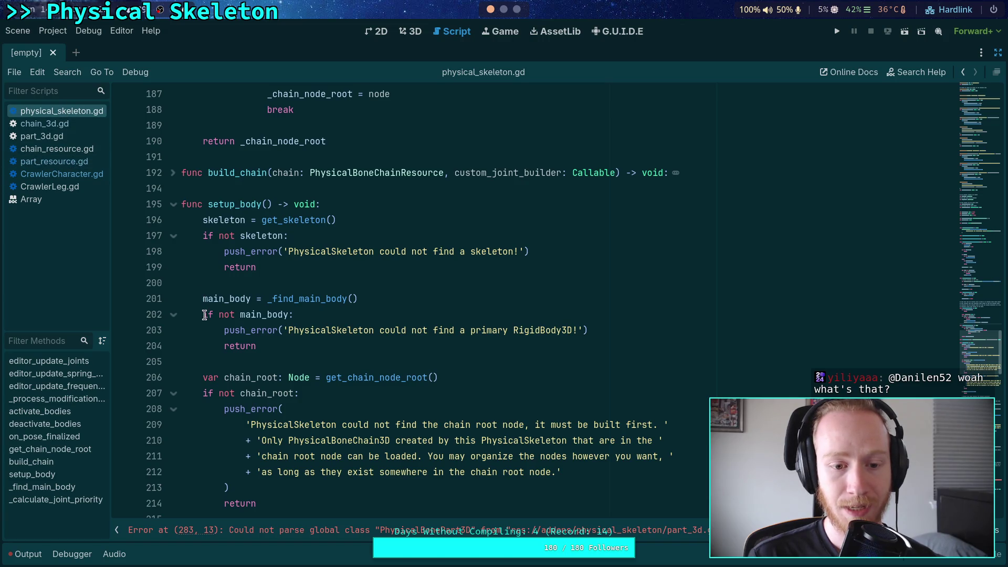
mouse_move(203, 298)
mouse_down()
mouse_move(309, 362)
mouse_move(336, 317)
mouse_move(317, 358)
mouse_move(294, 331)
mouse_move(290, 376)
mouse_up()
scroll(336, 318, down, 3)
scroll(294, 331, down, 3)
scroll(330, 379, up, 2)
scroll(331, 379, up, 2)
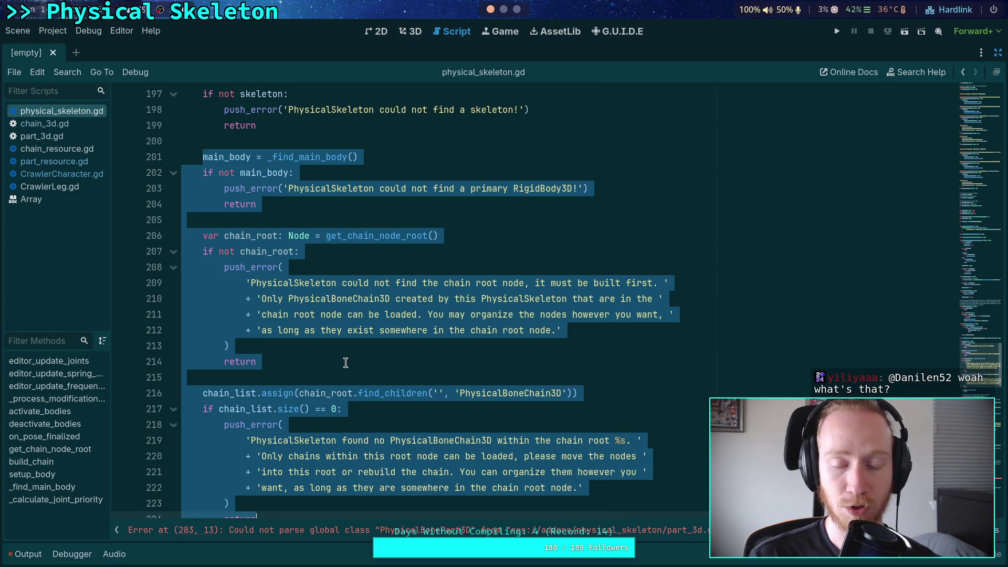
scroll(346, 363, up, 5)
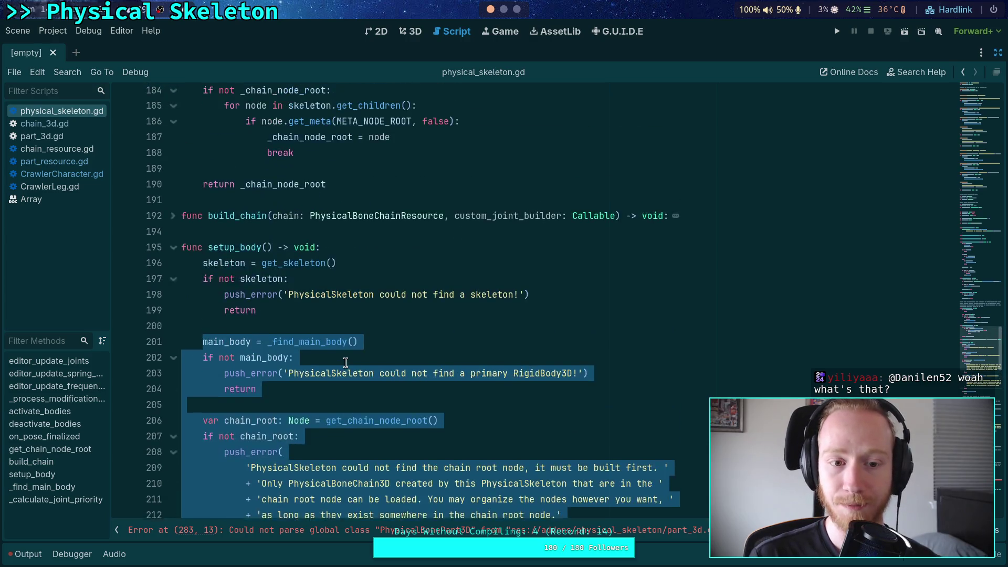
click(297, 330)
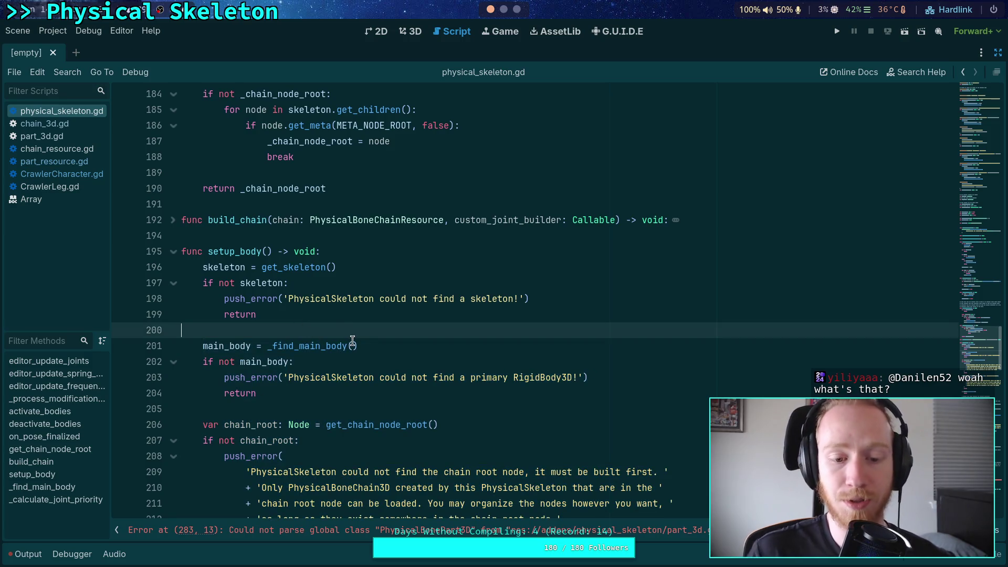
scroll(352, 340, down, 5)
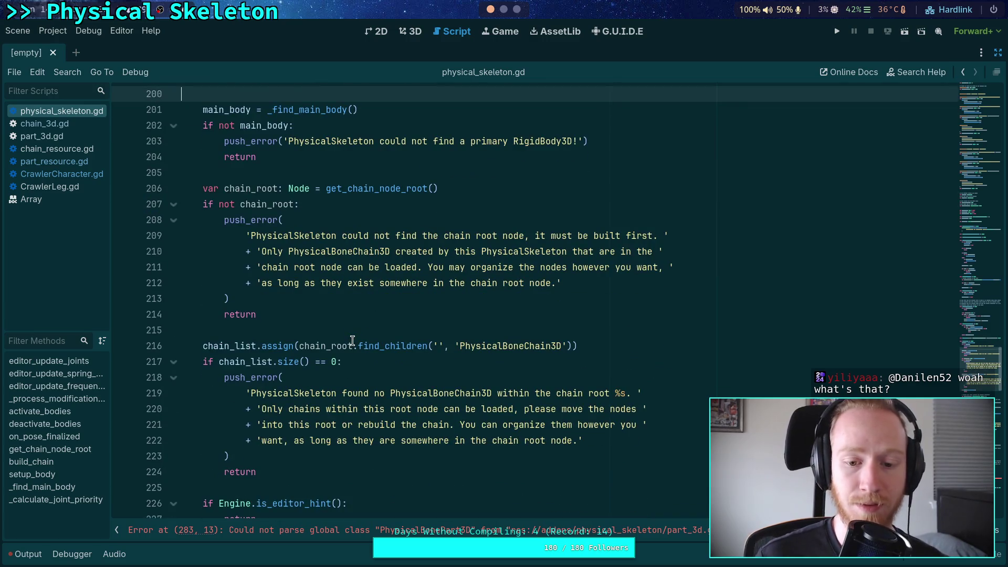
scroll(352, 340, up, 2)
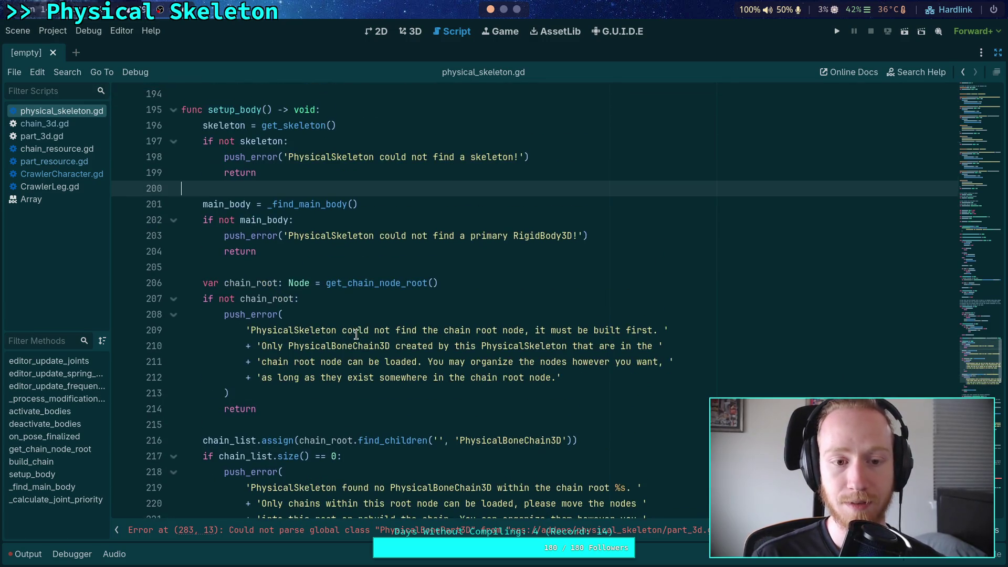
Check where main_body is used and insert blank lines above the main body lookup
double_click(225, 204)
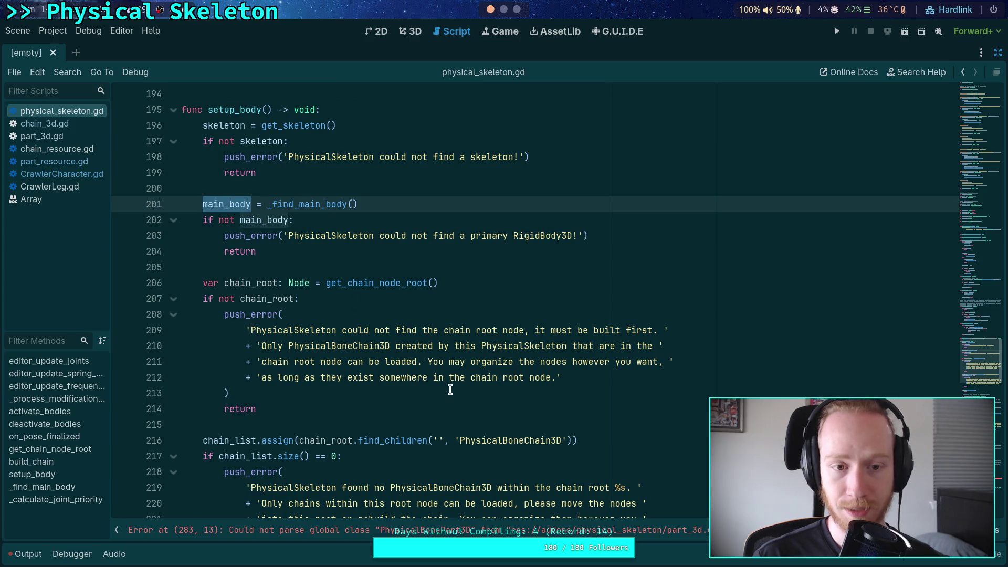
click(387, 177)
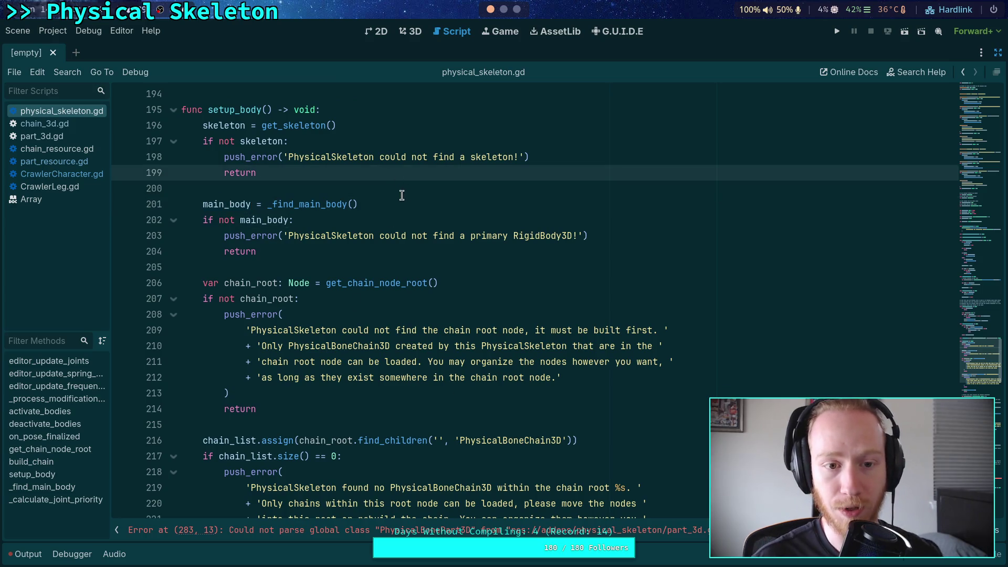
click(449, 202)
key(Return)
key(Return)
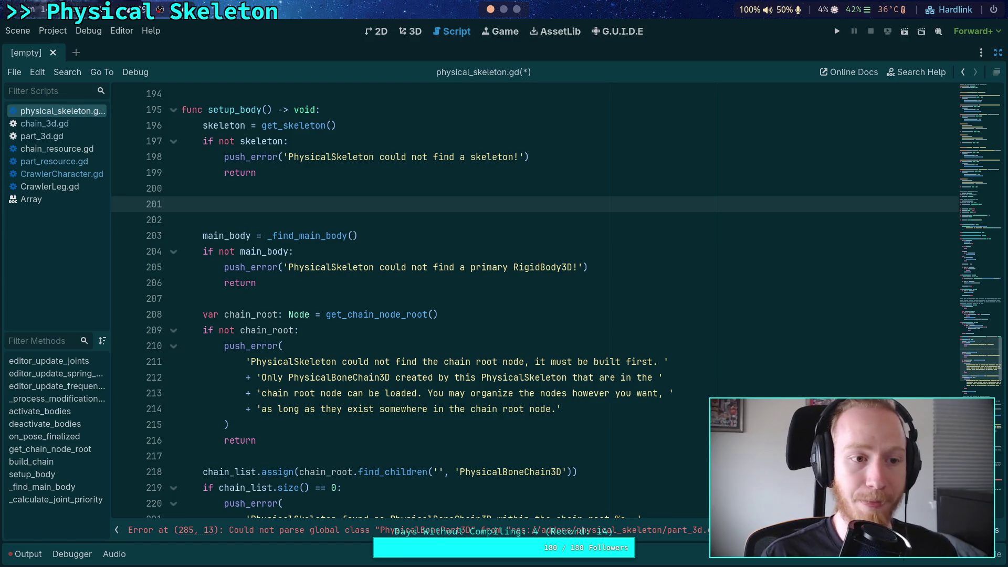
Cut everything from the main_body lookup through the chain list check's return
scroll(459, 218, up, 10)
scroll(490, 241, up, 11)
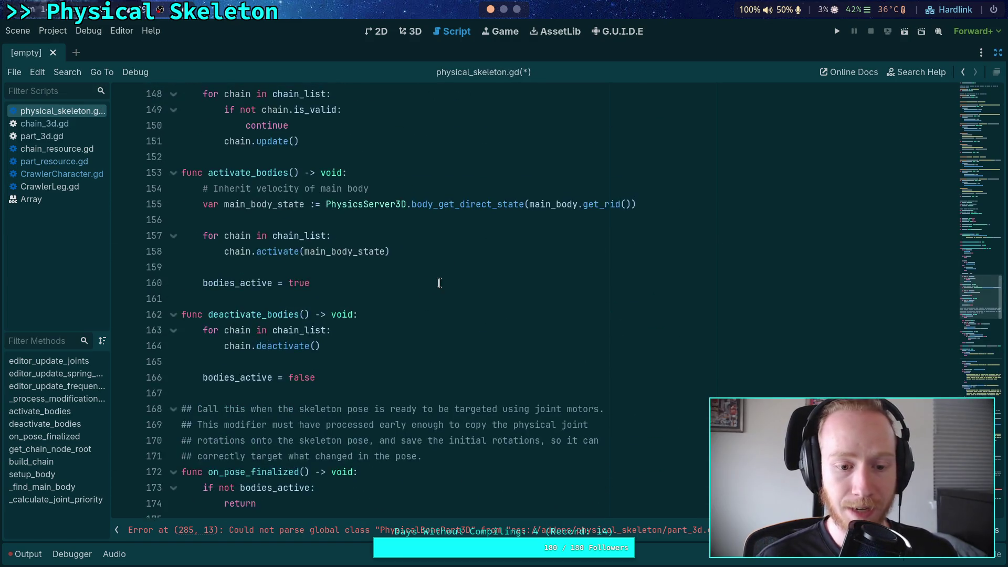
scroll(436, 294, up, 10)
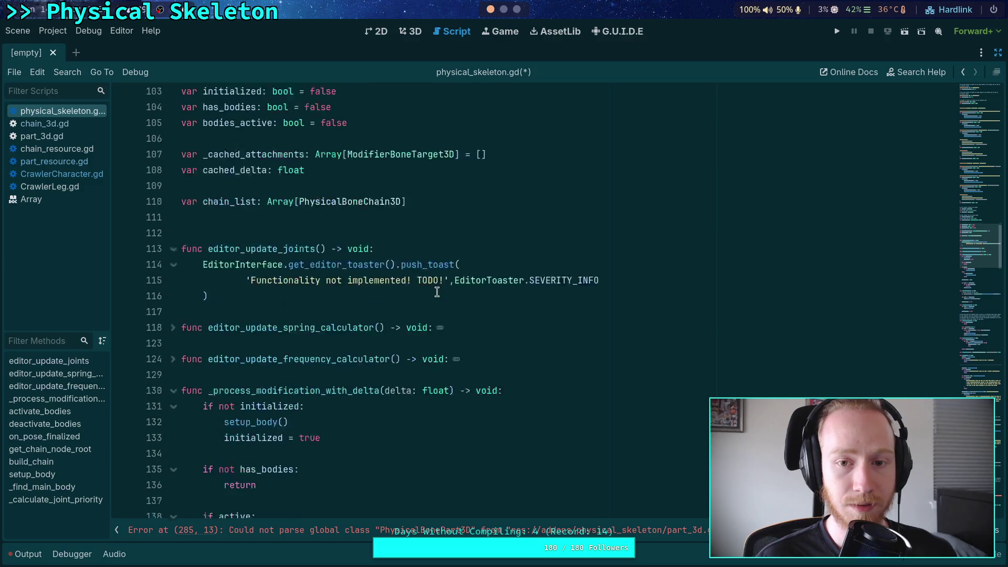
scroll(437, 286, down, 4)
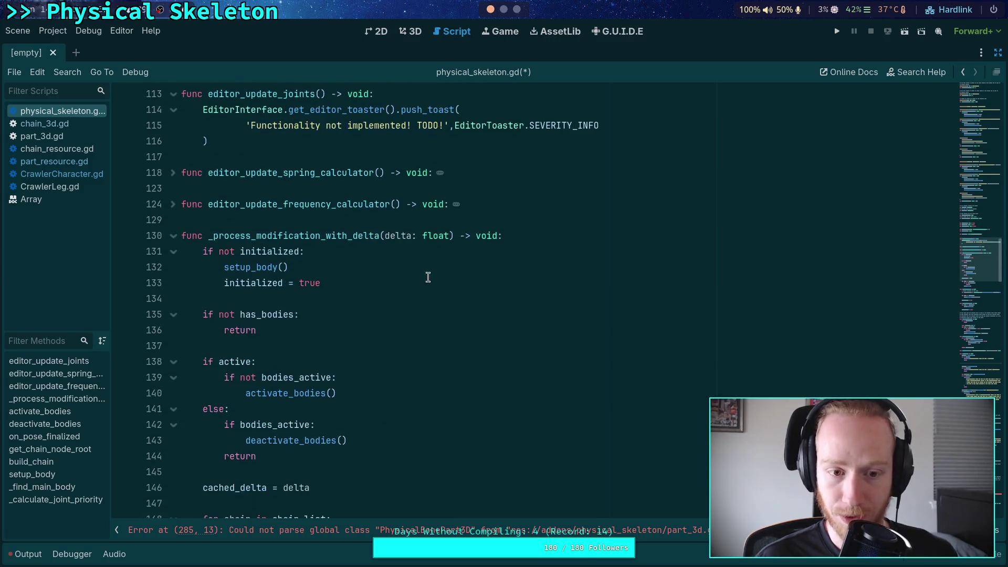
scroll(427, 276, up, 2)
scroll(367, 259, down, 2)
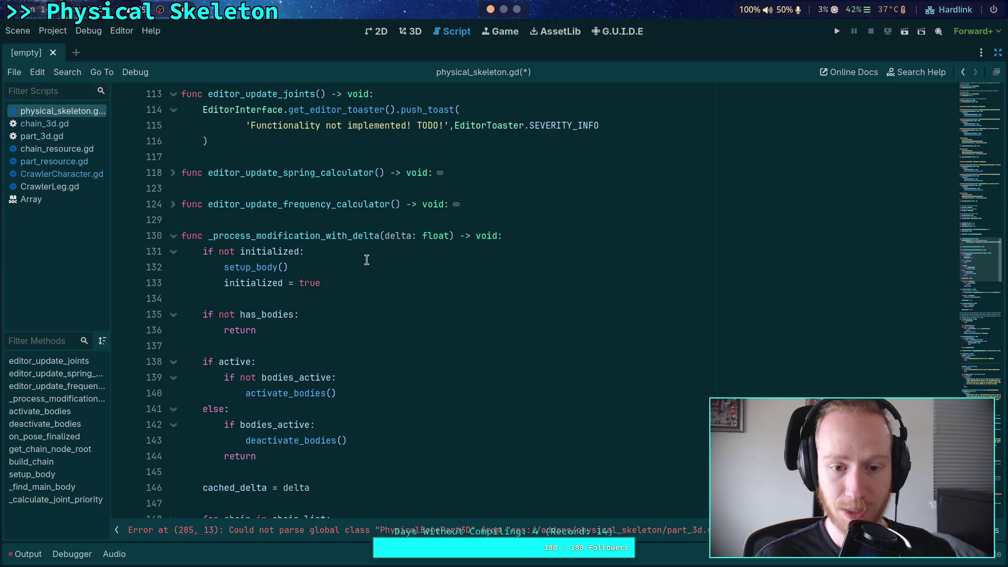
scroll(366, 259, down, 18)
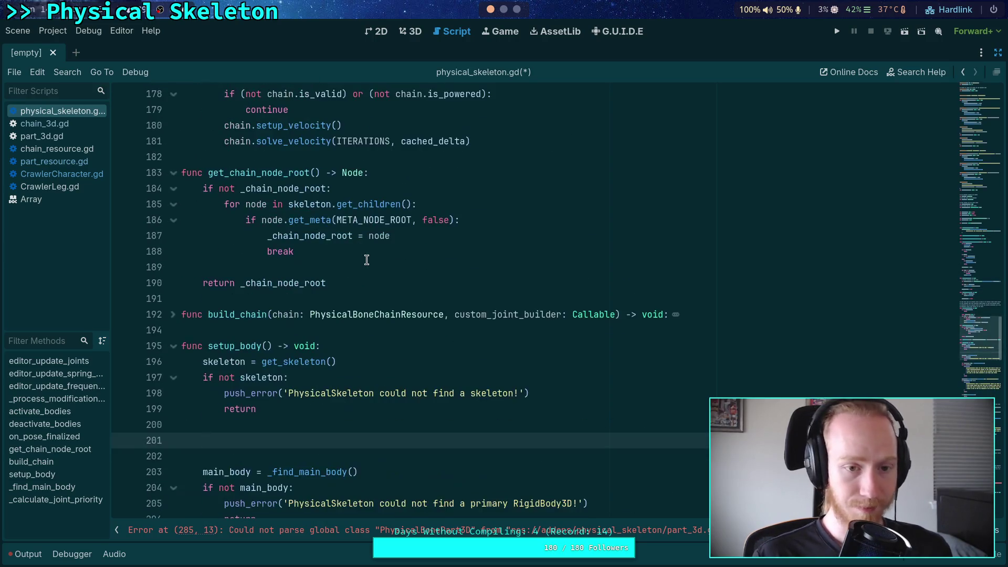
scroll(366, 259, down, 3)
key(Down)
key(Down)
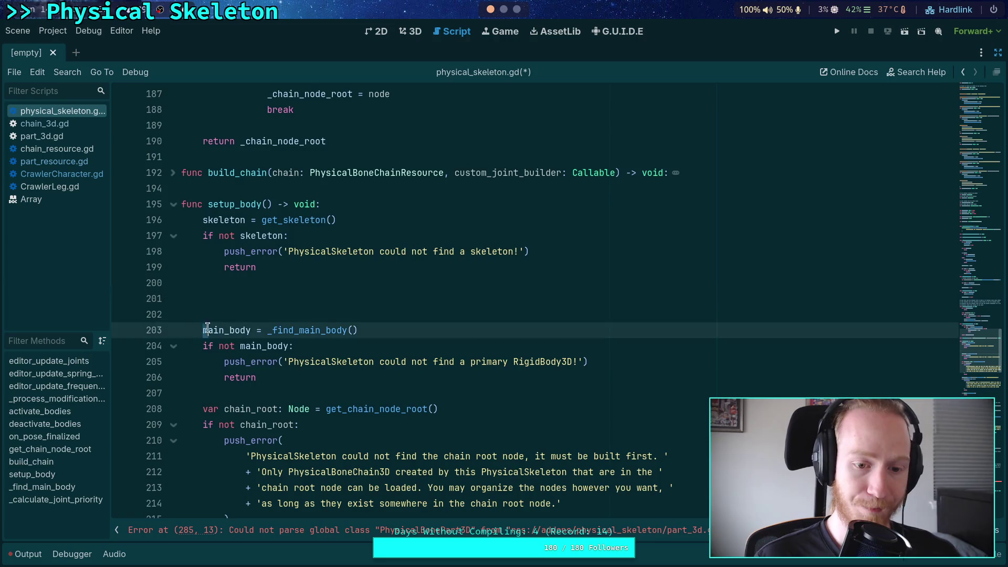
scroll(320, 307, down, 5)
shift+click(328, 312)
scroll(325, 315, down, 2)
shift+click(321, 364)
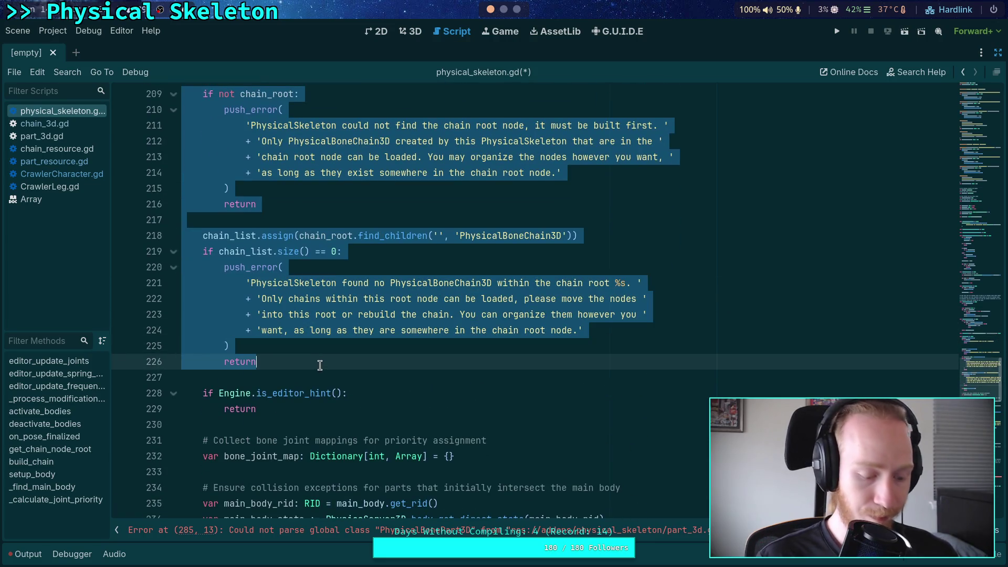
key(ctrl+x)
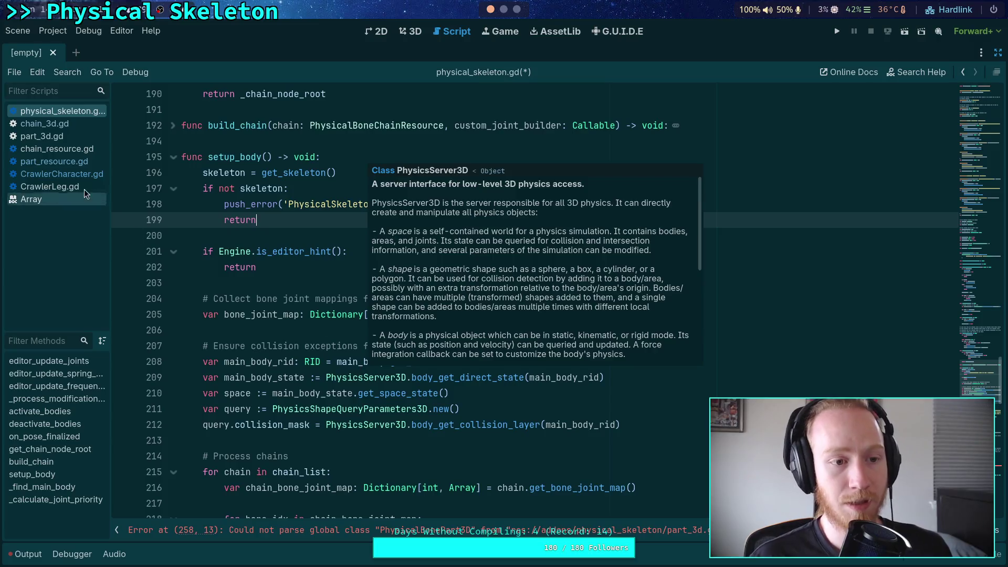
Switch through part_resource.gd to CrawlerCharacter.gd
click(48, 166)
click(48, 172)
scroll(347, 280, up, 3)
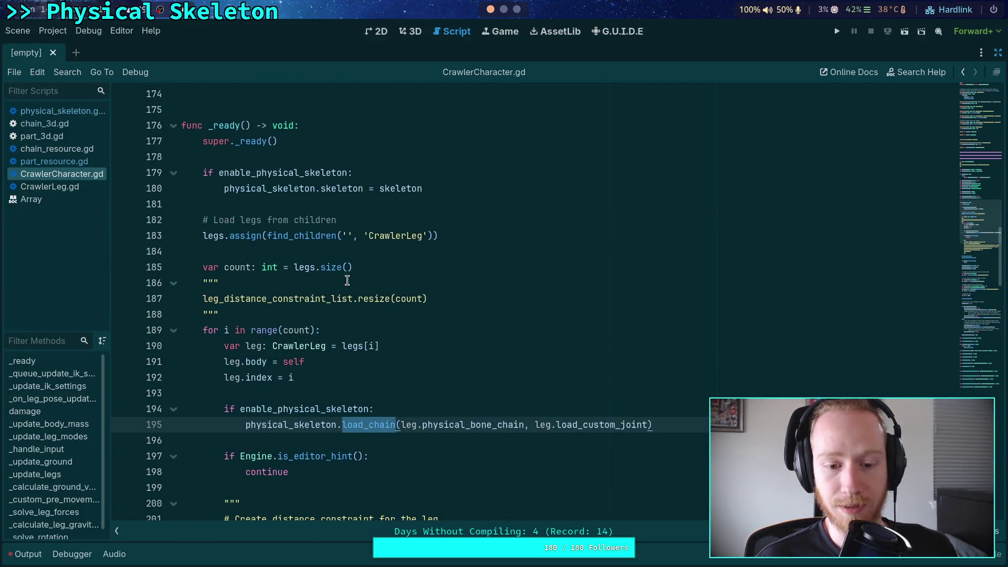
Return to physical_skeleton.gd and place the caret on empty line 129
click(73, 165)
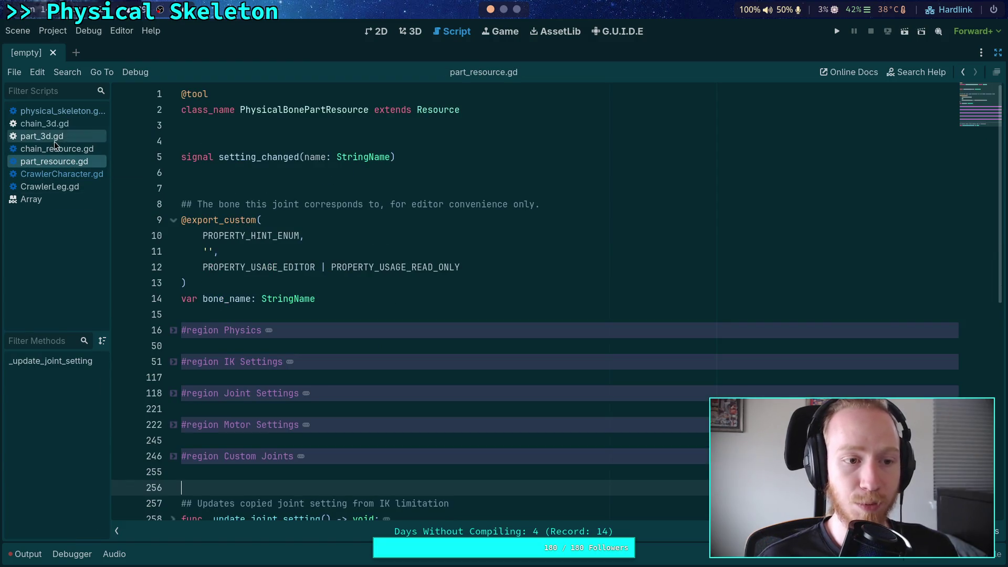
click(68, 110)
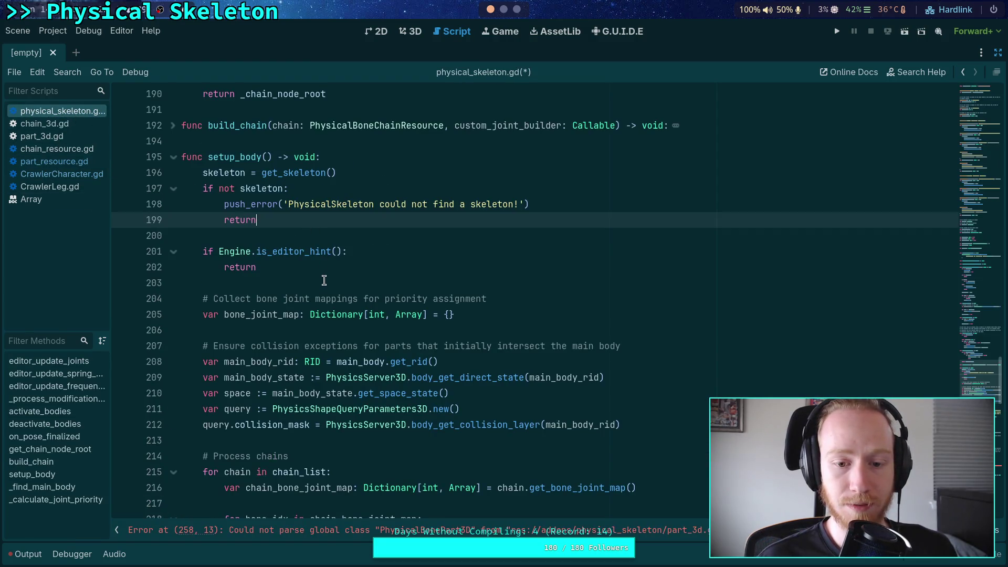
click(324, 281)
scroll(327, 281, up, 10)
scroll(328, 279, up, 10)
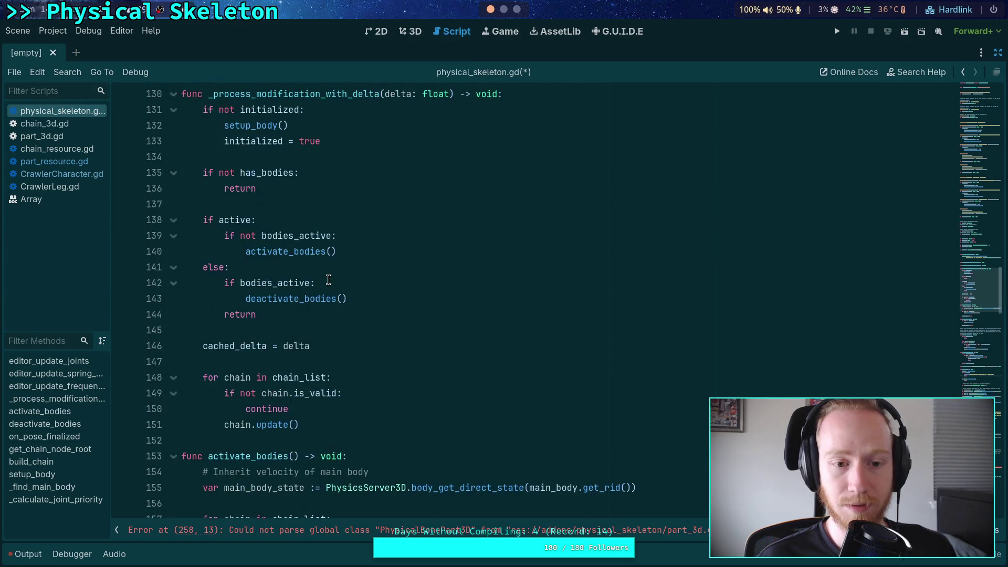
click(372, 224)
Create 'func _ready() -> void:' and paste the cut checks into it
key(Return)
key(Return)
key(Up)
key(Up)
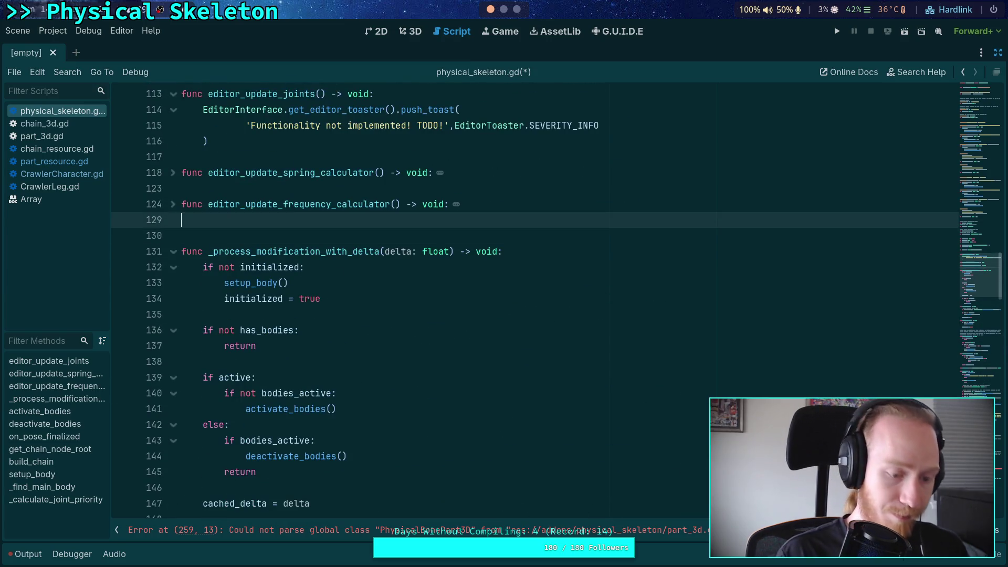
key(Down)
text(func _ready())
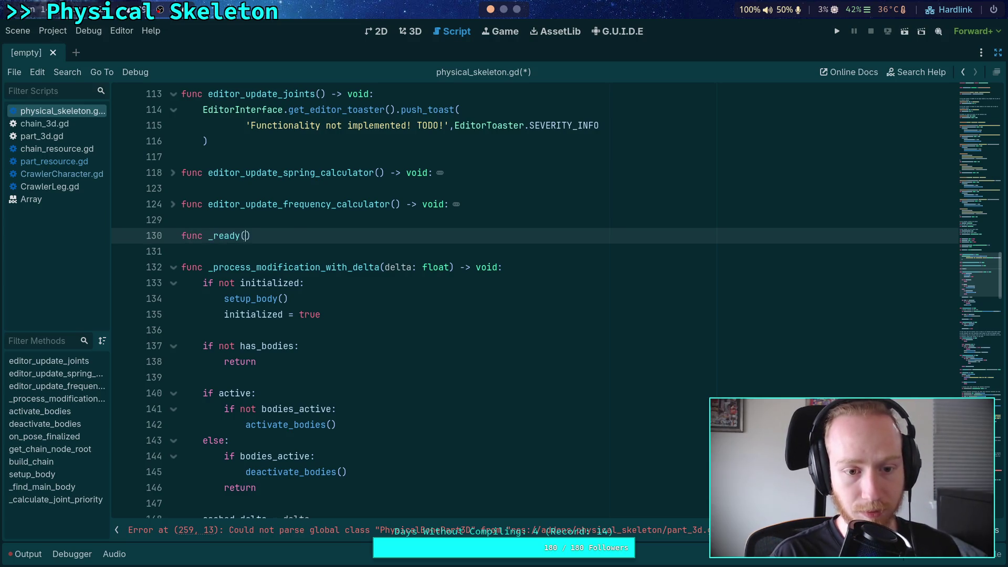
text( -> void)
key(Return)
key(BackSpace)
text(:)
key(Return)
key(ctrl+v)
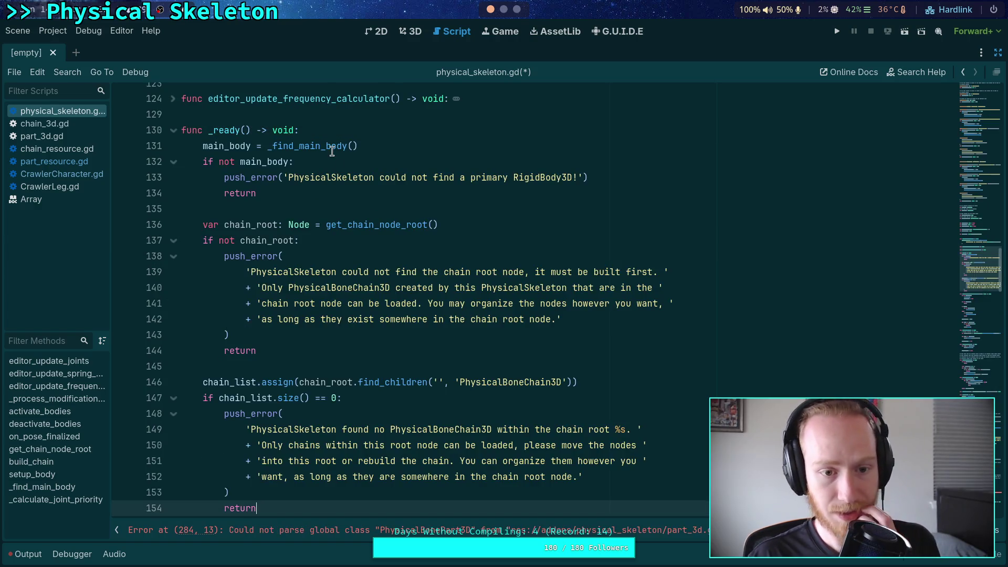
Add a setup() call as the first line of _ready()
click(348, 132)
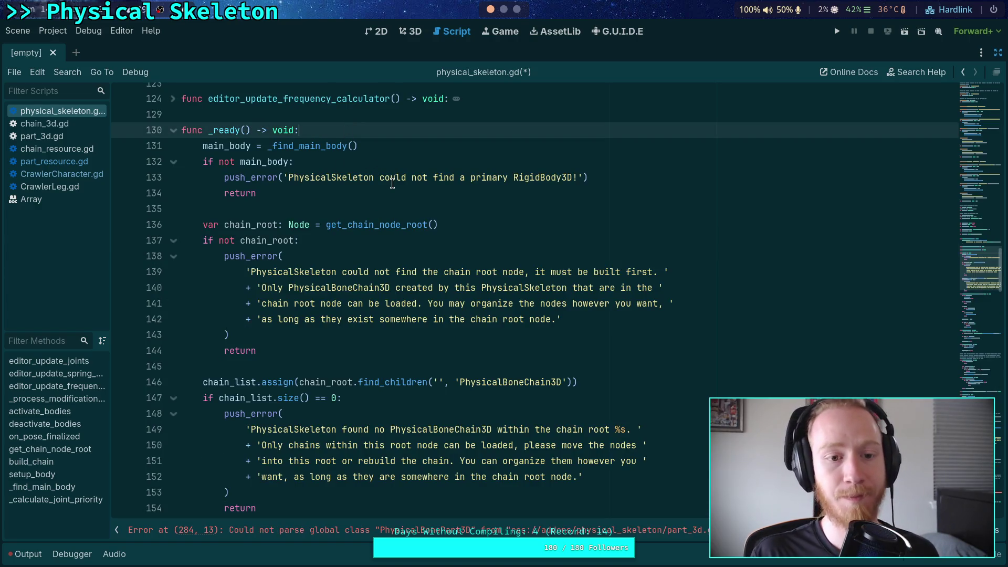
scroll(392, 183, down, 4)
scroll(392, 183, up, 3)
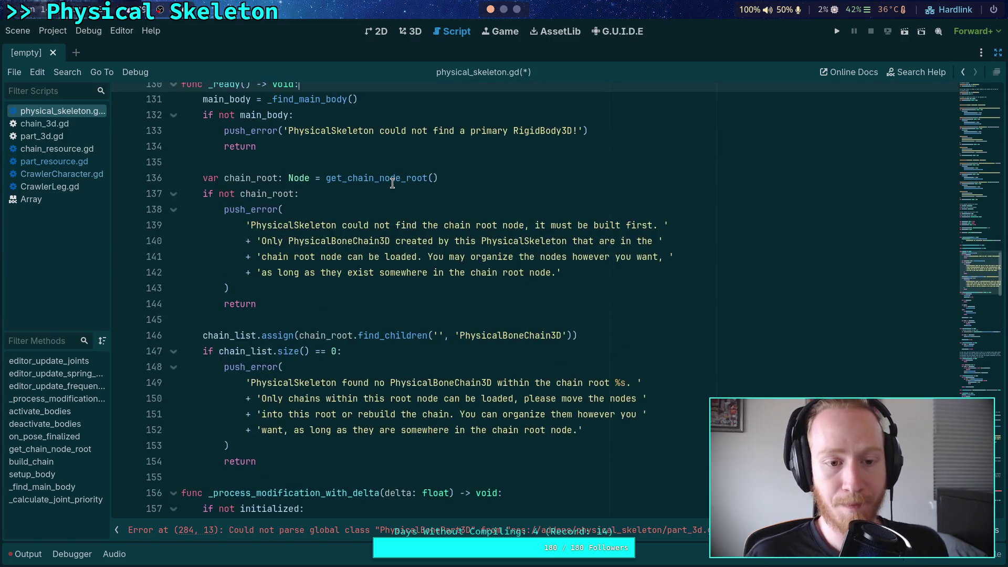
scroll(465, 234, up, 1)
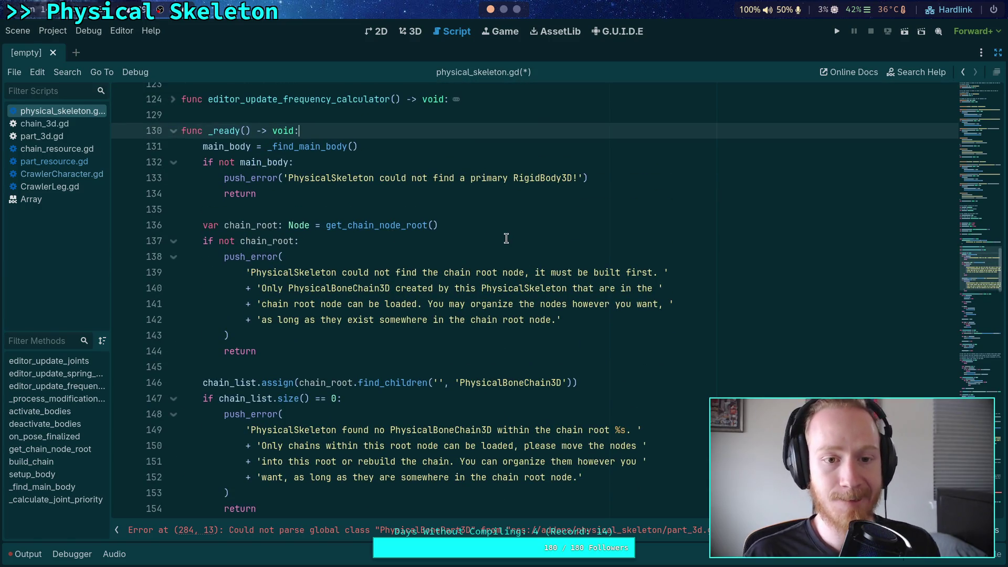
key(Return)
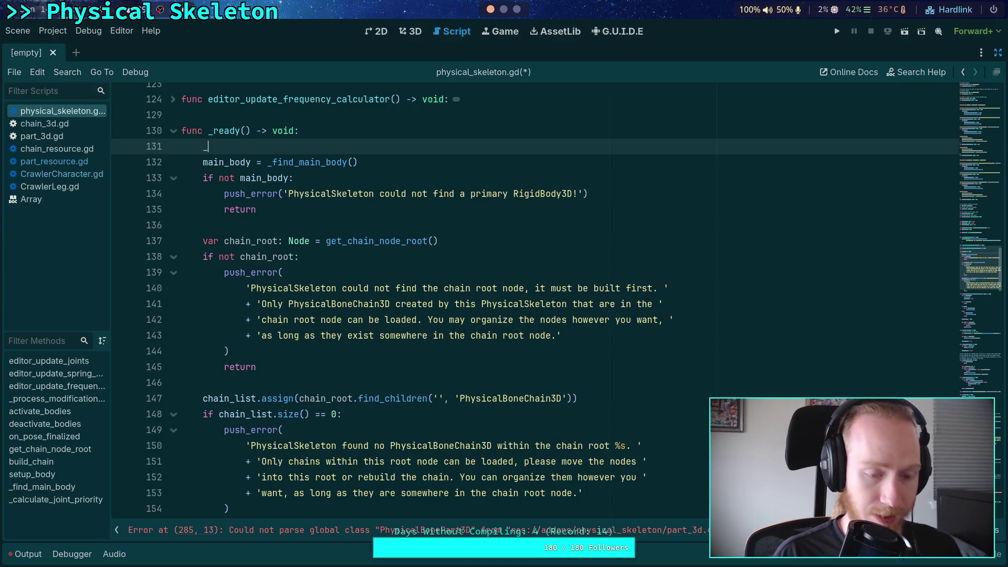
text(setup)
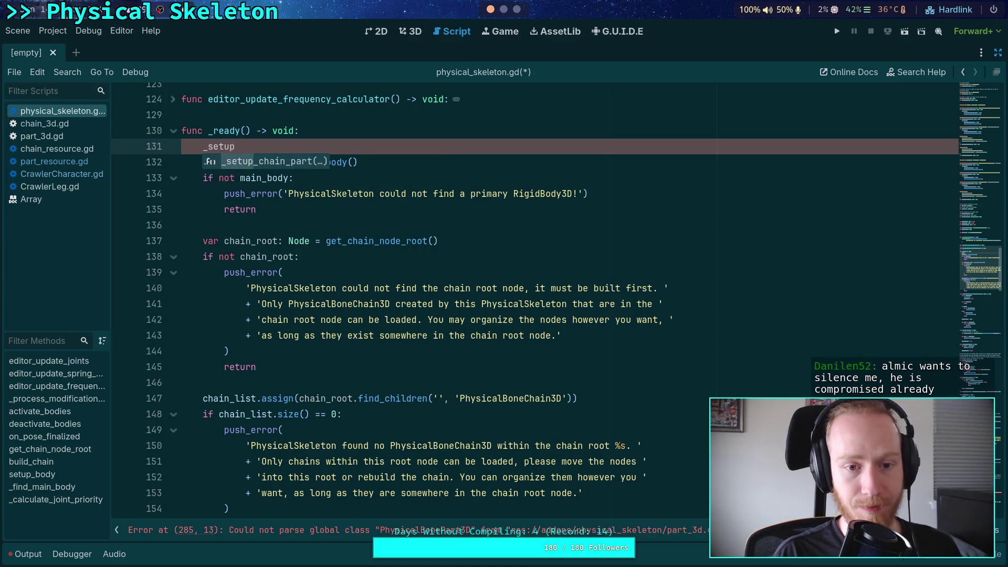
text(())
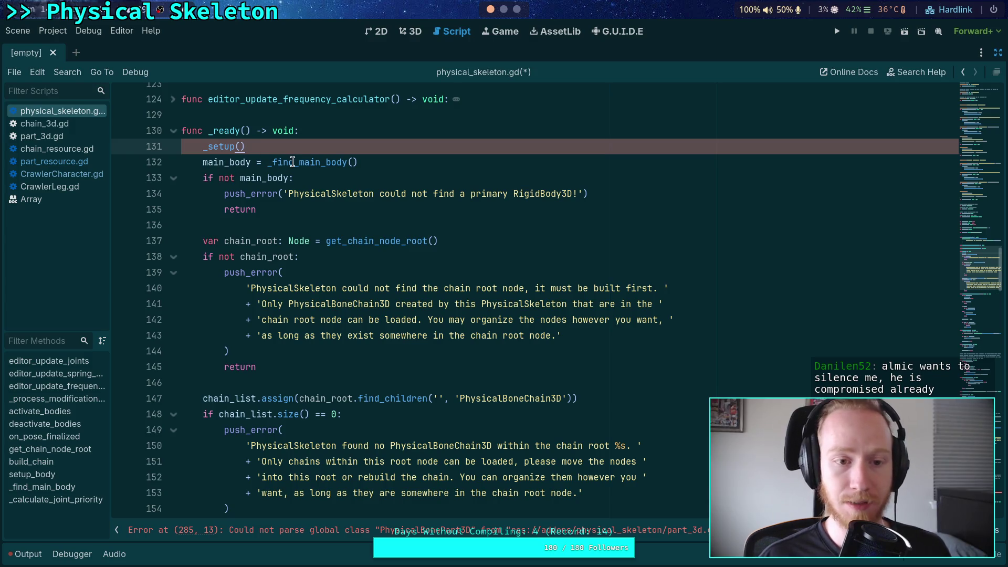
Declare 'func _setup() -> void:' above the moved main body and chain checks
scroll(315, 168, down, 4)
scroll(378, 246, up, 2)
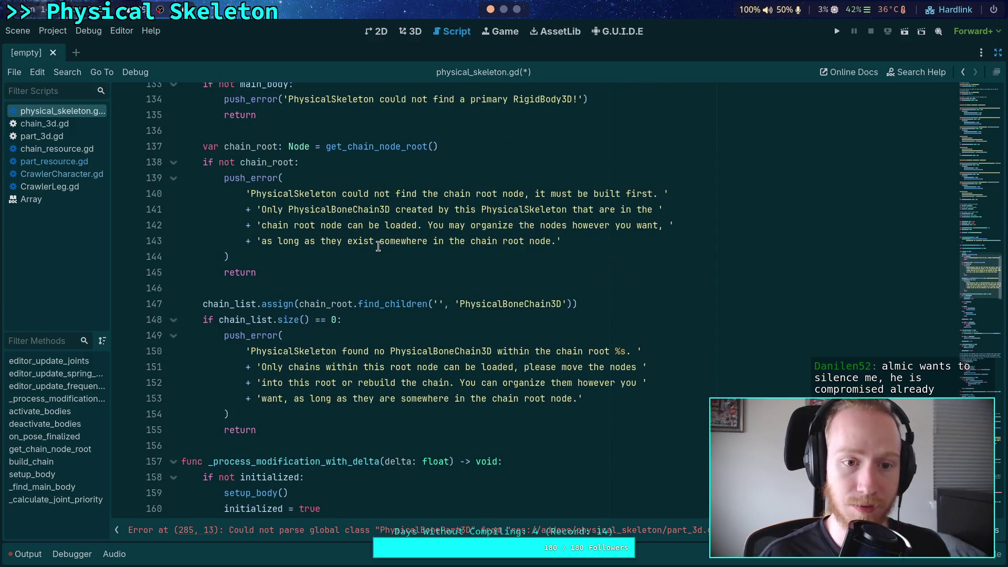
key(Return)
key(Return)
text(func _setup() -> void;)
key(Return)
key(BackSpace)
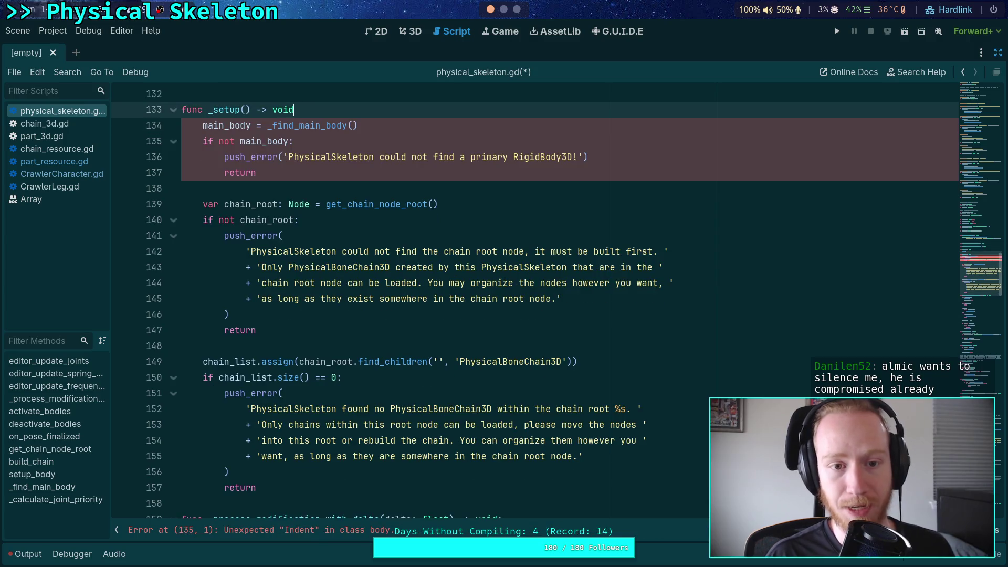
text(:)
scroll(341, 276, up, 4)
click(342, 275)
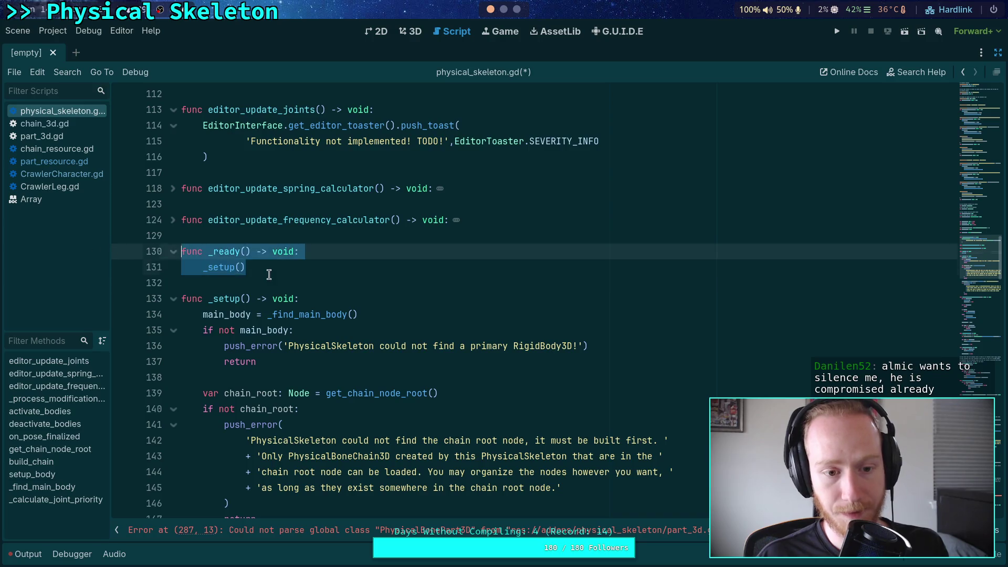
click(241, 282)
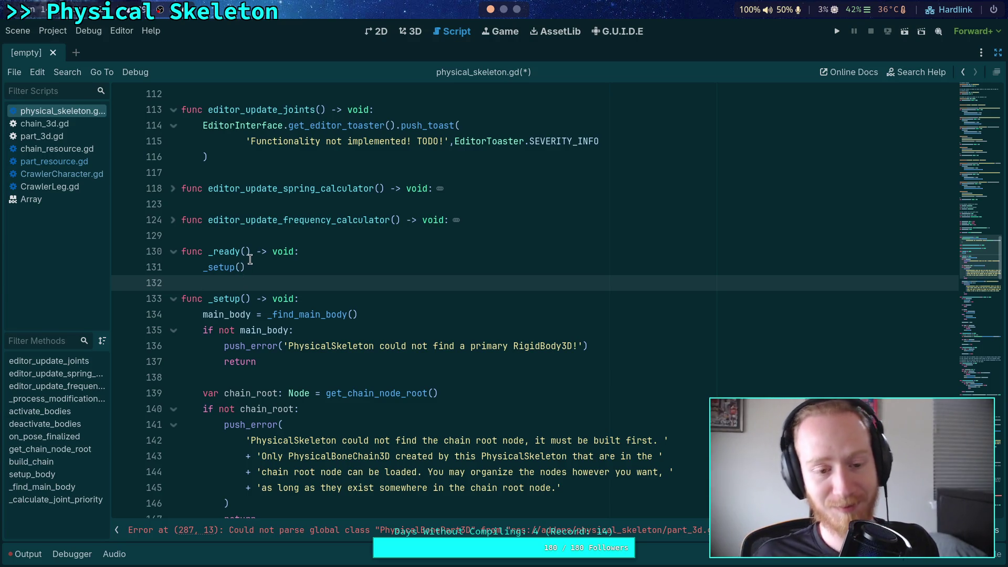
Save physical_skeleton.gd, then review _setup()'s main body, chain root and chain checks
key(ctrl+s)
scroll(237, 255, down, 1)
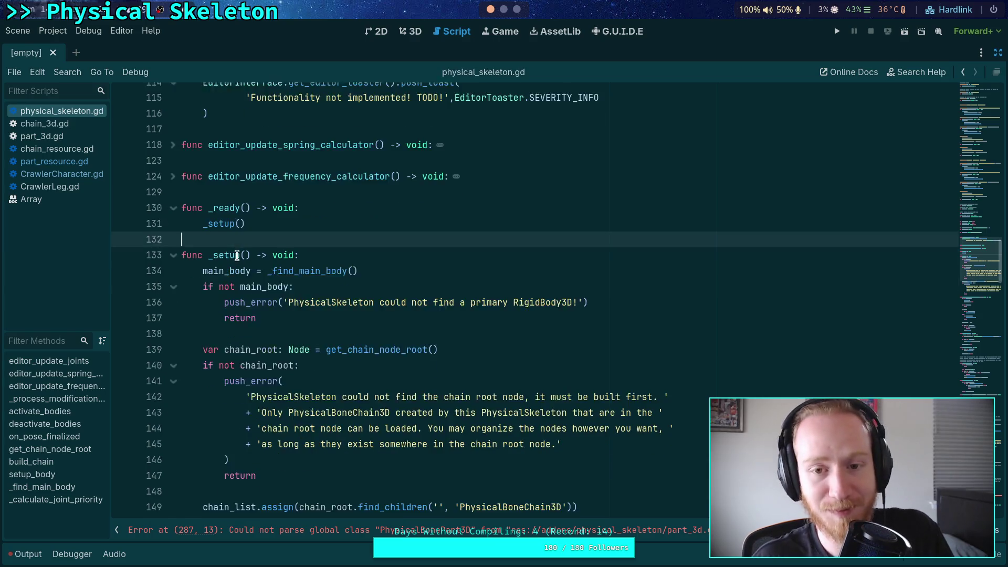
click(195, 326)
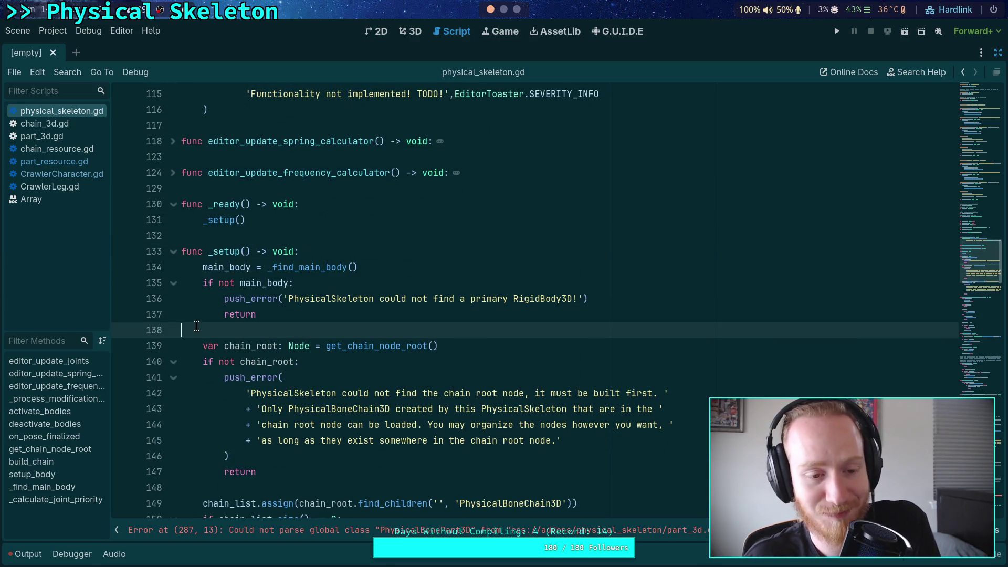
scroll(197, 326, down, 5)
click(197, 298)
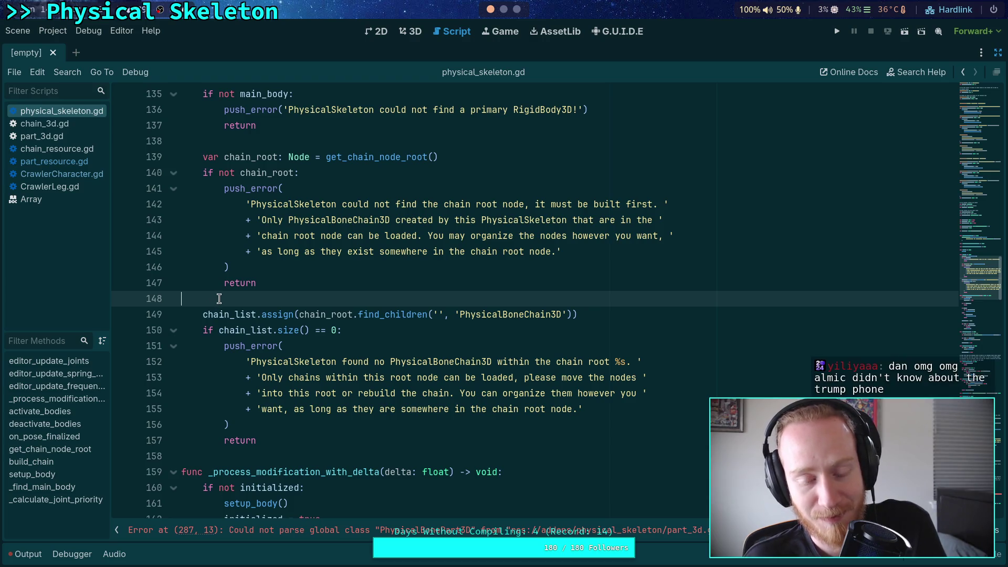
scroll(217, 299, up, 3)
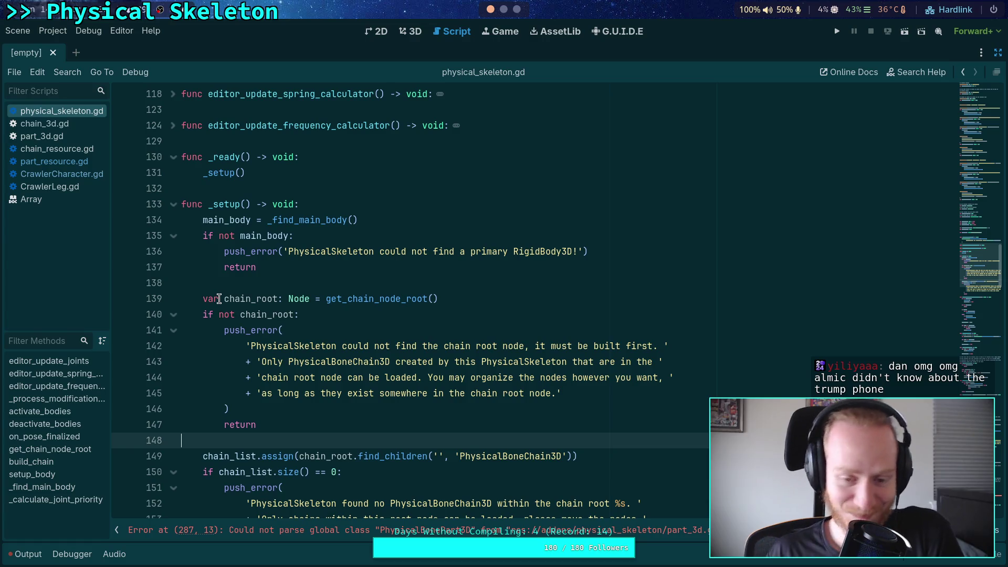
click(242, 286)
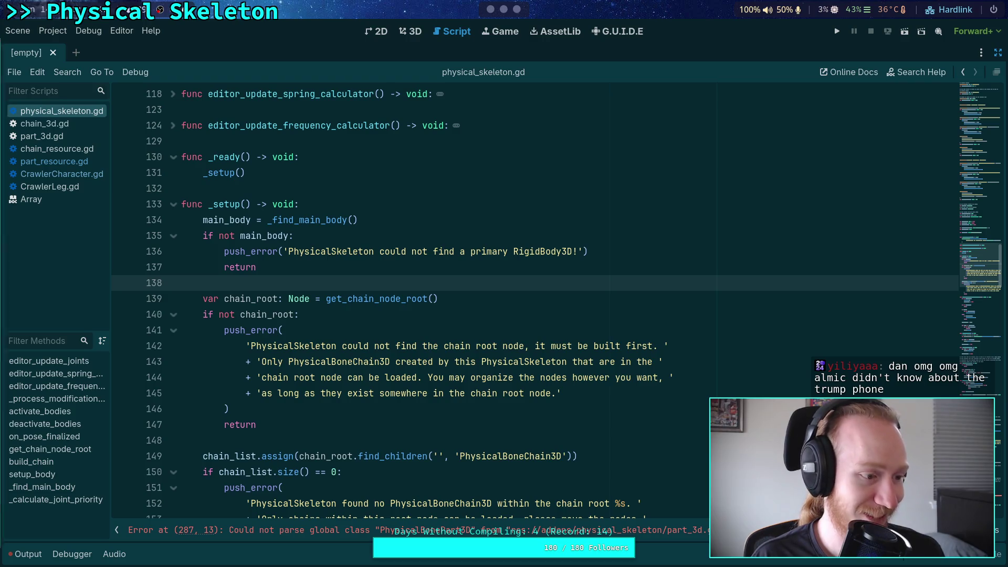
mouse_move(1, 414)
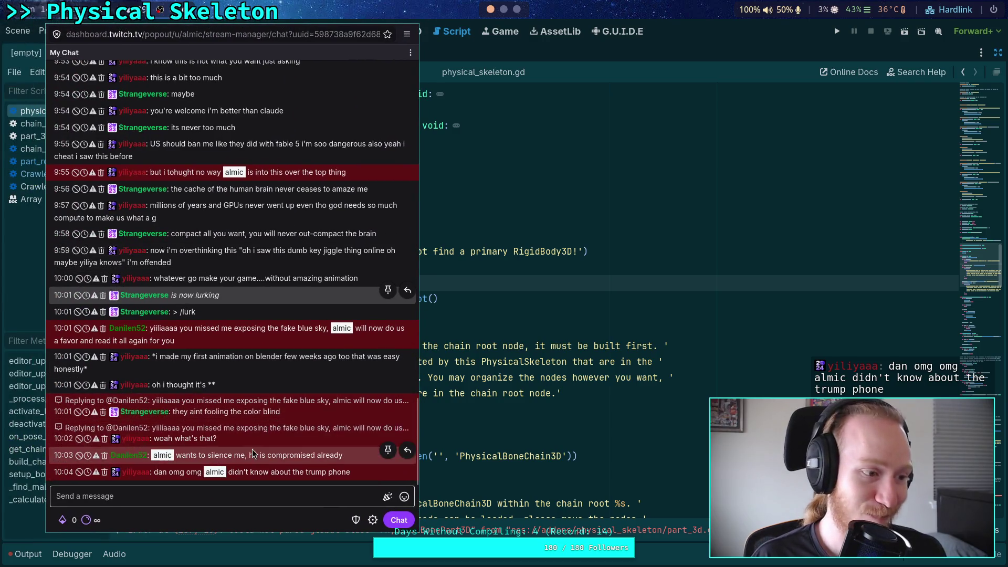
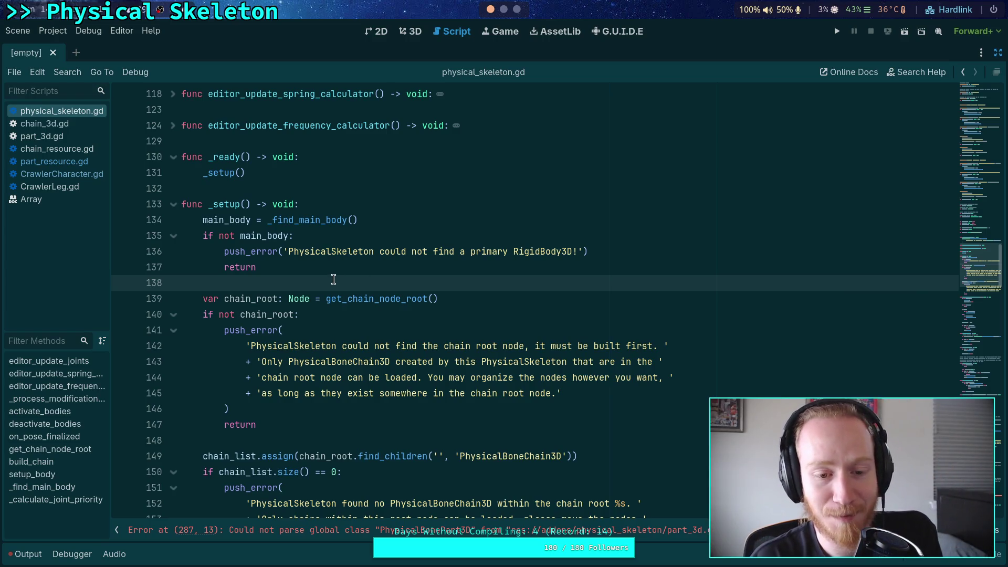
Narrow the stream chat window, then close it
scroll(334, 279, down, 2)
click(269, 344)
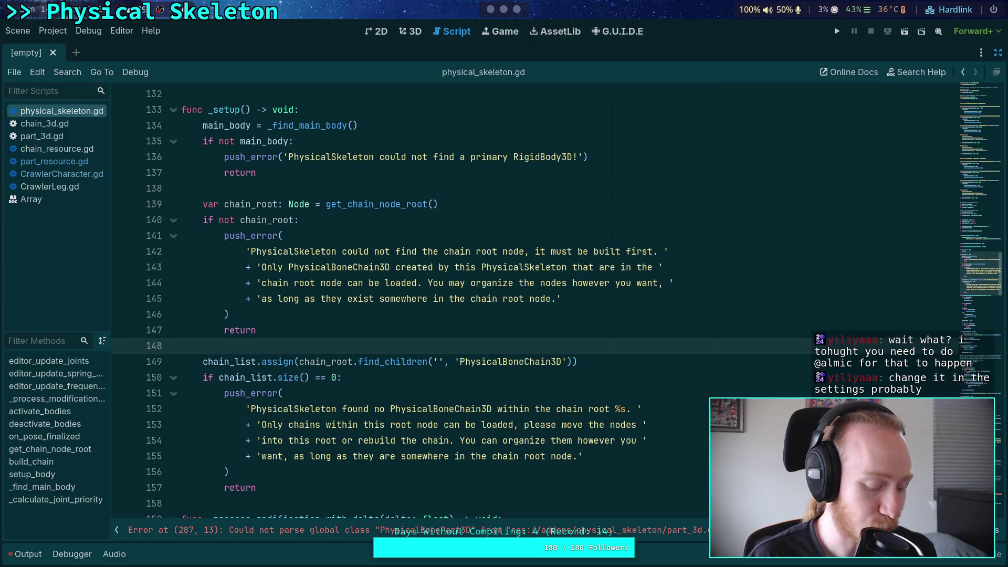
key(alt+Tab)
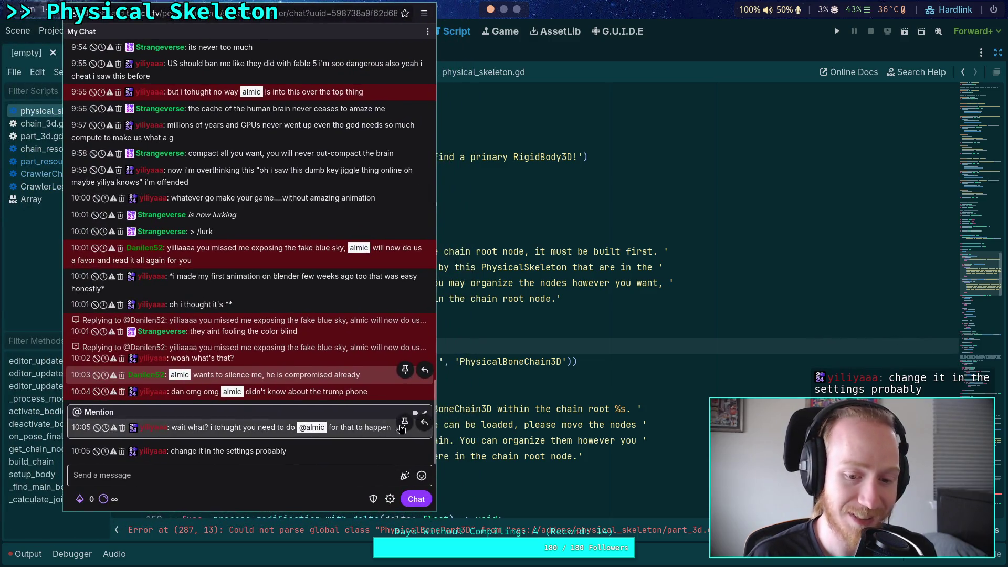
drag(387, 344, 108, 349)
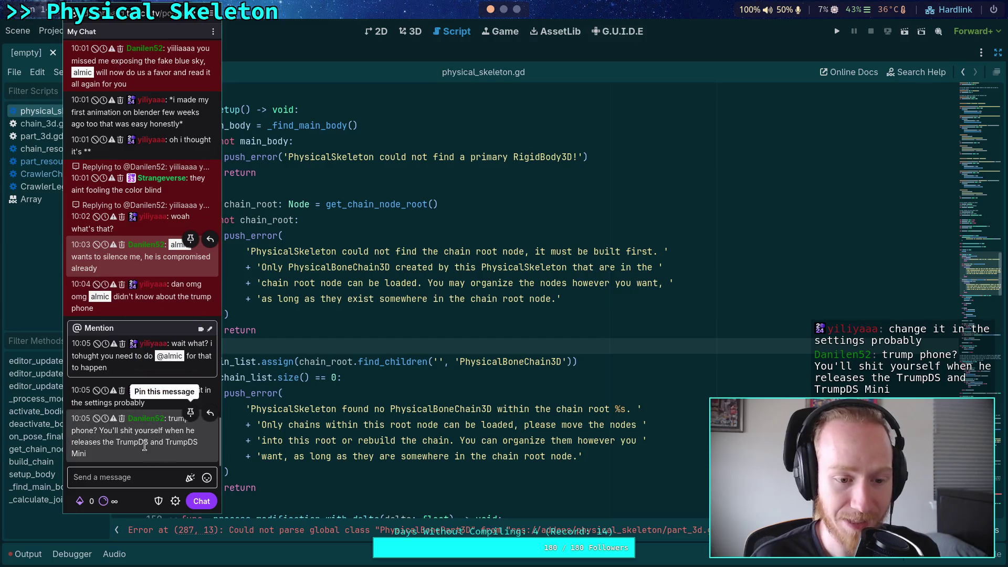
key(Escape)
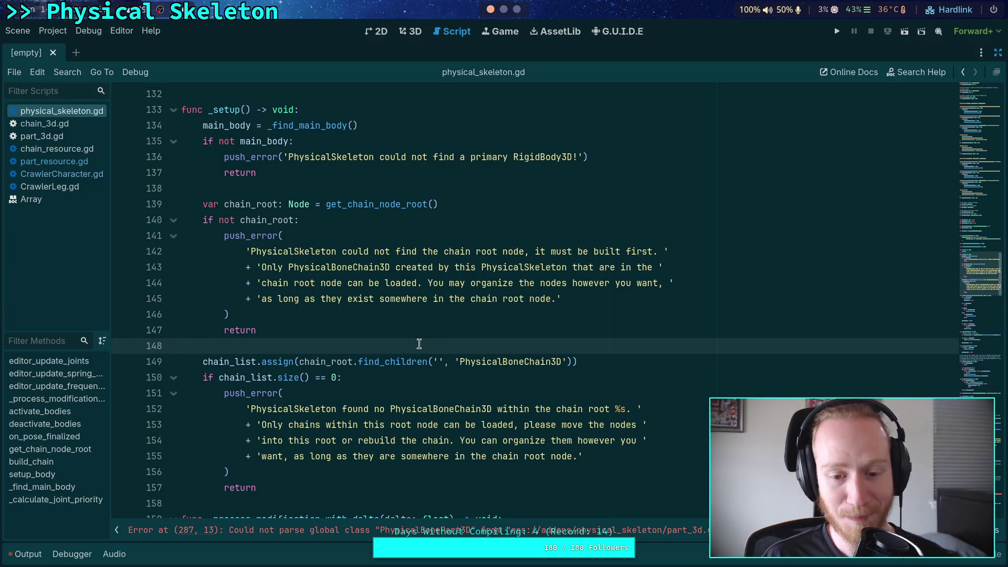
Insert a blank line after the return on line 157, then go to the browser
scroll(323, 273, up, 1)
click(270, 235)
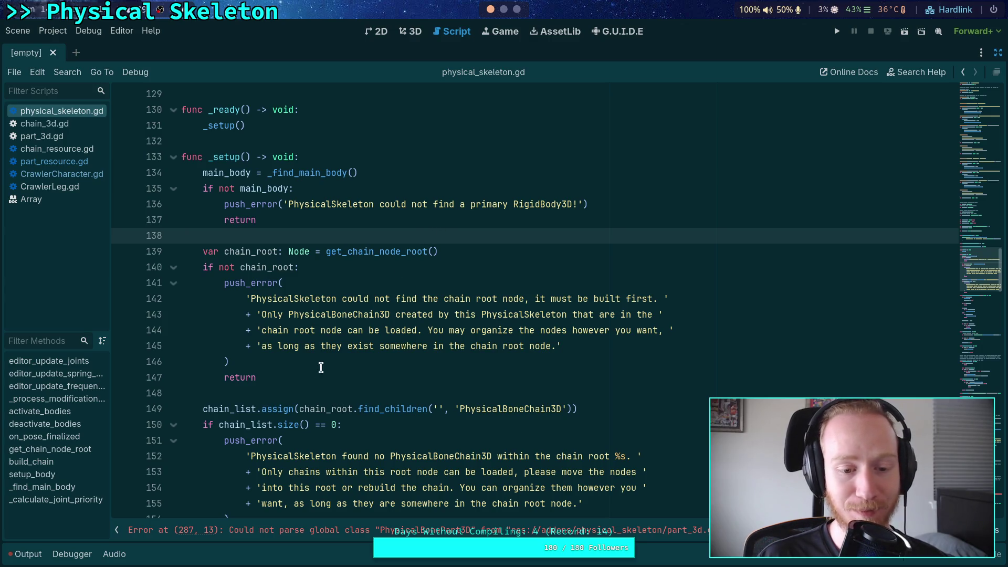
click(300, 394)
scroll(304, 391, down, 3)
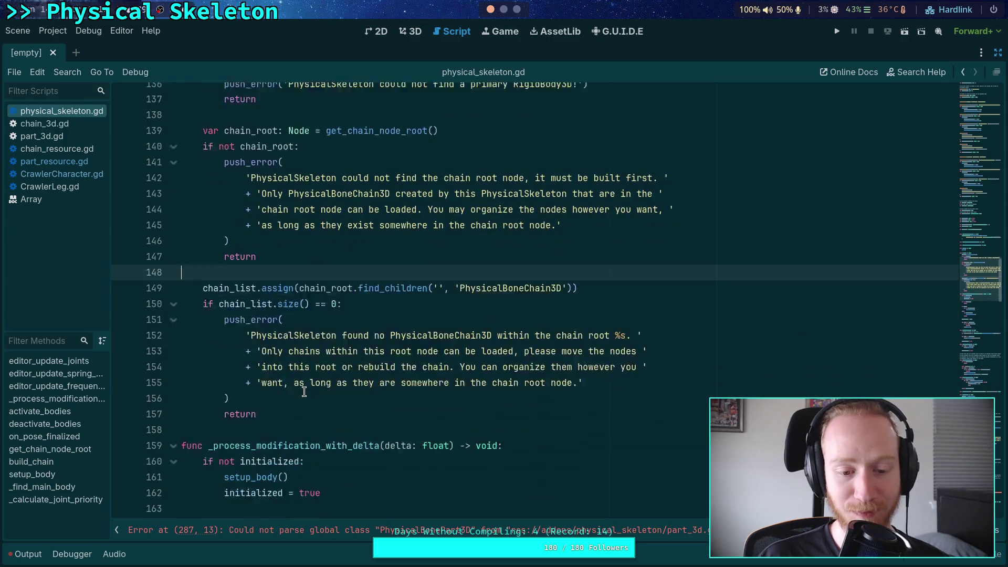
click(290, 394)
scroll(291, 393, up, 2)
scroll(292, 393, down, 2)
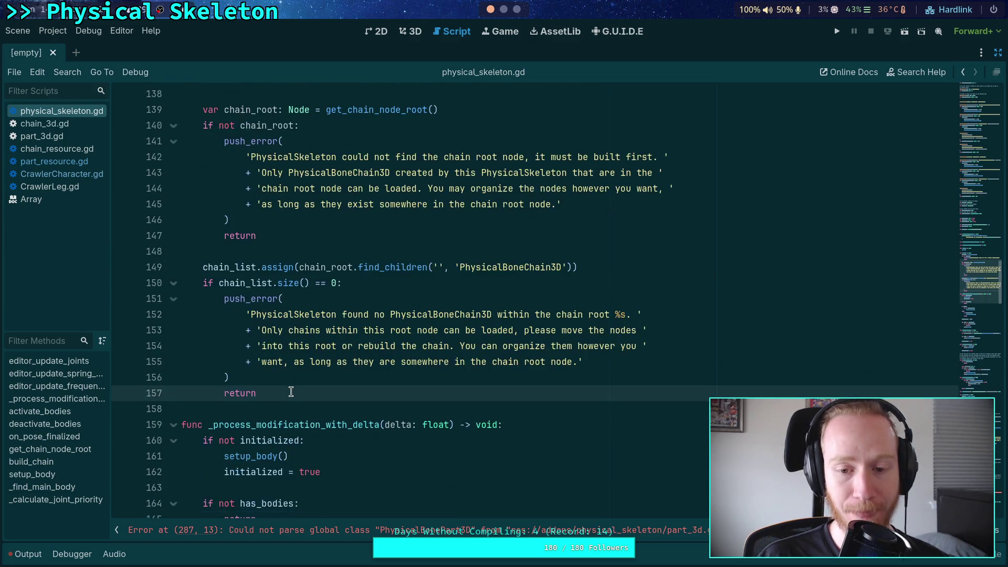
key(Return)
key(Return)
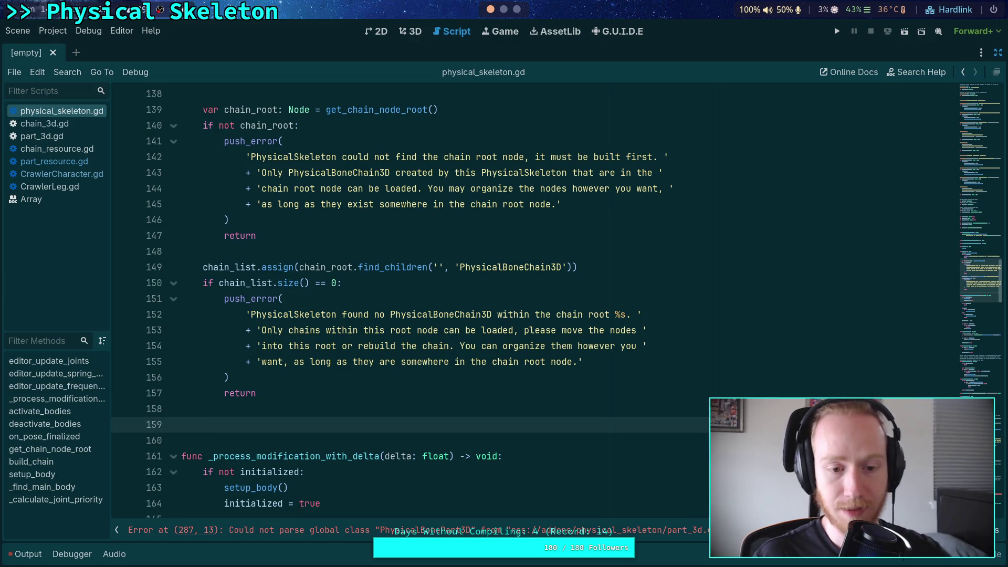
scroll(346, 388, up, 9)
click(518, 9)
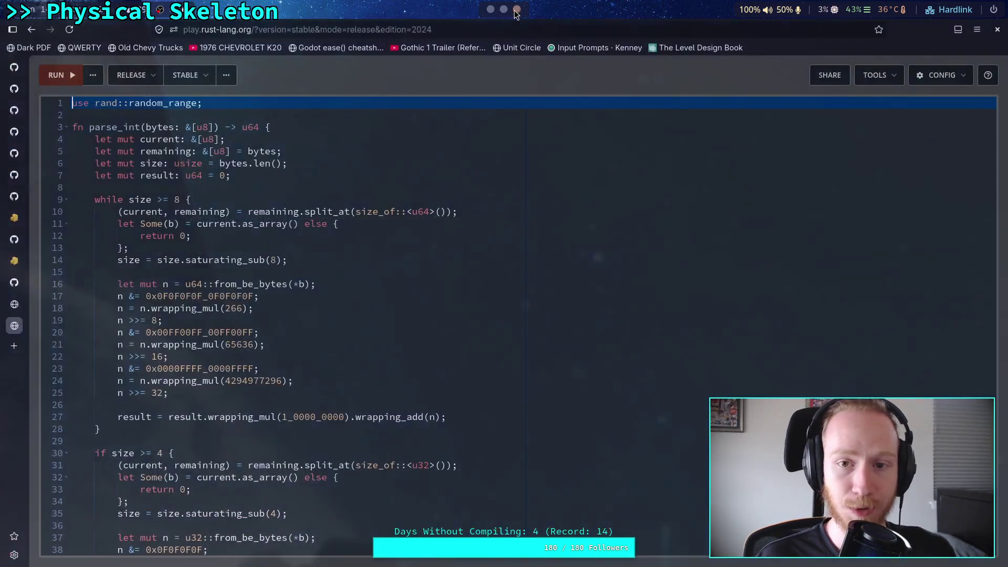
Open physical_skeleton.gd from godot-game > addons > physical_skeleton in the GitHub repository
click(15, 67)
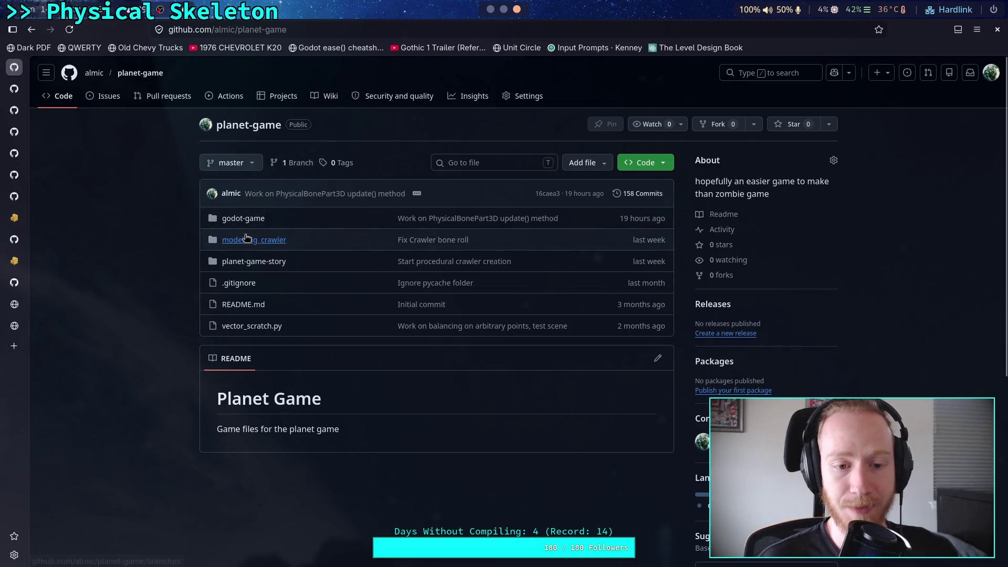
click(249, 220)
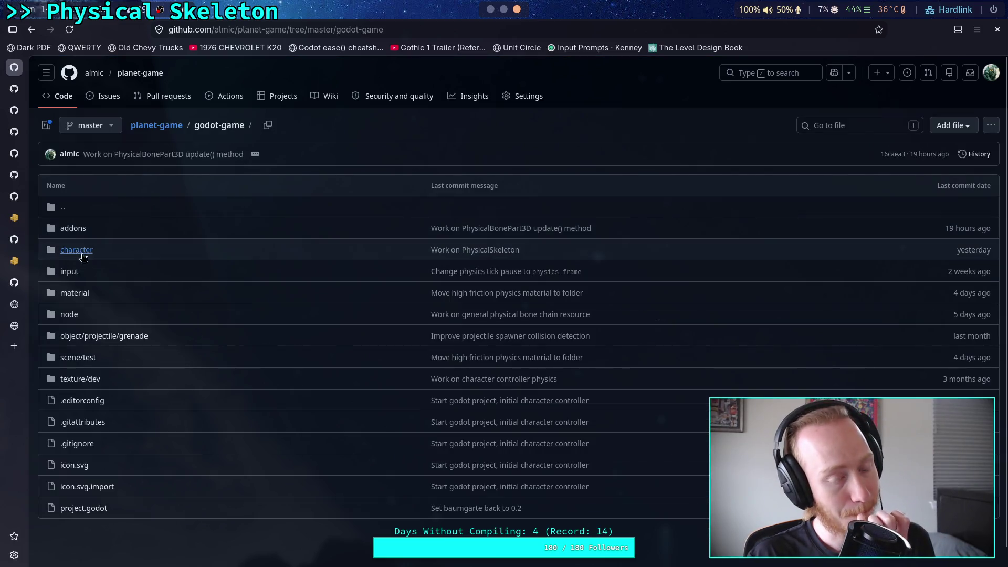
click(86, 250)
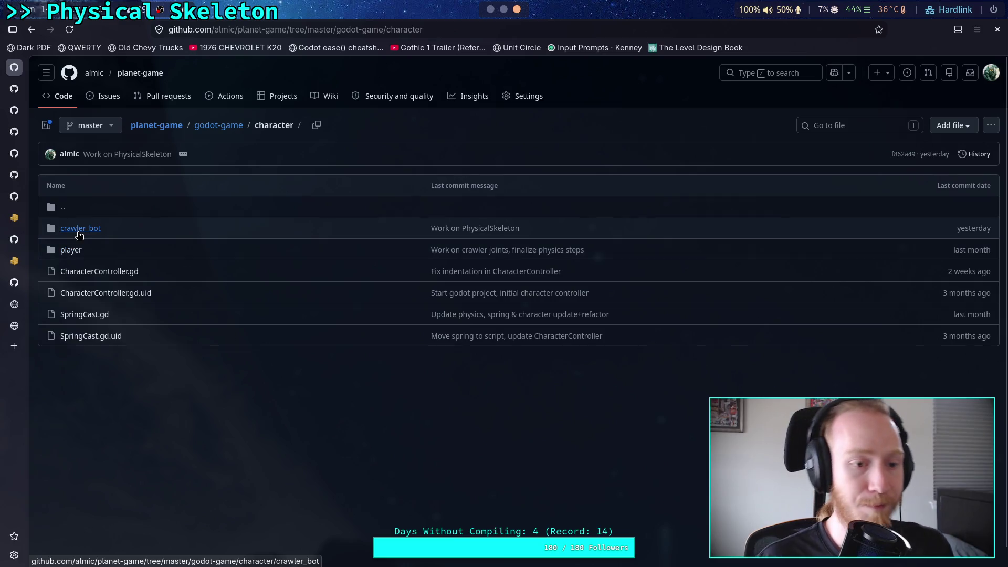
click(79, 231)
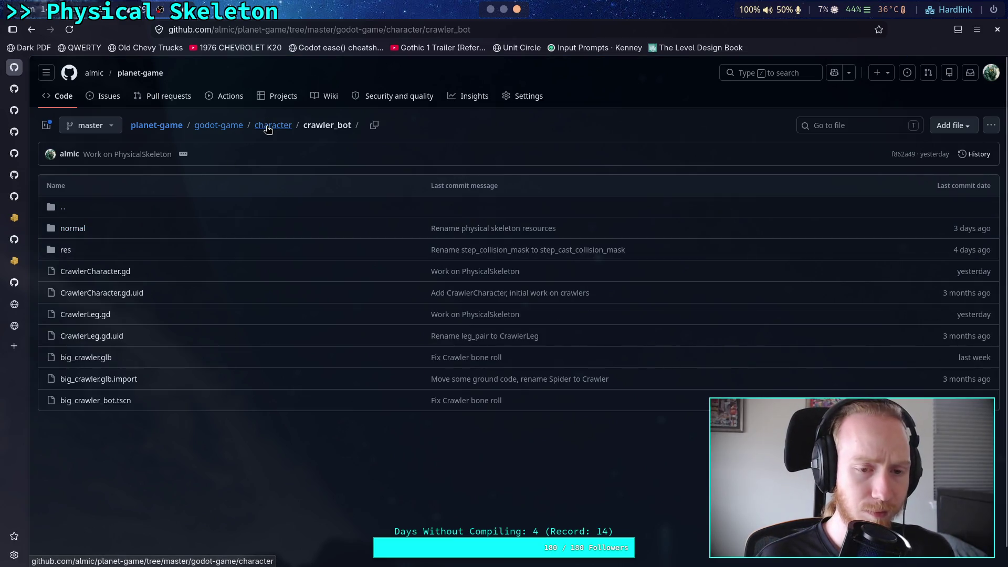
click(240, 130)
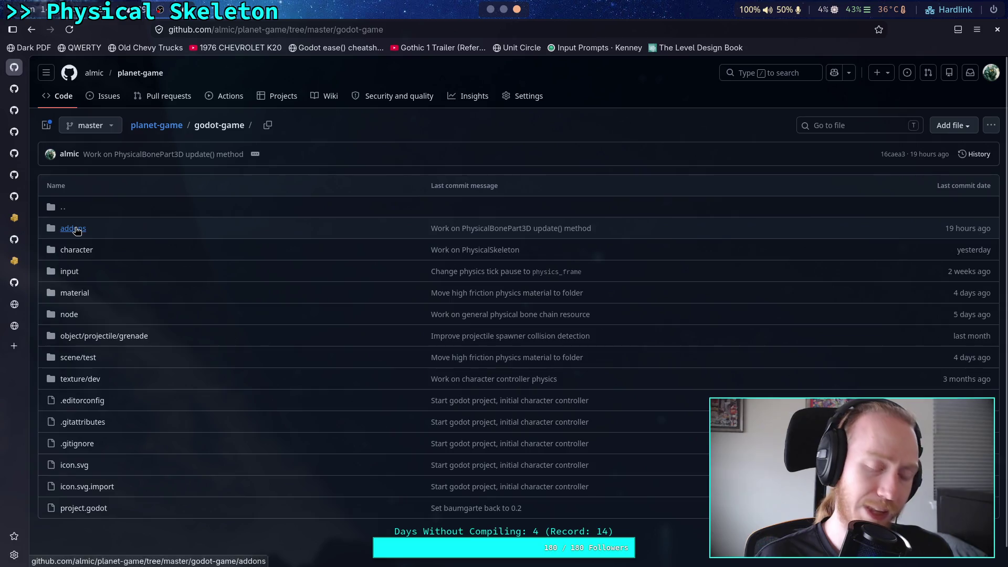
click(74, 229)
click(81, 298)
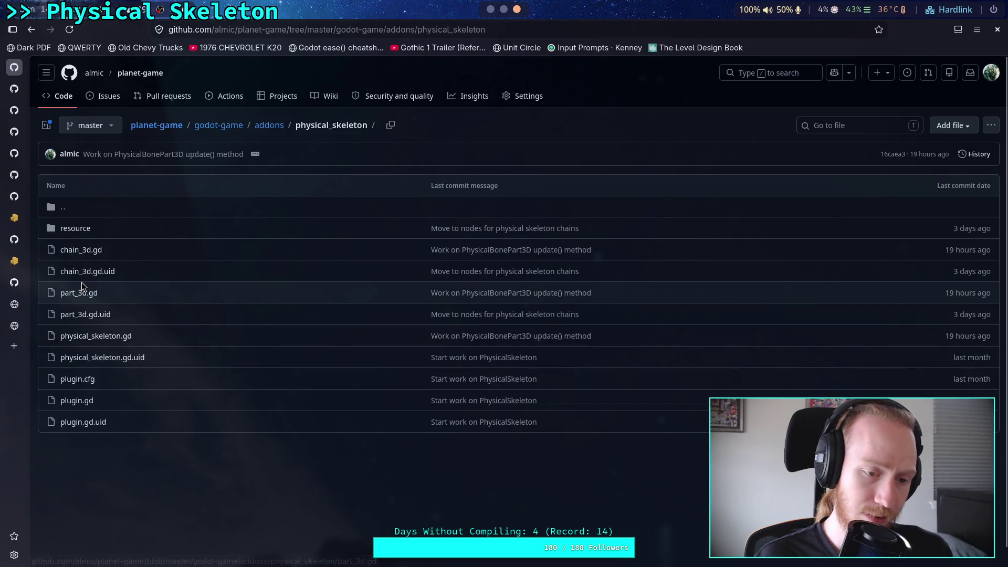
click(100, 339)
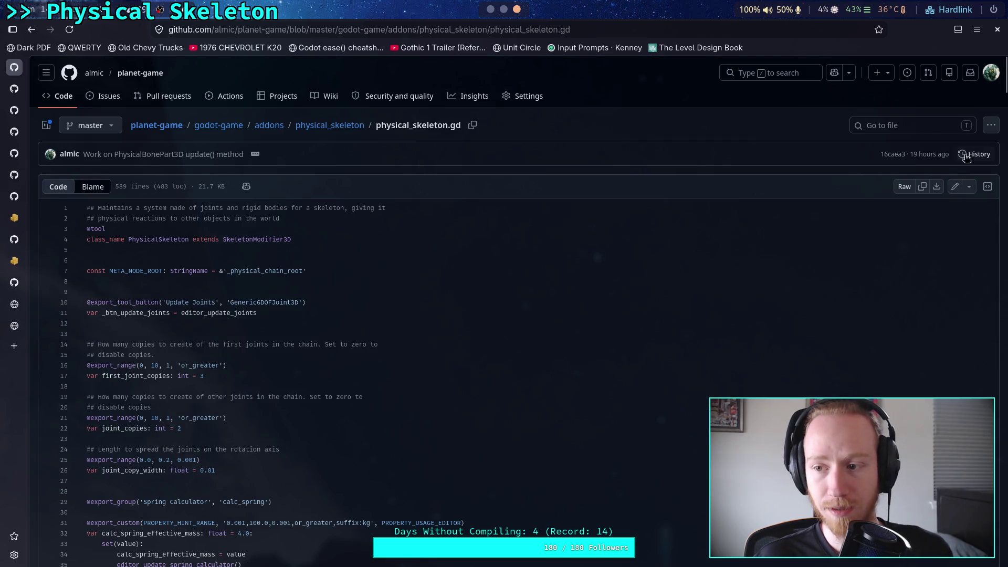
View the file as of commit 753af85 and read _load_chain_node_map's error code
click(966, 155)
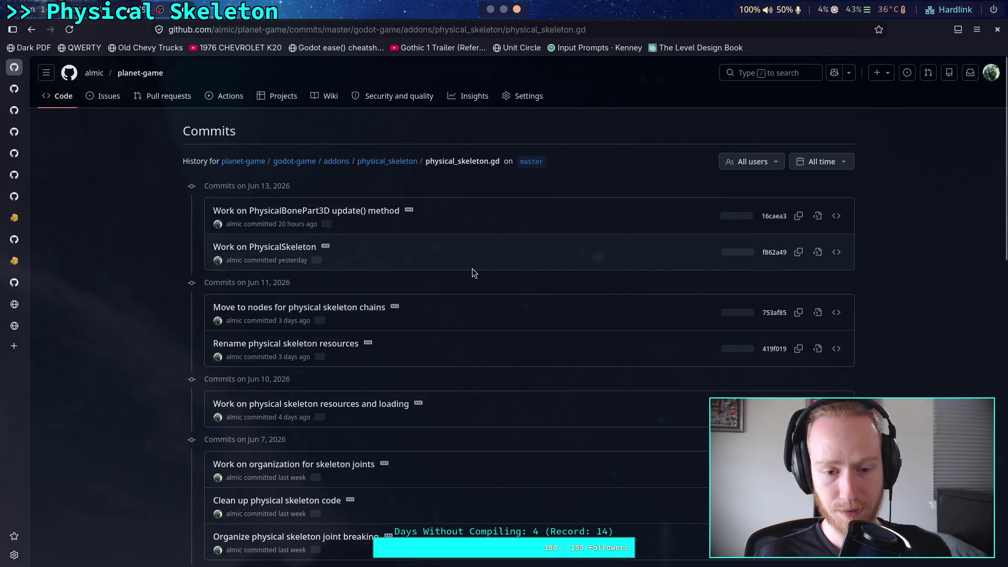
click(817, 313)
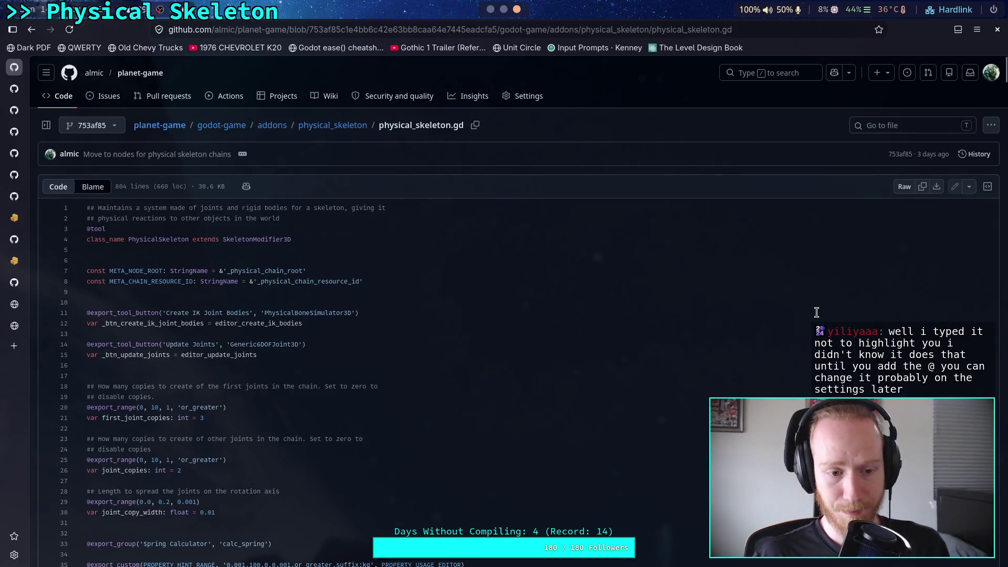
scroll(817, 313, down, 20)
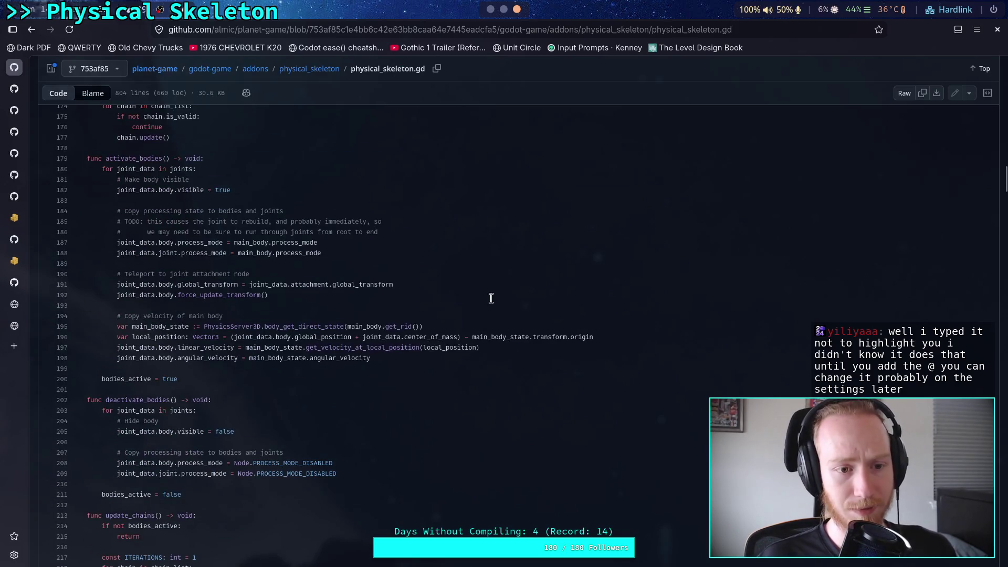
scroll(491, 298, down, 4)
scroll(490, 298, down, 4)
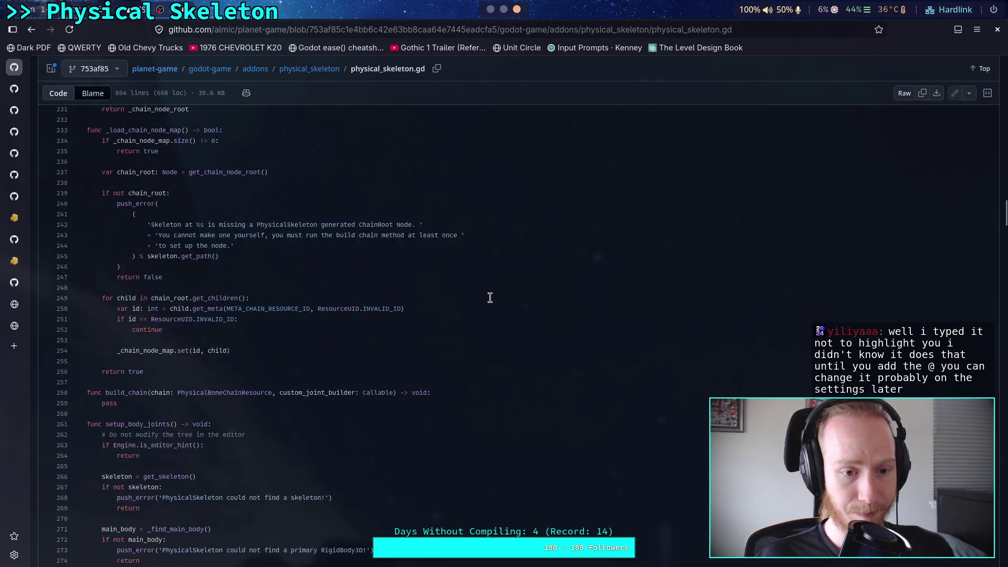
scroll(490, 297, up, 2)
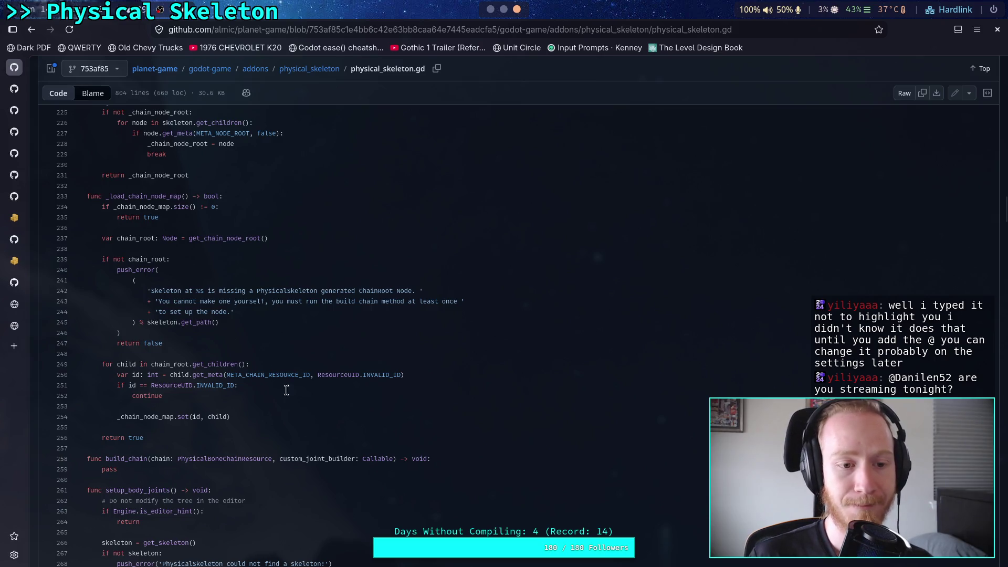
click(496, 10)
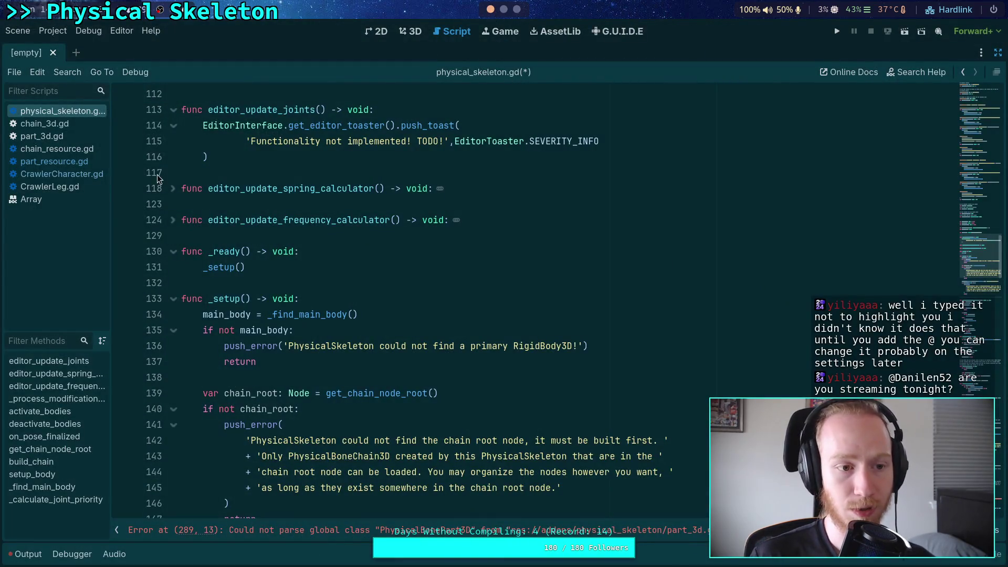
Open chain_resource.gd in the Godot script editor
click(79, 149)
click(281, 241)
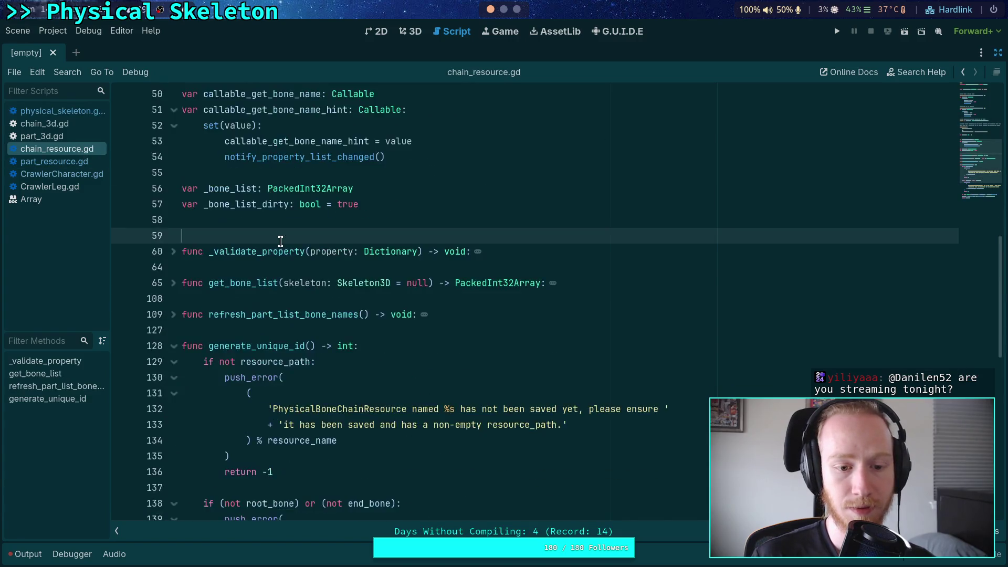
scroll(280, 241, down, 5)
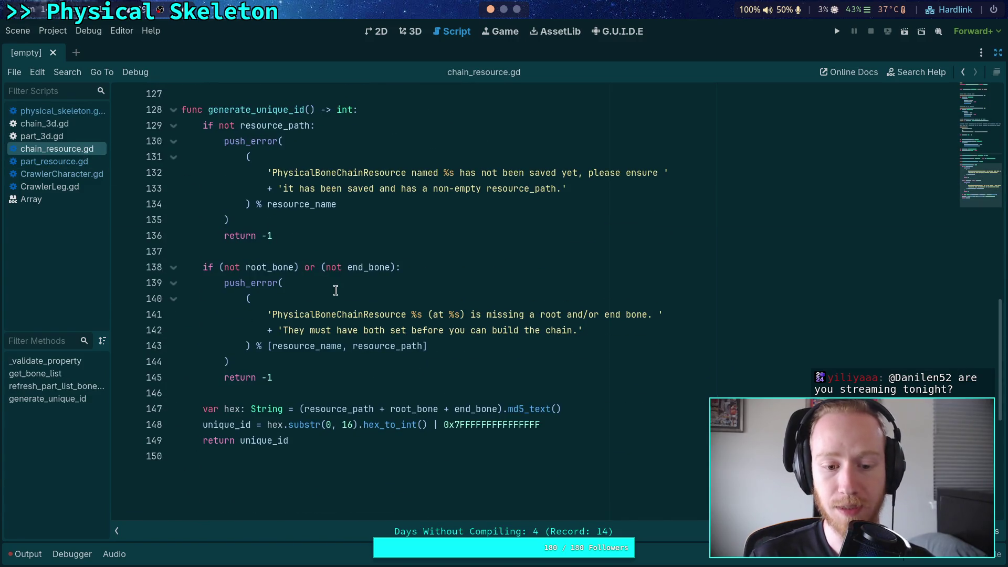
scroll(336, 290, up, 2)
click(517, 9)
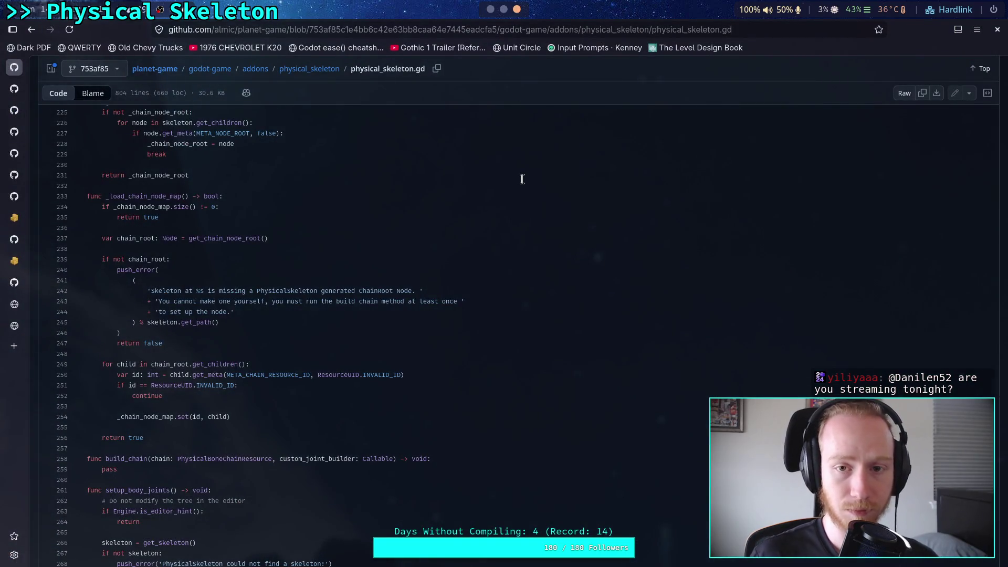
click(491, 10)
Read through generate_unique_id and its missing root/end bone error check
scroll(370, 302, up, 5)
drag(305, 377, 165, 283)
click(418, 373)
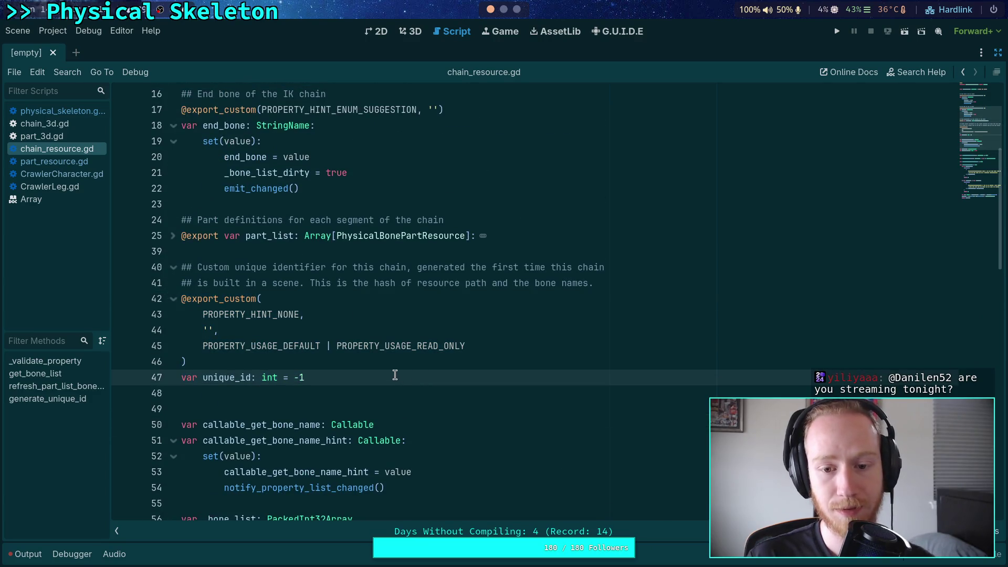
scroll(393, 365, down, 1)
scroll(394, 362, down, 15)
scroll(395, 349, up, 15)
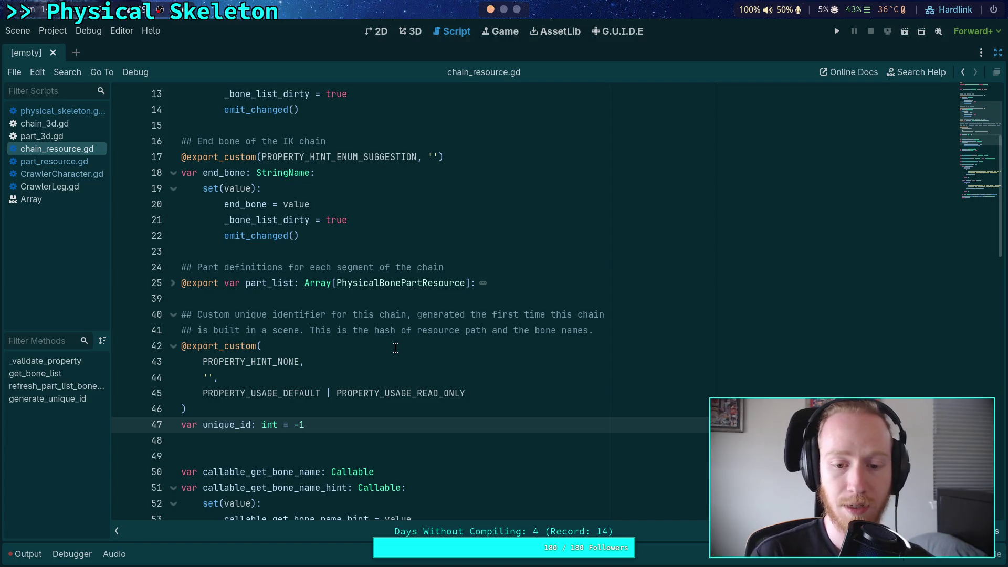
scroll(489, 266, down, 10)
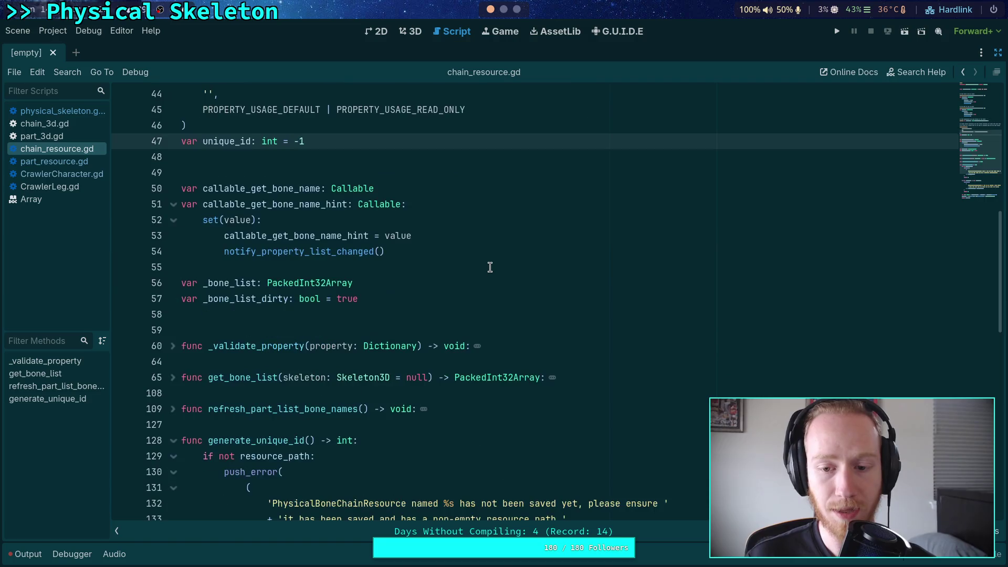
scroll(490, 267, up, 7)
scroll(490, 267, up, 1)
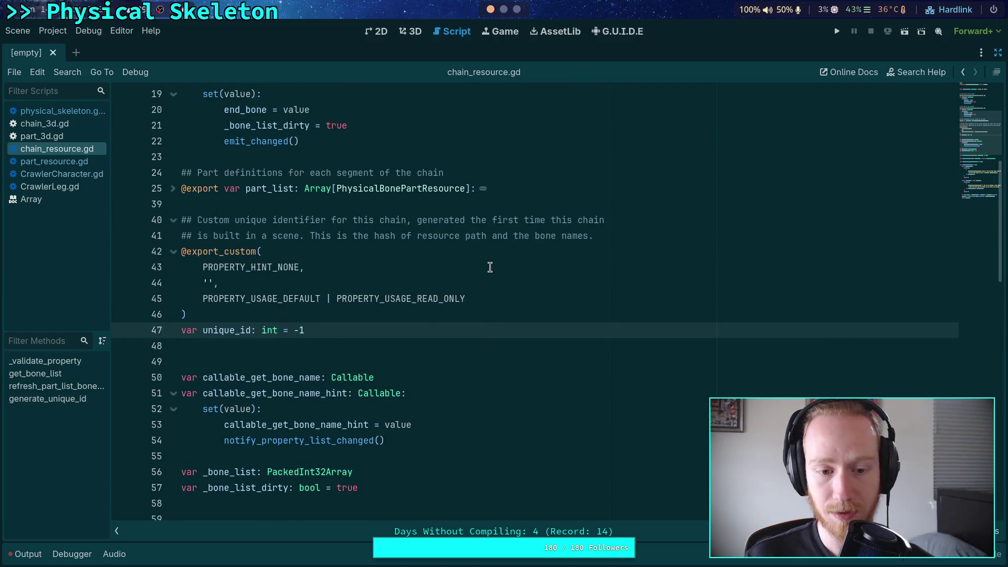
scroll(490, 267, down, 20)
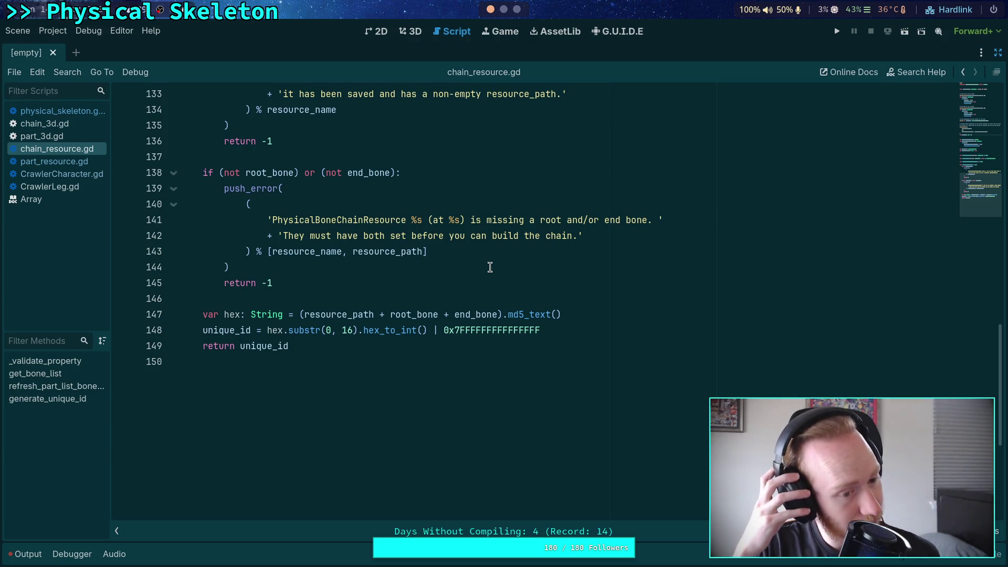
scroll(490, 267, up, 2)
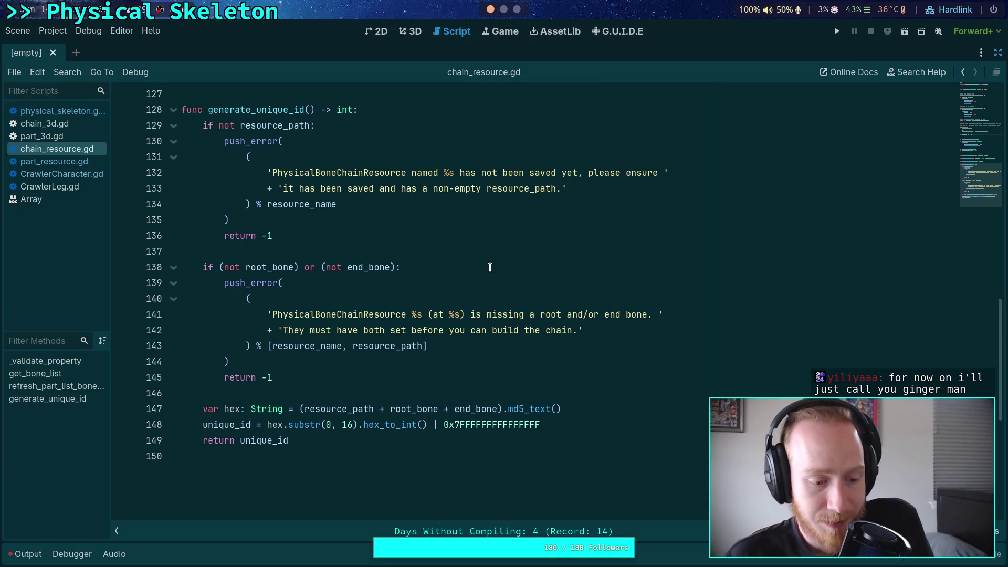
Fold the generate_unique_id function in chain_resource.gd
click(365, 252)
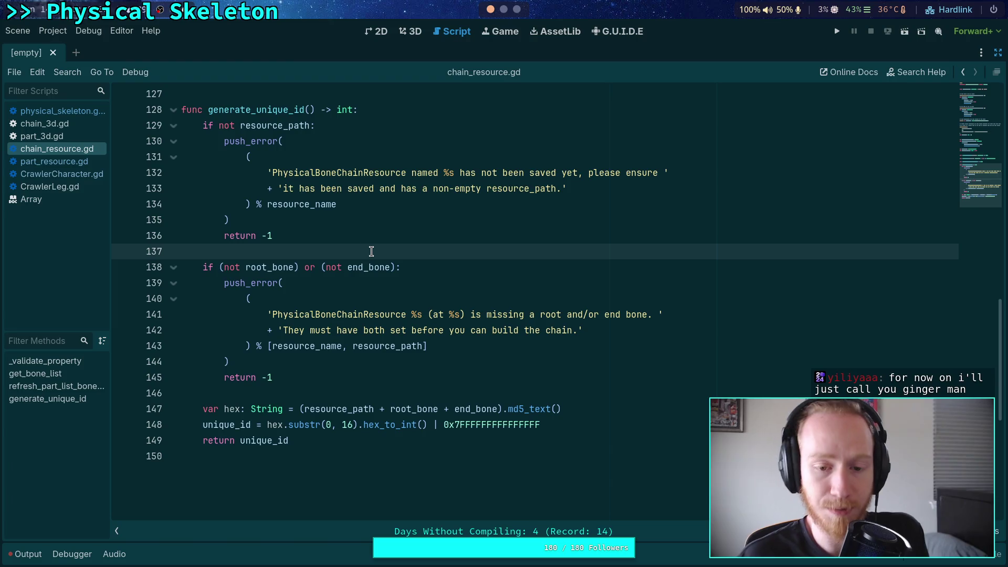
click(354, 391)
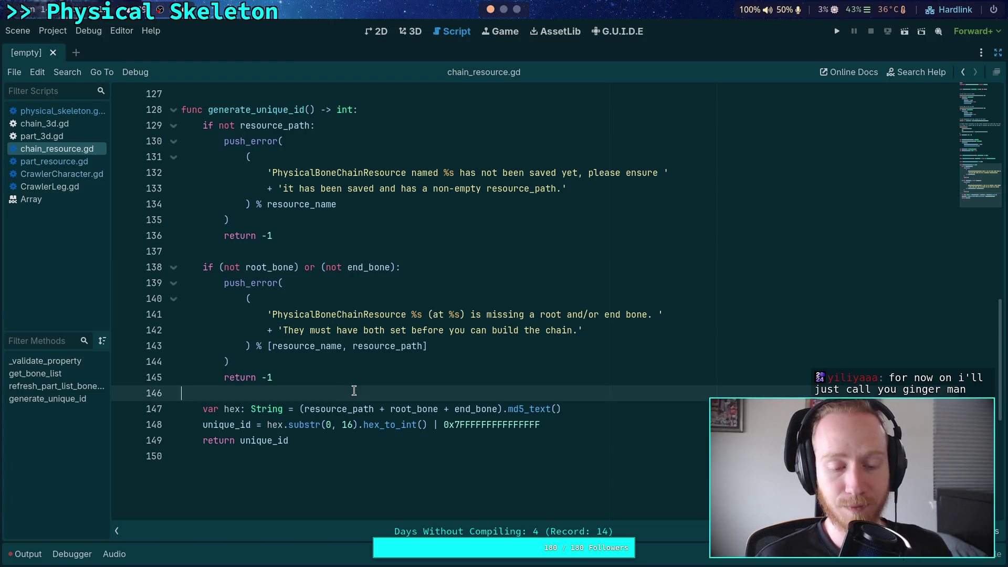
scroll(362, 391, up, 3)
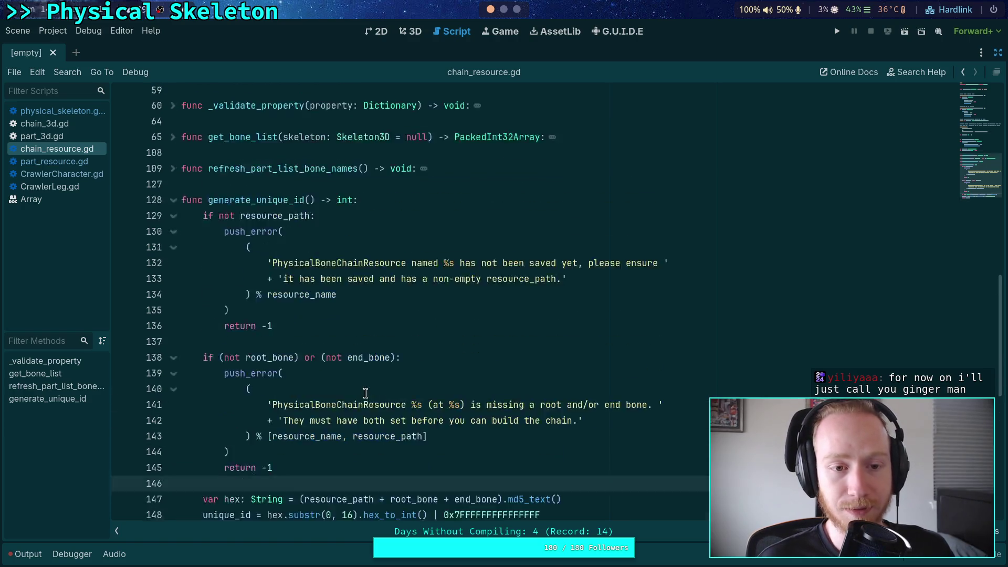
scroll(336, 368, down, 3)
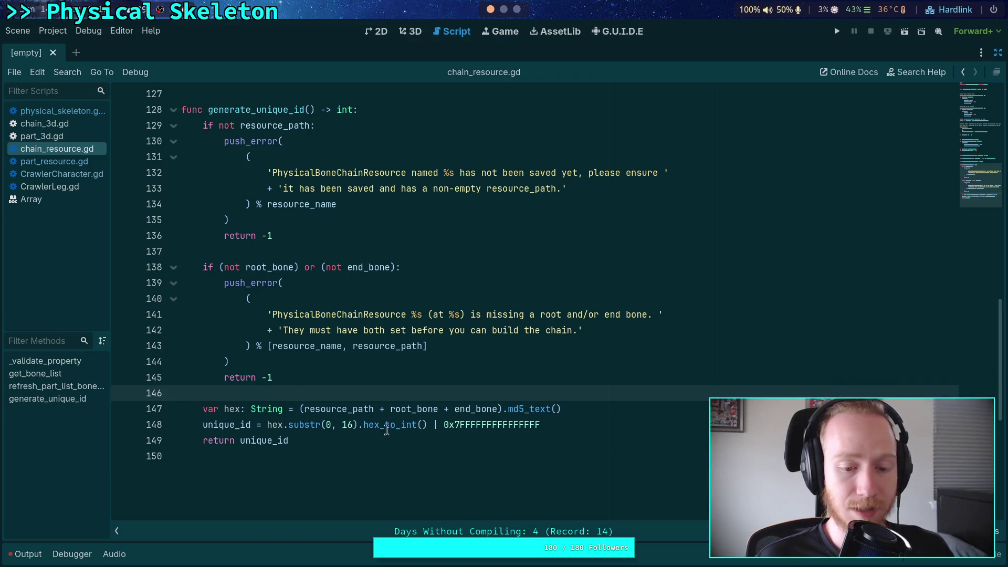
drag(388, 430, 240, 170)
click(346, 221)
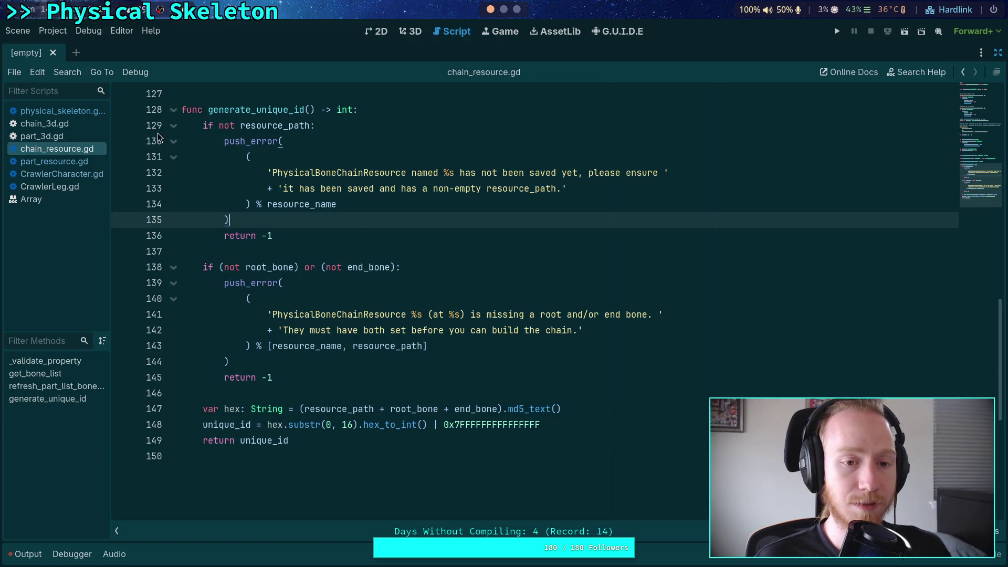
click(173, 109)
Switch the editor to physical_skeleton.gd
scroll(245, 157, up, 3)
click(212, 236)
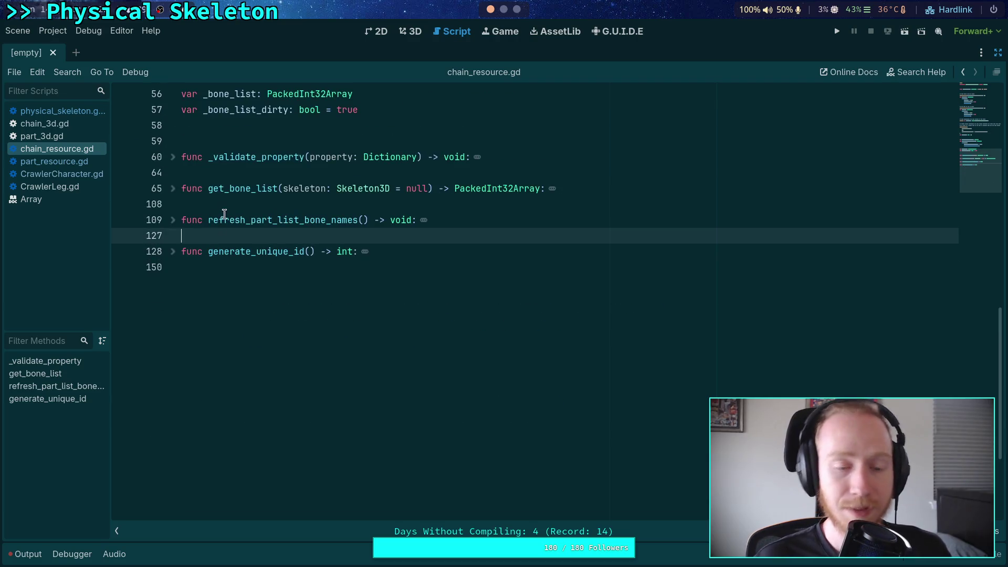
scroll(226, 209, up, 4)
click(65, 111)
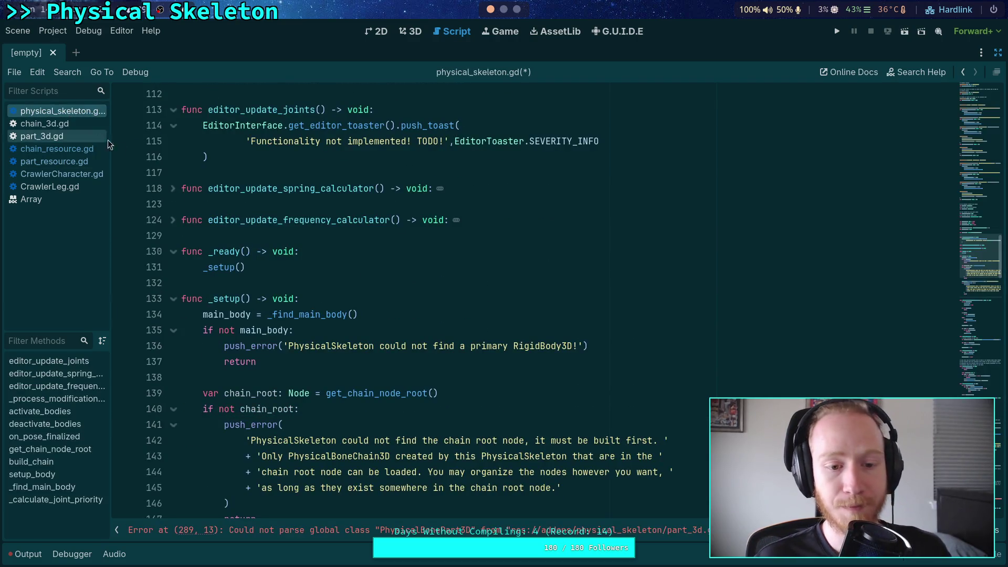
scroll(262, 226, up, 1)
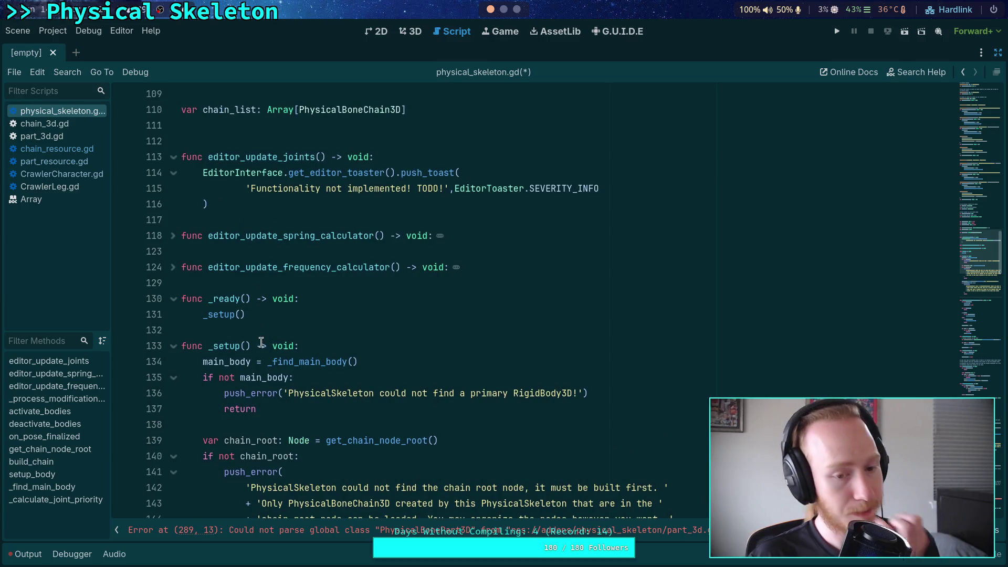
Copy the whole _load_chain_node_map function from GitHub's physical_skeleton.gd
scroll(387, 350, down, 5)
click(516, 9)
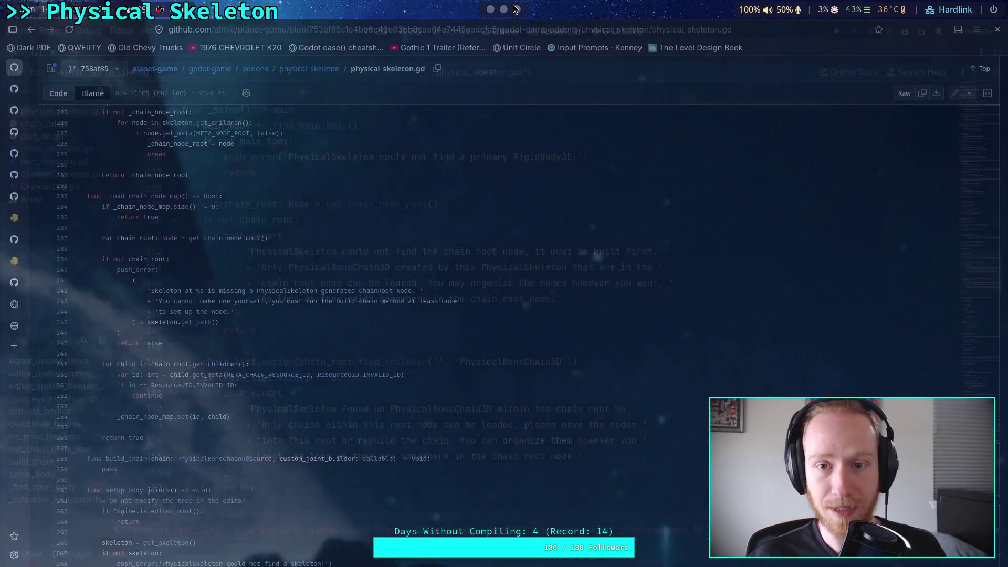
mouse_move(86, 196)
mouse_down()
mouse_move(159, 226)
mouse_move(195, 459)
mouse_move(193, 447)
mouse_up()
right_click(176, 391)
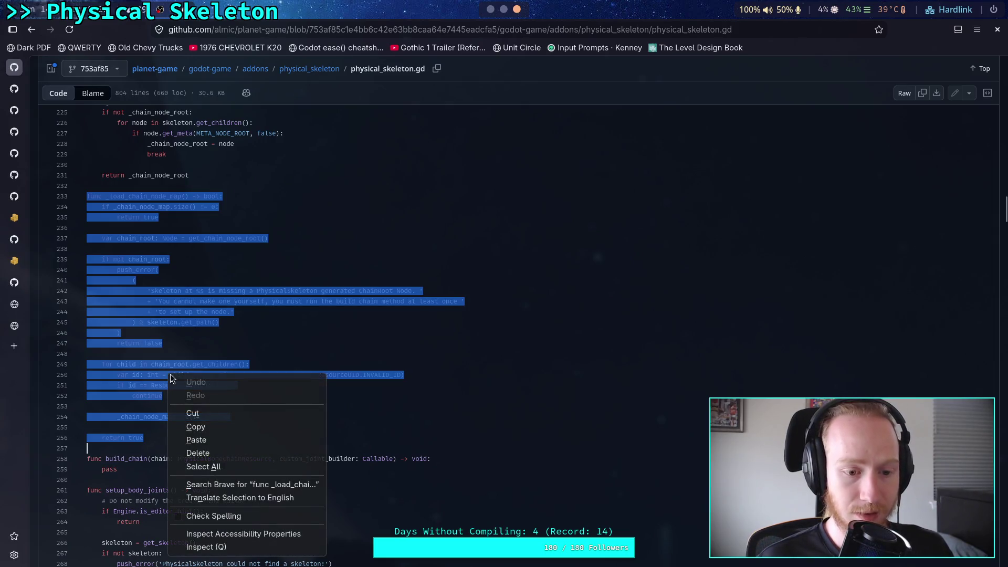
click(204, 428)
Paste _load_chain_node_map after a blank line below get_chain_node_root
click(490, 10)
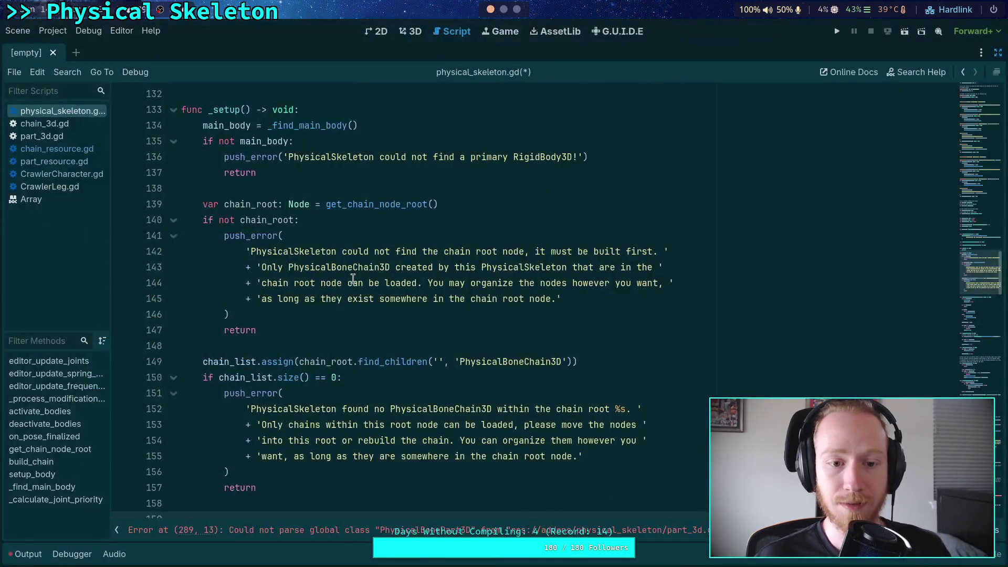
click(289, 283)
scroll(282, 297, down, 14)
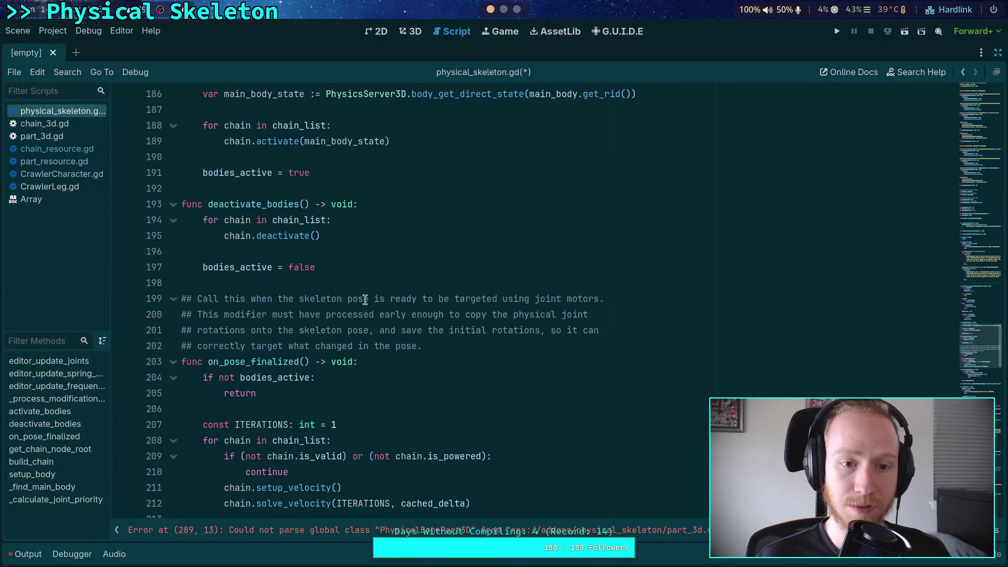
key(super+3)
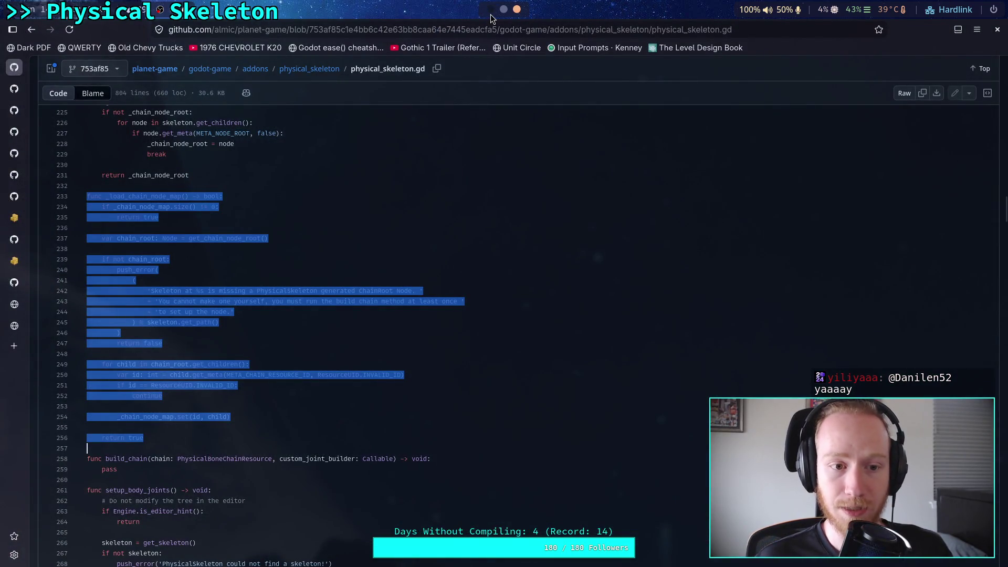
scroll(386, 239, up, 5)
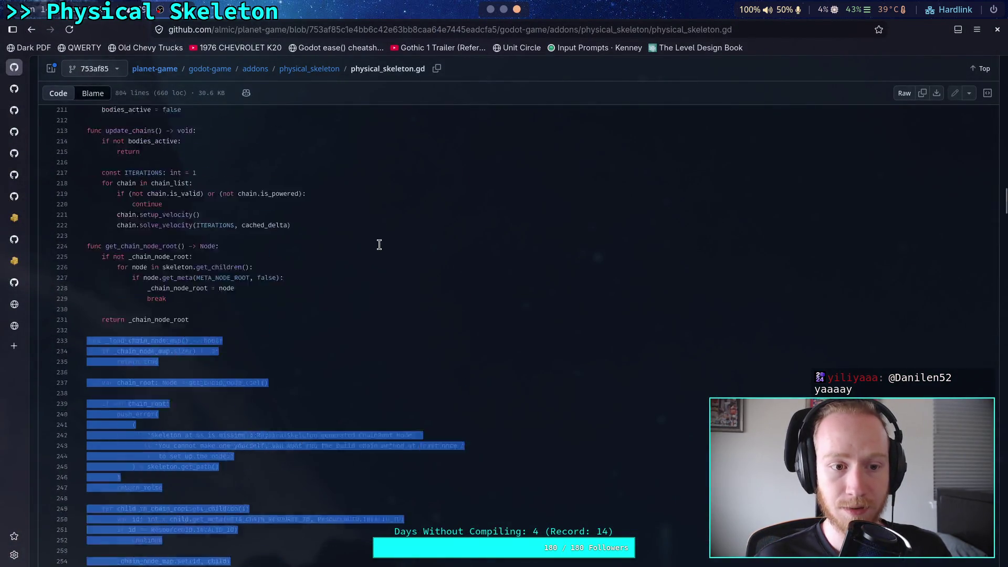
click(490, 9)
scroll(406, 308, down, 3)
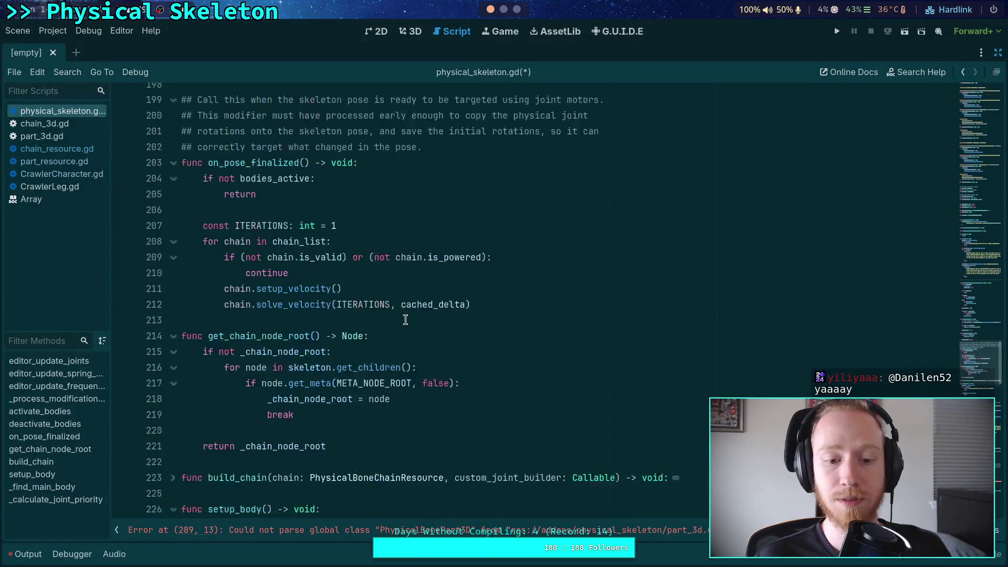
click(359, 332)
key(Return)
key(Return)
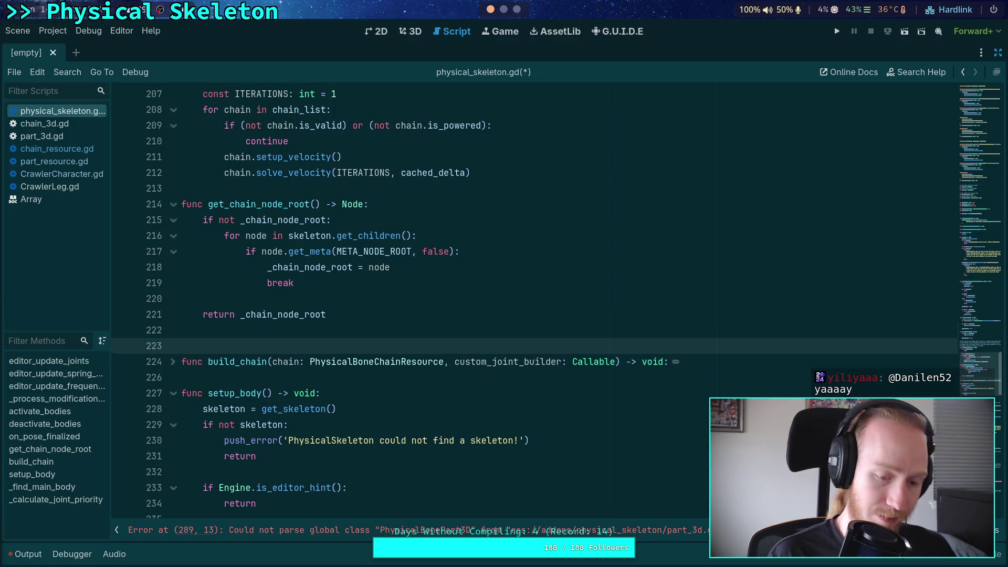
key(Up)
key(ctrl+v)
scroll(389, 293, up, 3)
scroll(388, 293, down, 5)
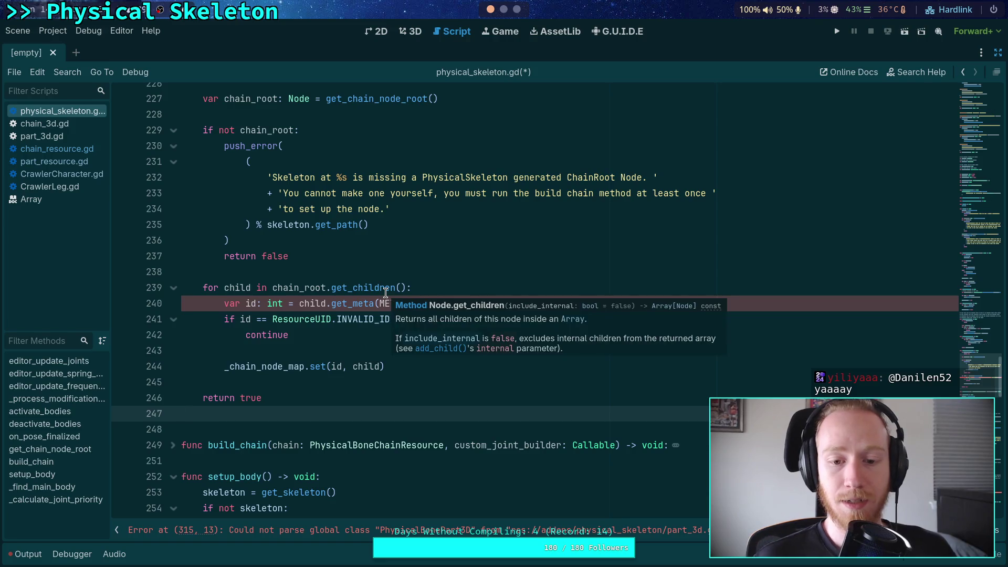
key(super+3)
scroll(365, 310, up, 20)
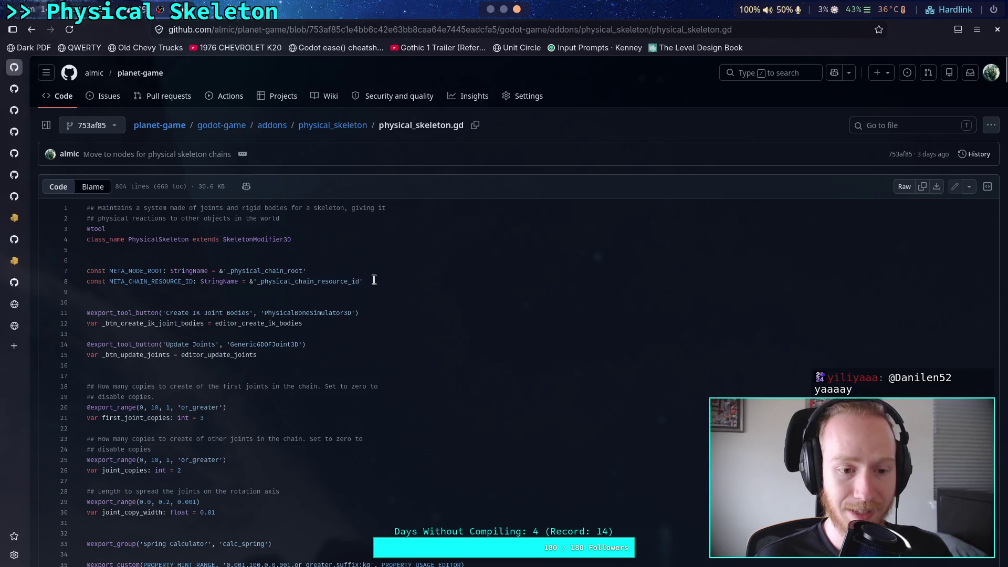
Copy line 8's META_CHAIN_RESOURCE_ID constant from GitHub and paste it under META_NODE_ROOT
triple_click(98, 286)
right_click(100, 286)
click(167, 334)
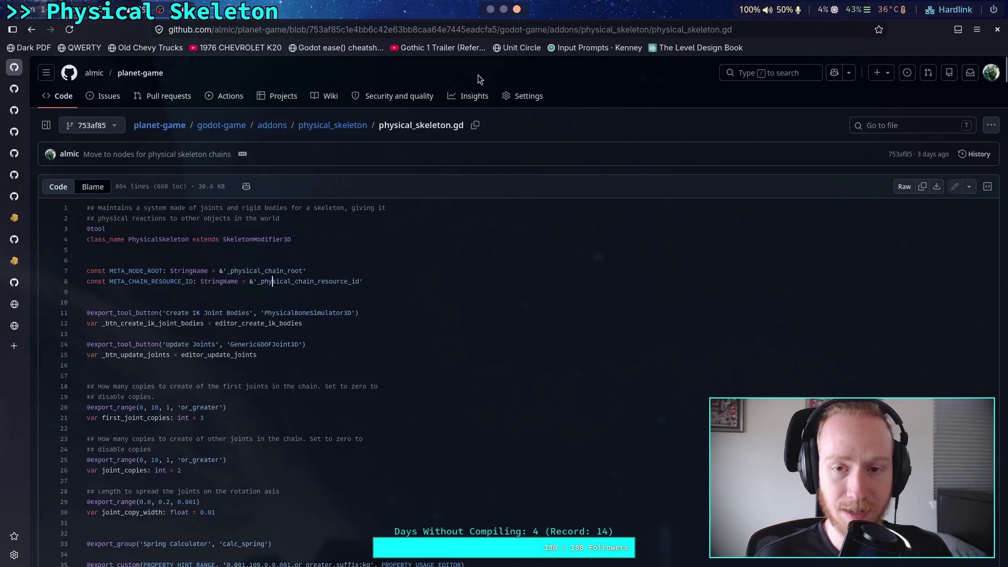
key(super+1)
scroll(556, 258, up, 20)
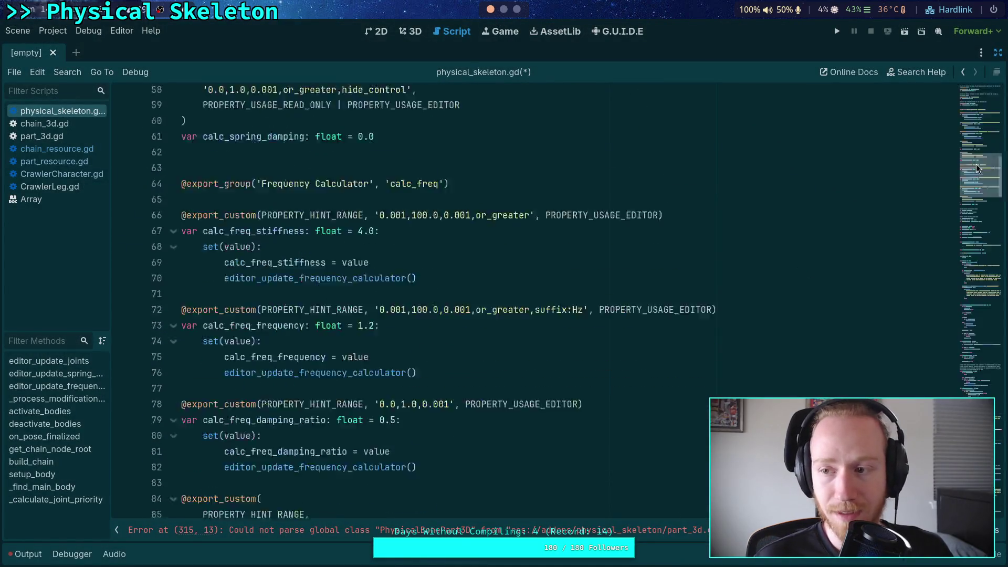
click(563, 195)
key(Return)
key(ctrl+v)
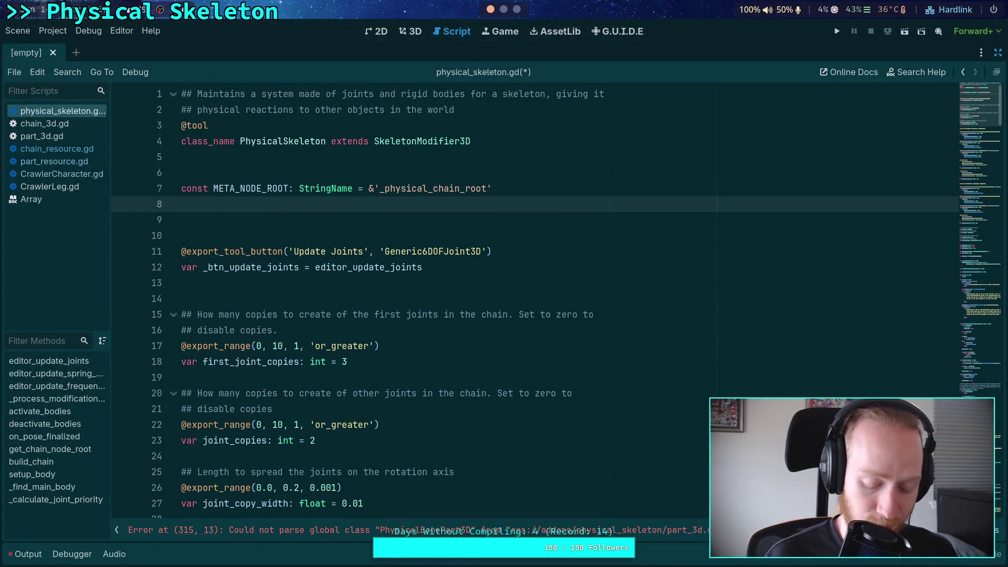
Jump to the line flagged by the parse error and inspect it
click(570, 238)
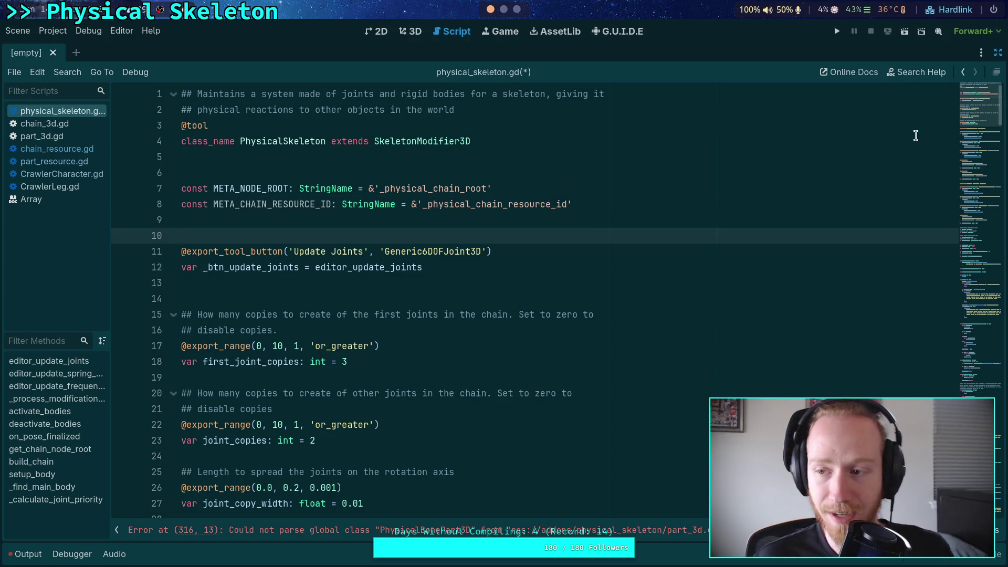
click(954, 285)
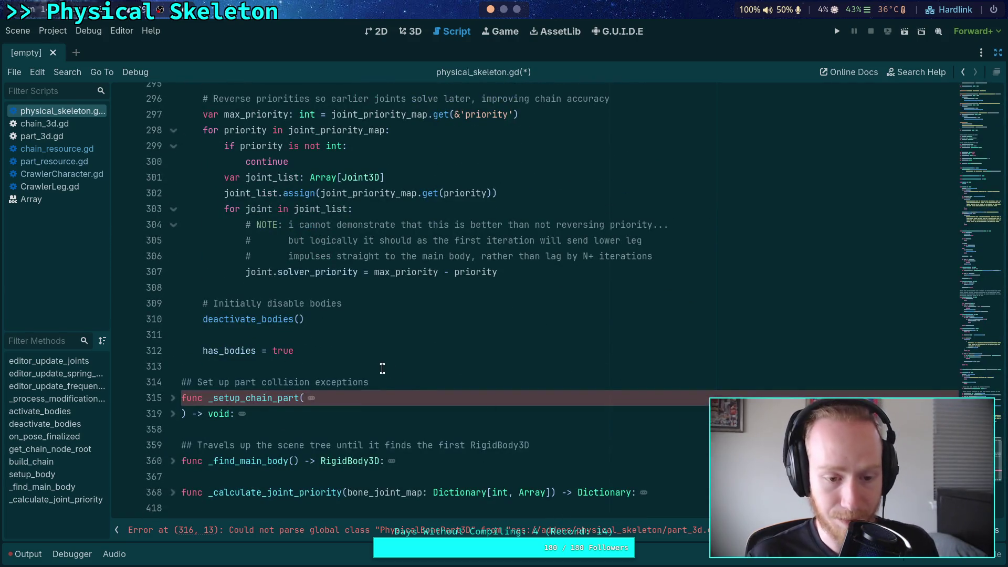
scroll(382, 368, up, 4)
click(419, 336)
scroll(419, 336, up, 16)
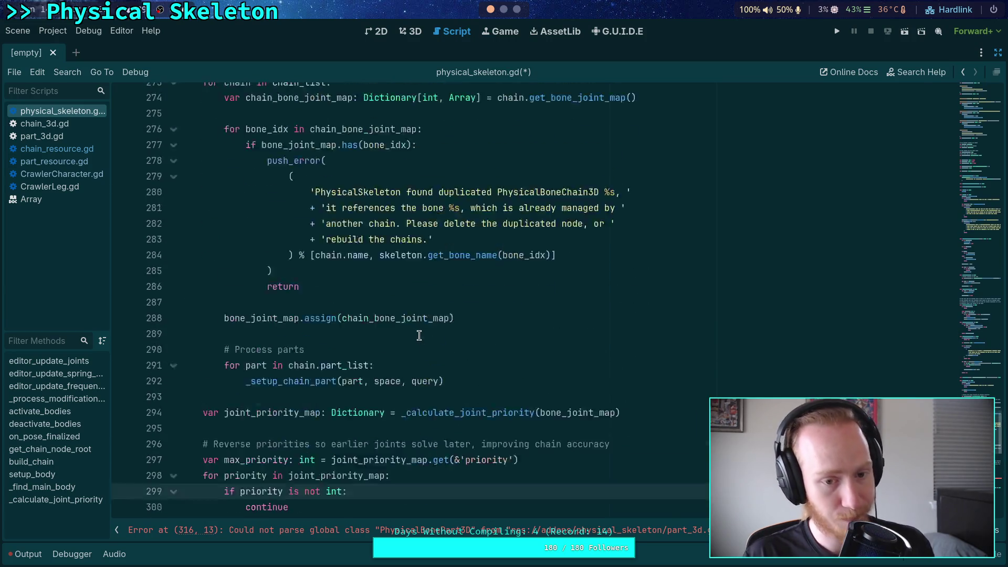
scroll(252, 336, up, 5)
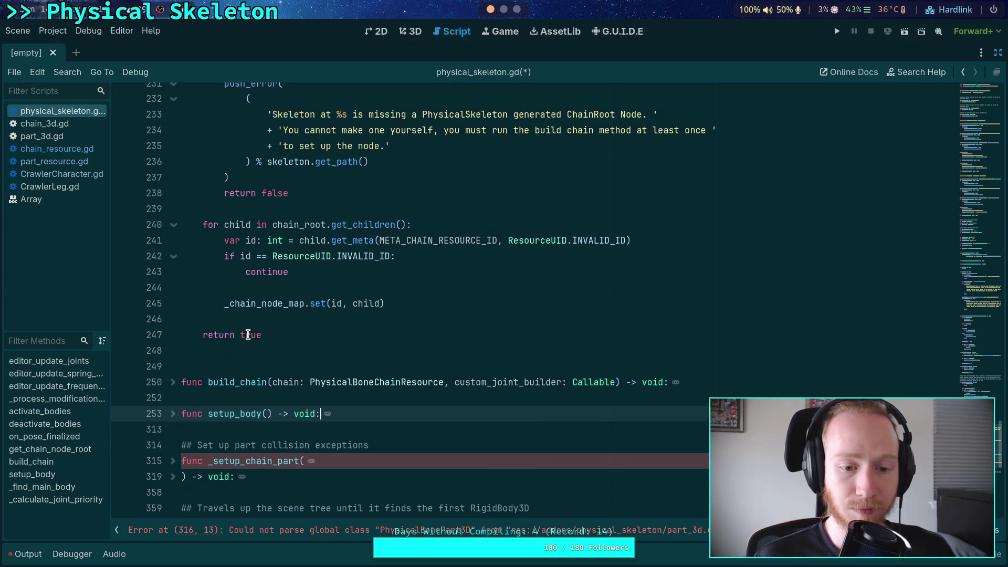
scroll(253, 336, down, 1)
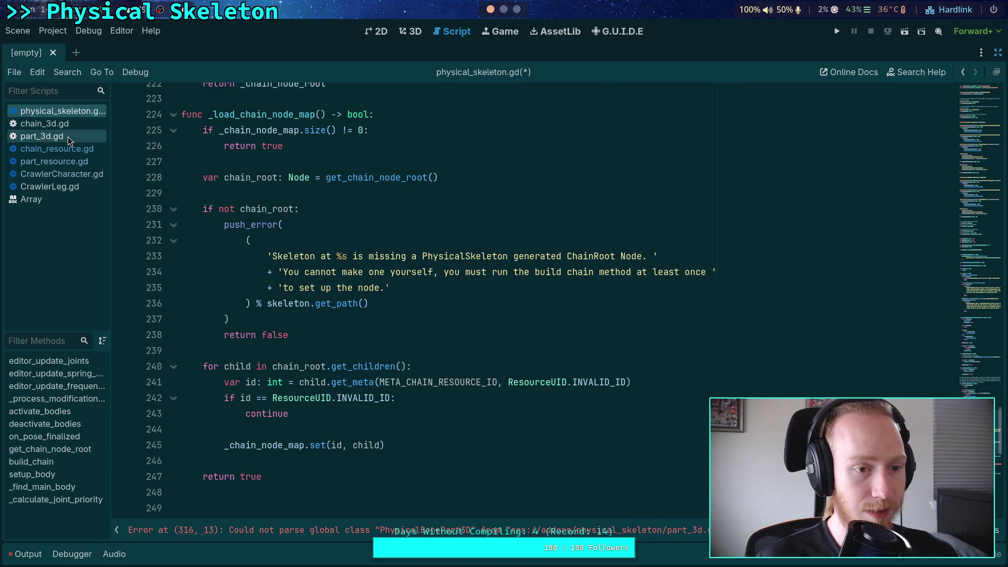
Replace unique_id's -1 default with ResourceUID.INVALID_ID in chain_resource.gd and save
click(79, 126)
scroll(448, 287, up, 15)
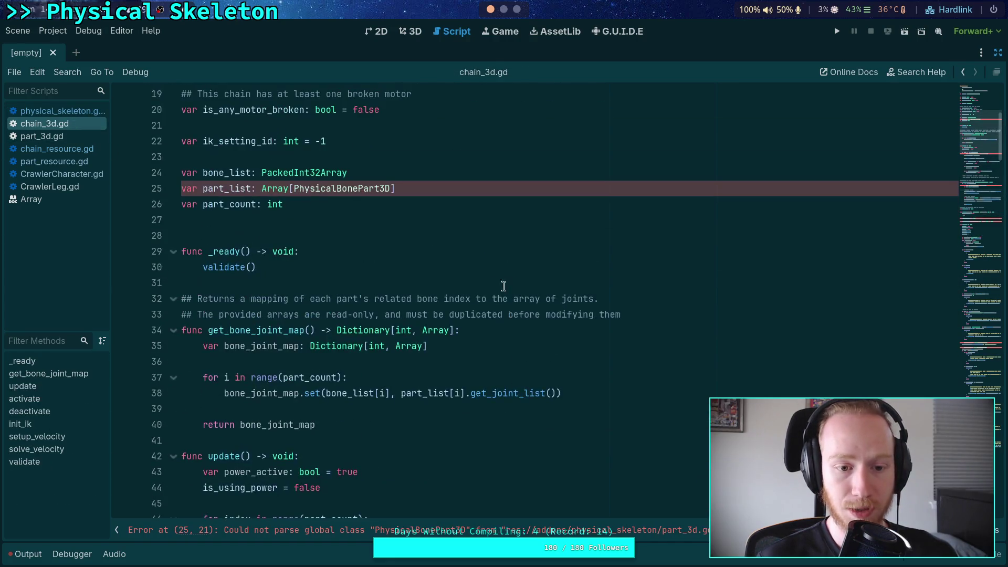
scroll(341, 277, up, 1)
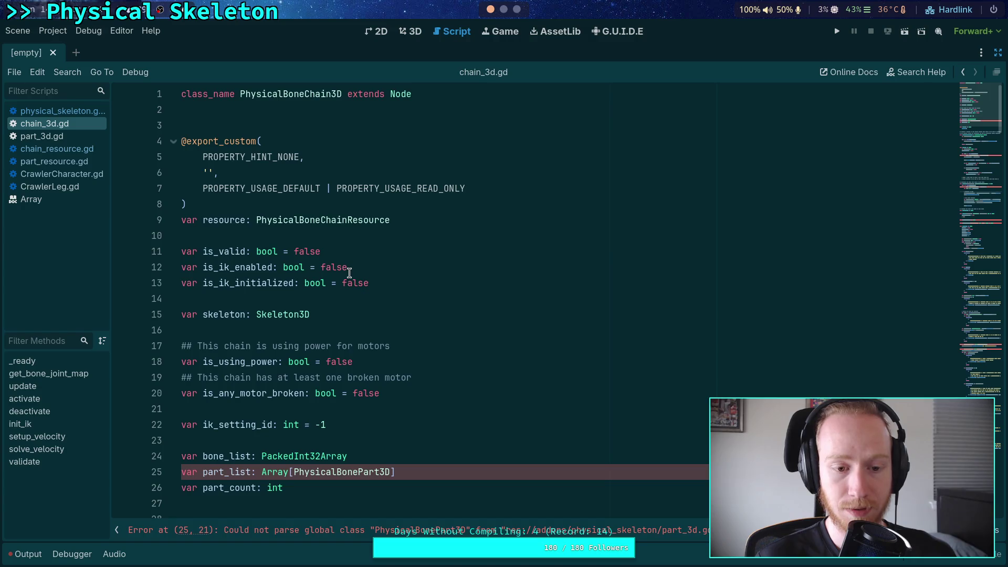
click(57, 148)
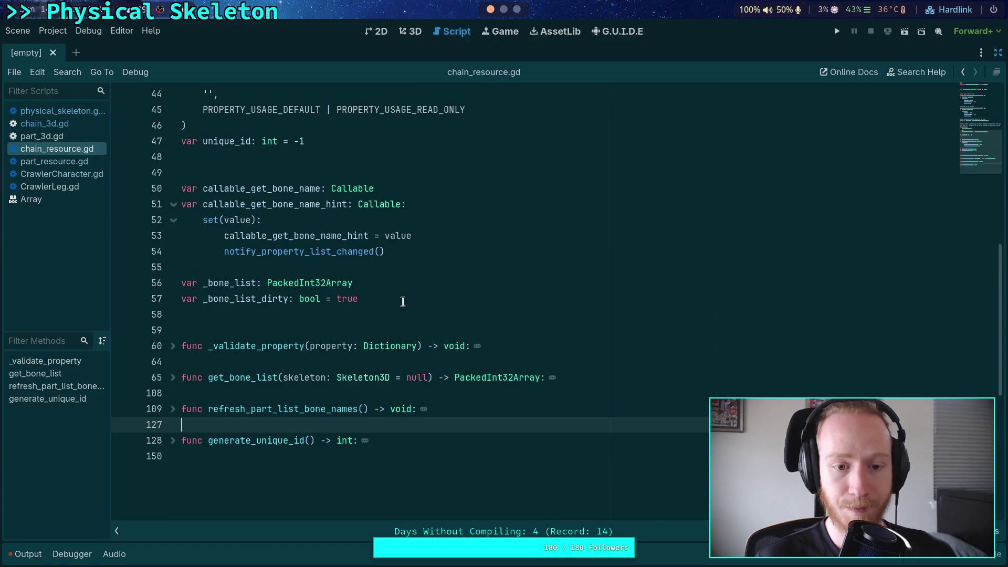
scroll(401, 299, up, 3)
drag(305, 284, 290, 281)
text(Resource)
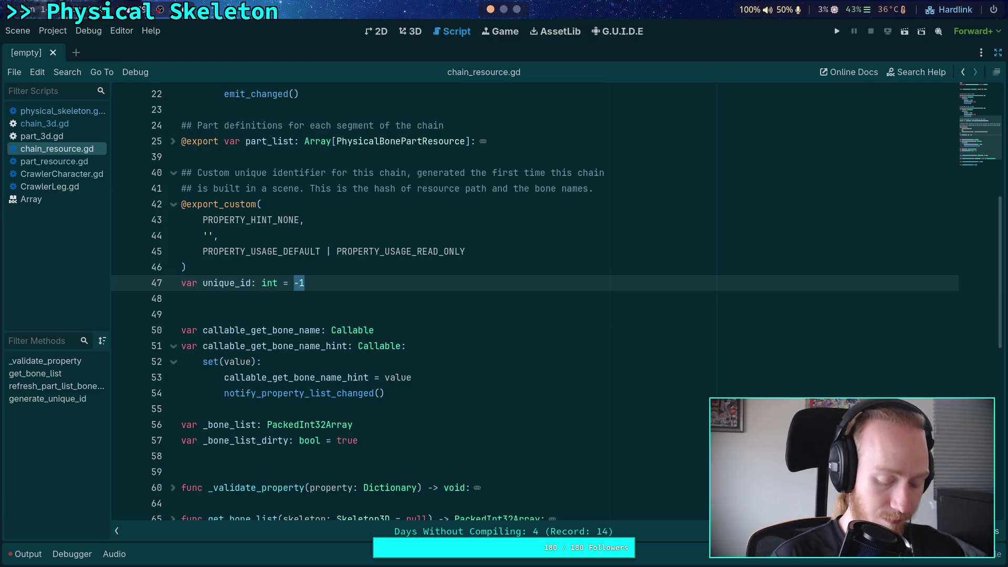
text(UID.INV)
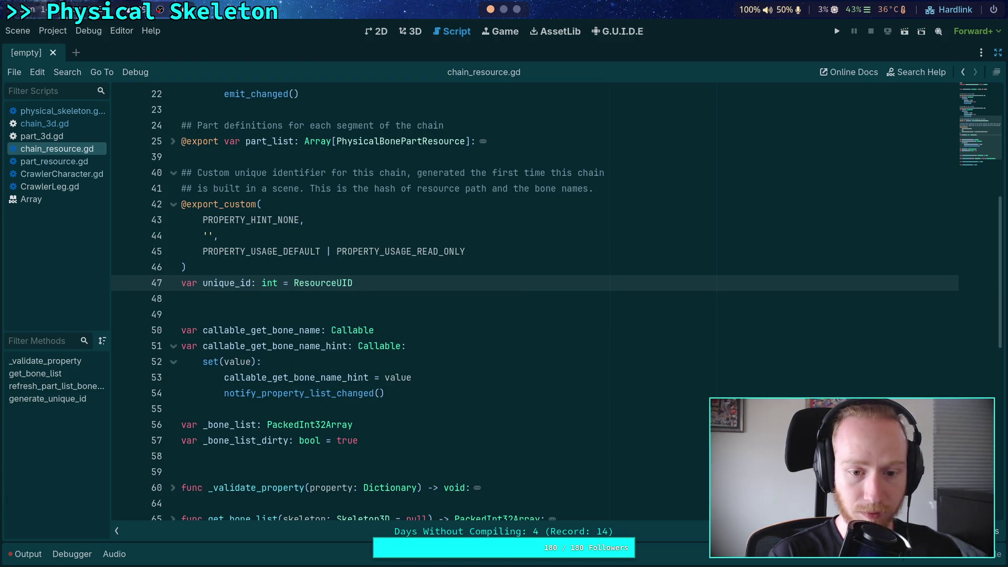
key(Return)
key(ctrl+s)
click(323, 299)
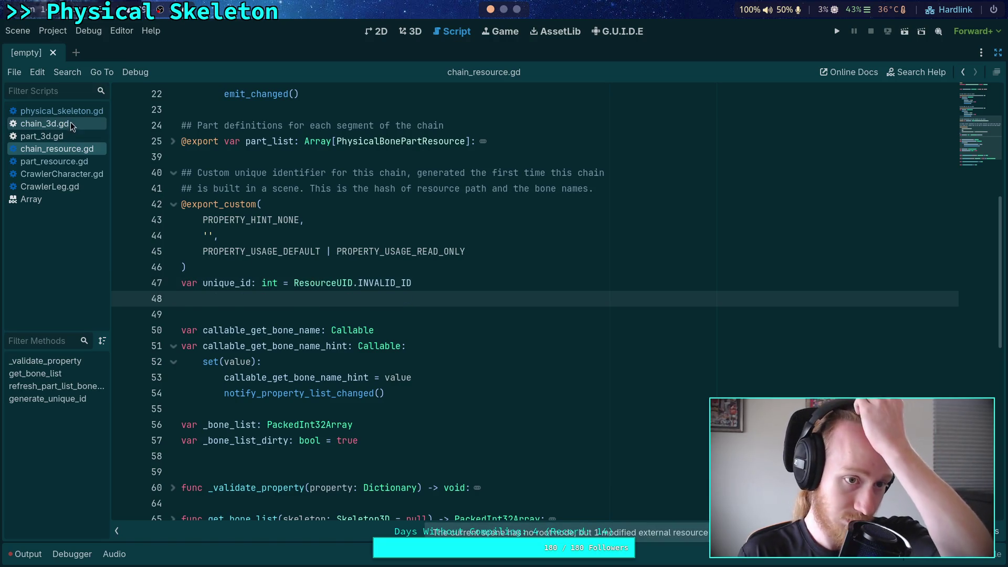
Return to physical_skeleton.gd via the script list
click(71, 122)
scroll(376, 272, down, 1)
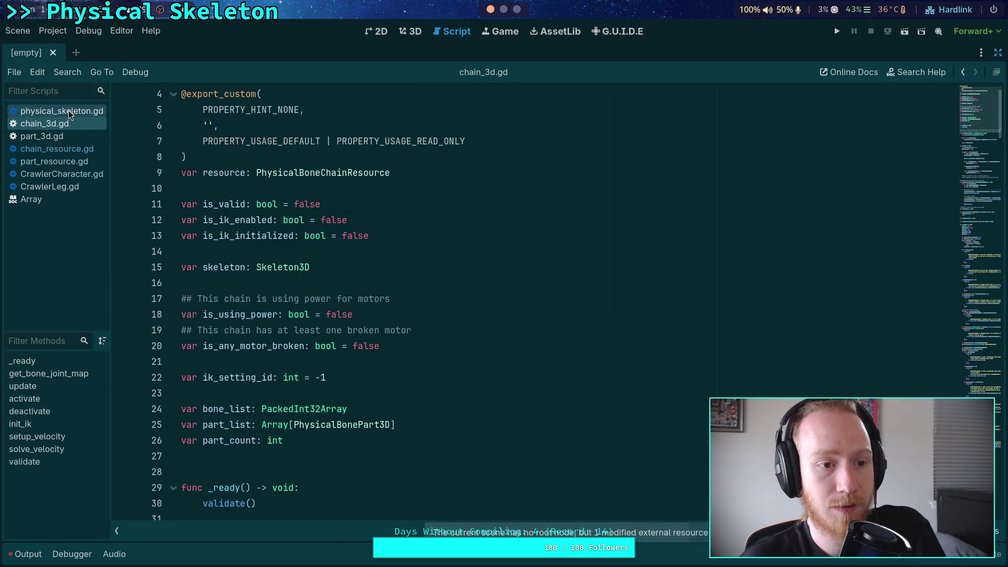
click(68, 110)
scroll(274, 220, down, 5)
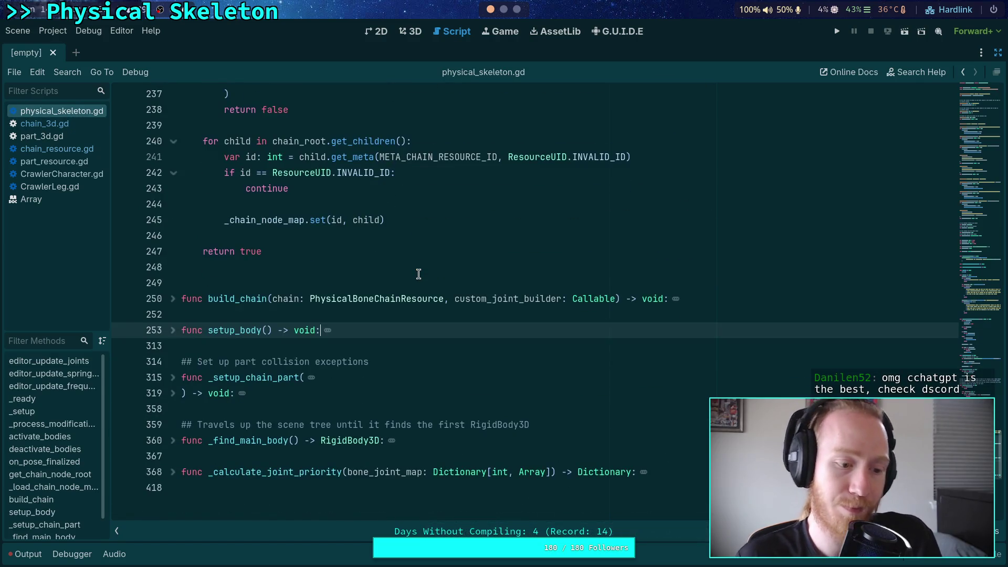
scroll(419, 273, down, 5)
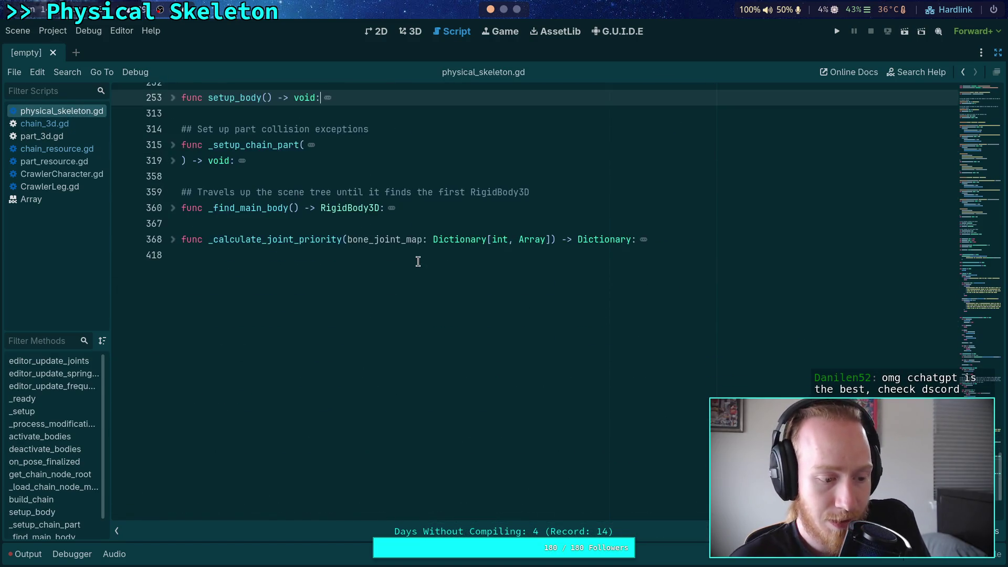
scroll(418, 253, down, 1)
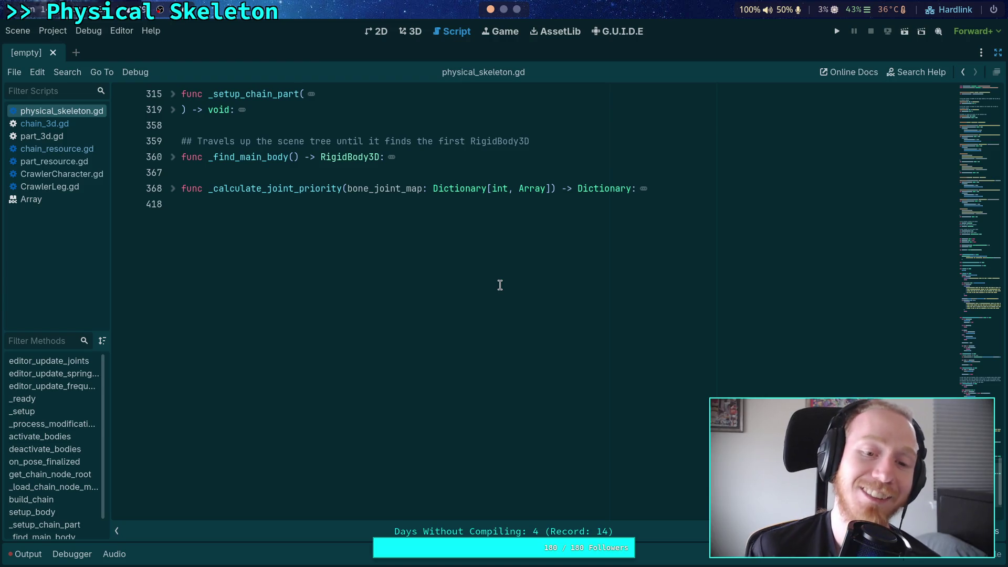
scroll(500, 285, up, 3)
click(306, 269)
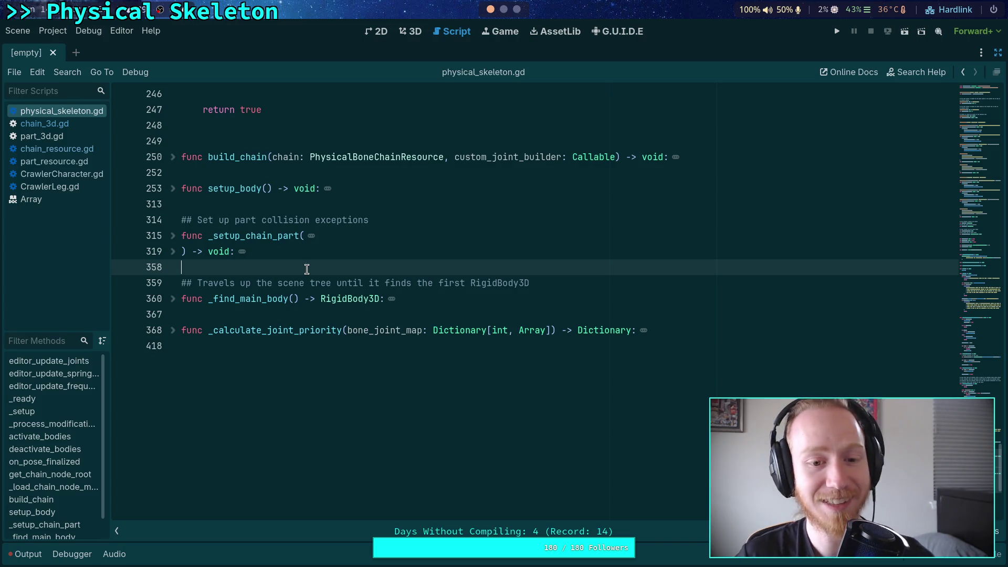
click(312, 253)
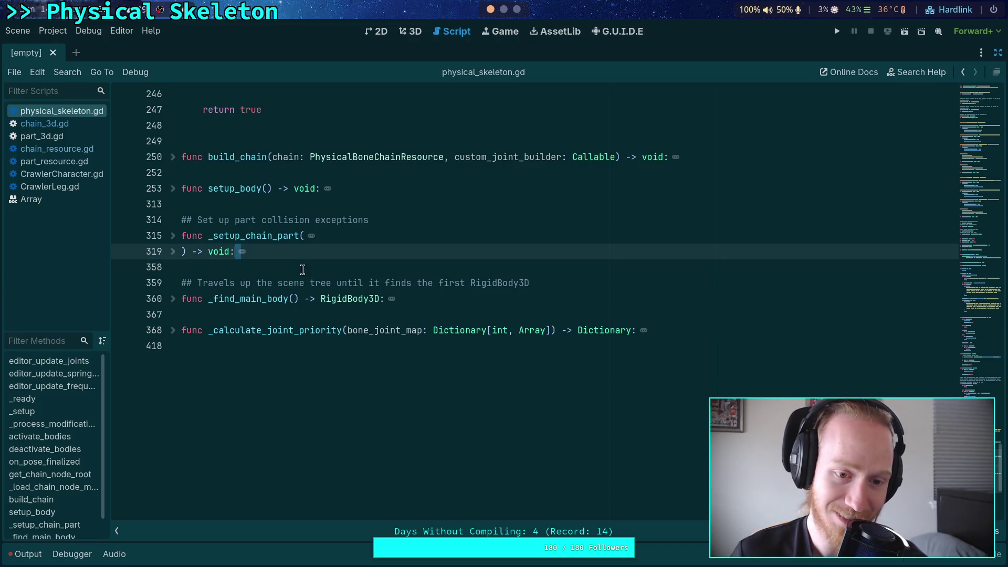
click(300, 267)
click(310, 318)
click(288, 344)
click(292, 317)
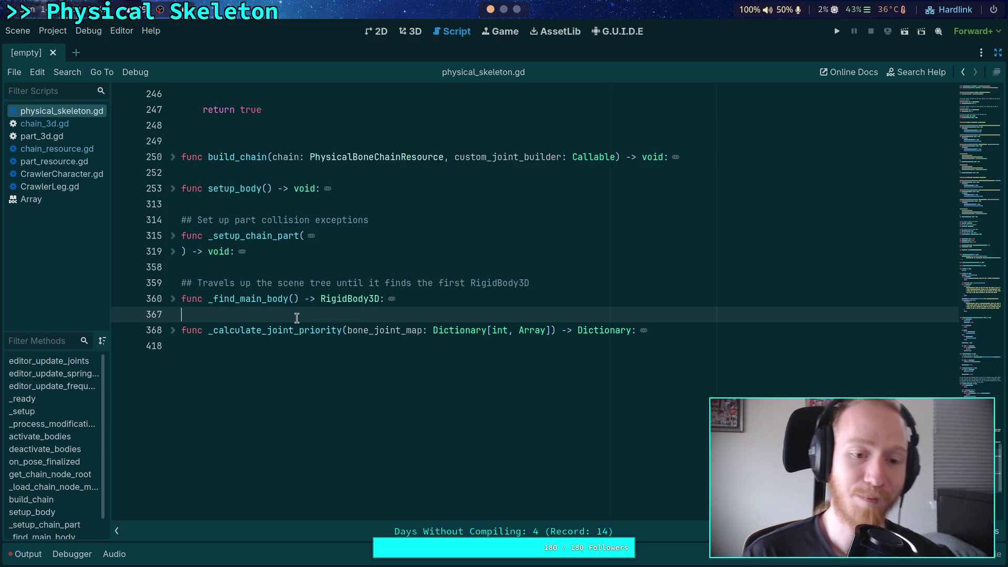
Delete the extra blank line before build_chain
scroll(297, 317, up, 3)
scroll(276, 308, up, 3)
scroll(277, 308, up, 3)
scroll(289, 322, down, 3)
click(315, 471)
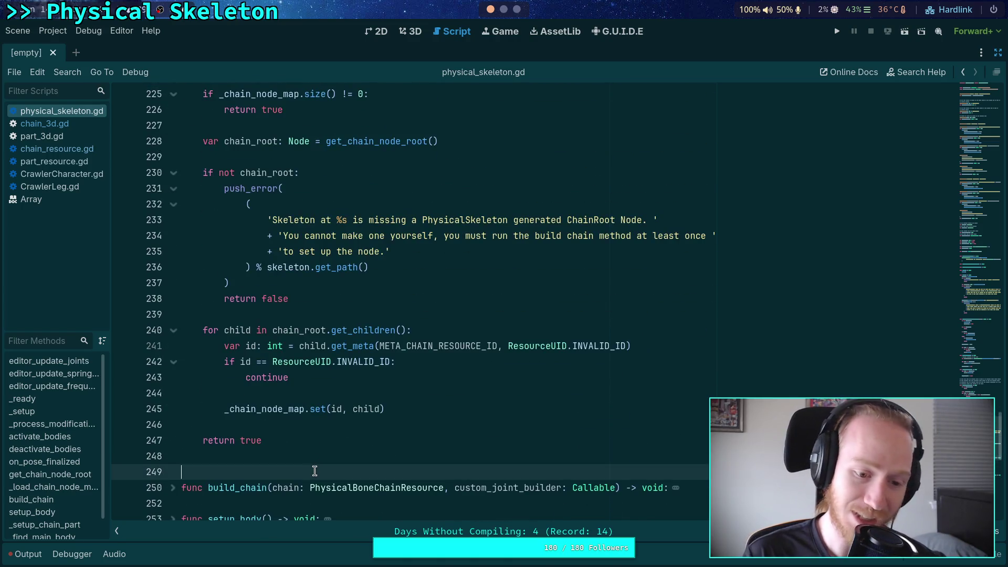
key(BackSpace)
Step through the occurrences of _chain_node_map with F3
click(304, 410)
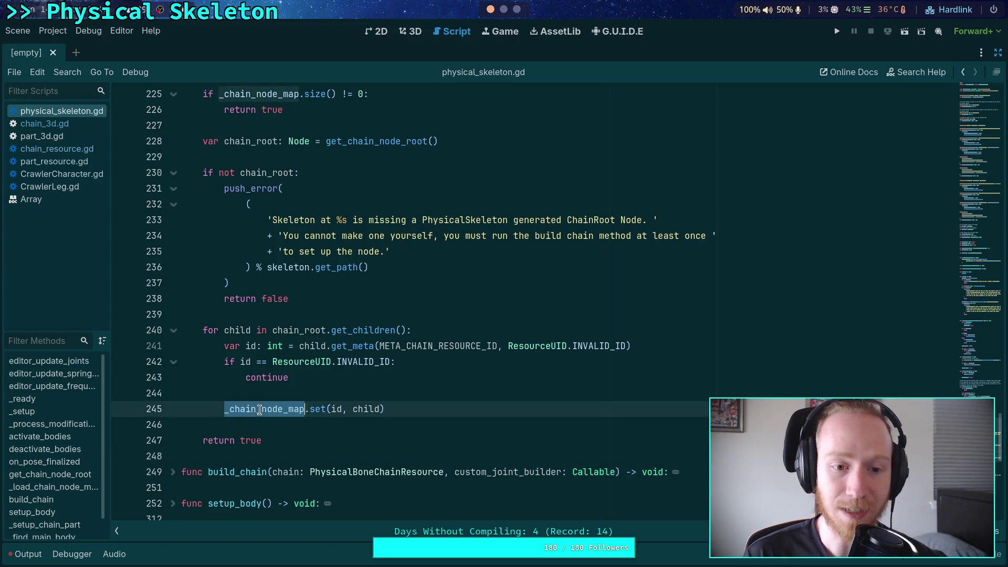
scroll(493, 358, up, 3)
mouse_move(974, 394)
mouse_down()
mouse_move(965, 156)
mouse_move(954, 237)
mouse_up()
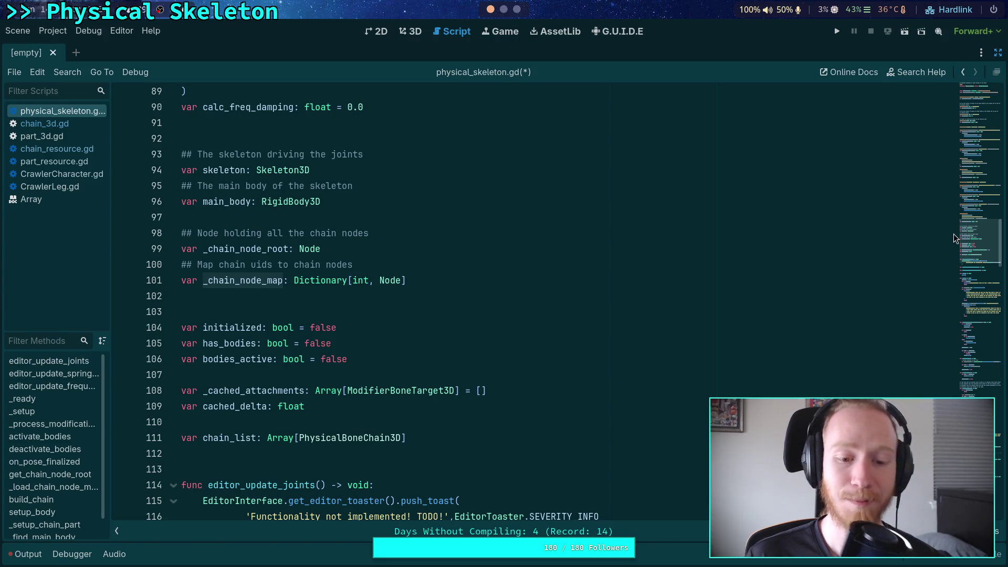
key(F3)
key(F3)
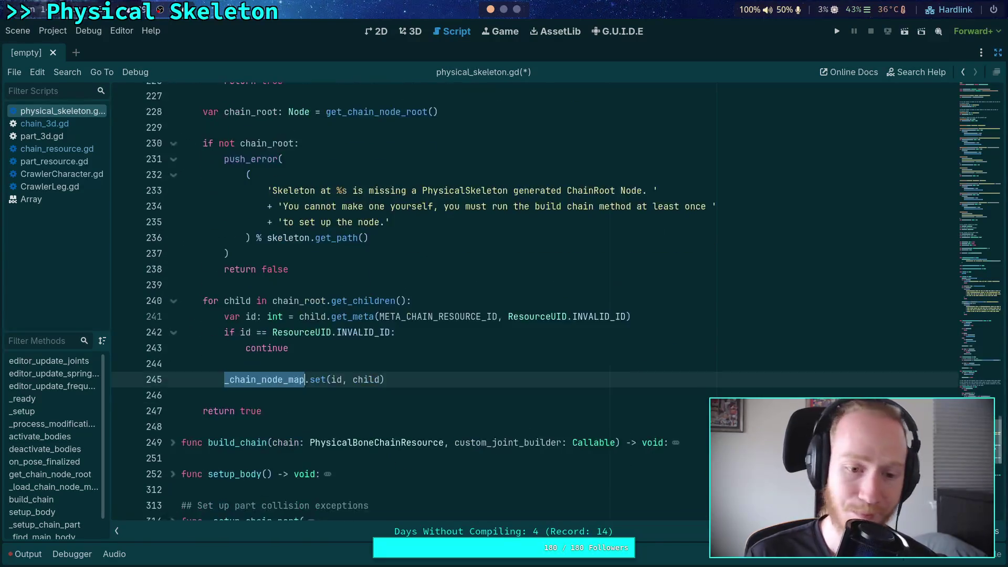
scroll(449, 438, up, 1)
click(448, 438)
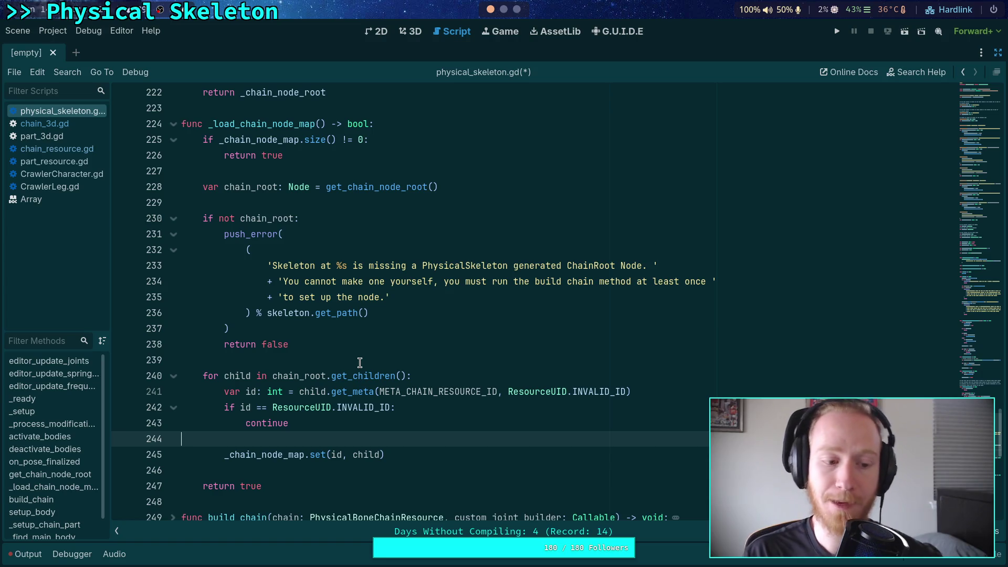
Wrap ChainRoot in double quotes in the missing-root error message
click(562, 265)
double_click(604, 265)
text(")
click(514, 360)
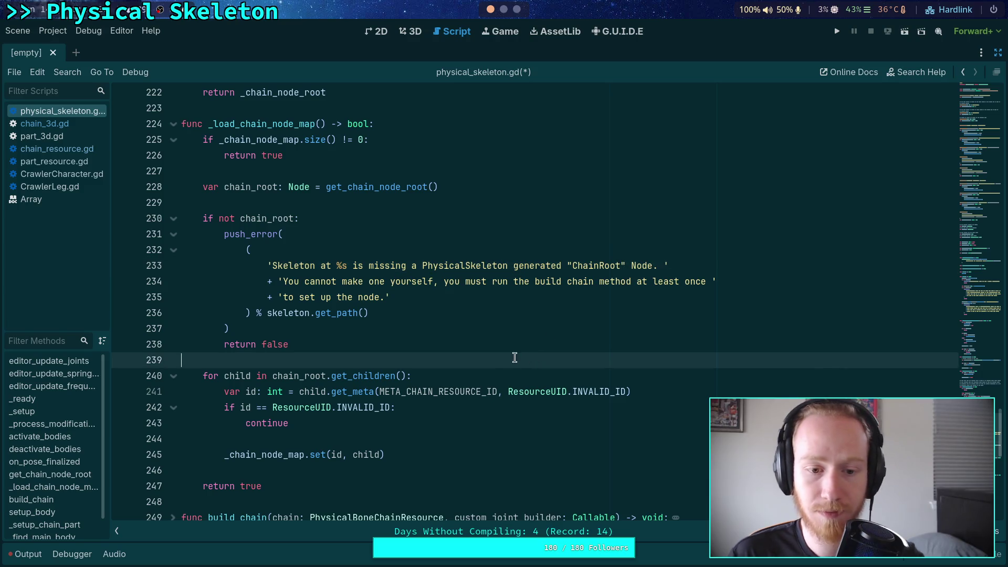
double_click(357, 186)
scroll(447, 262, up, 6)
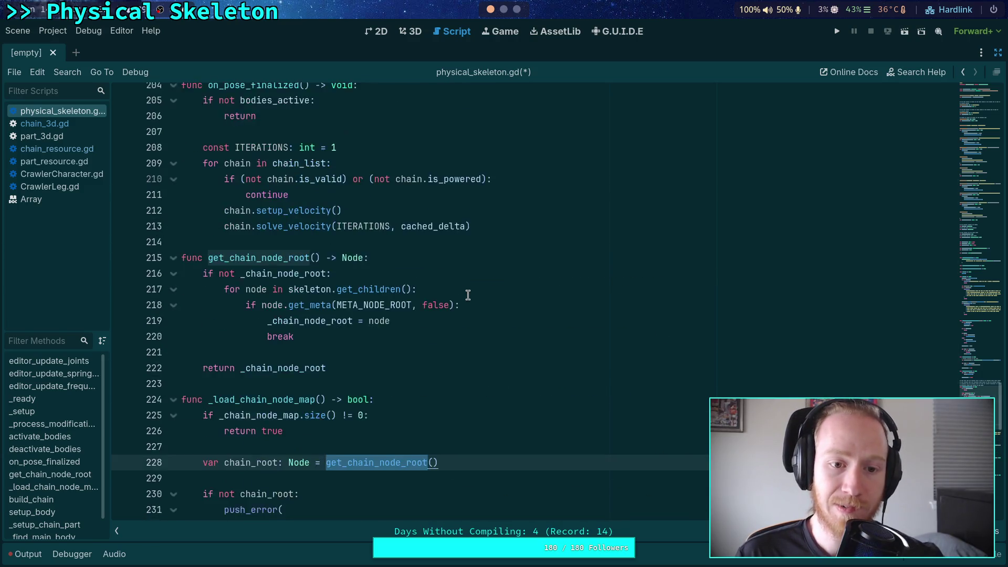
scroll(470, 293, down, 2)
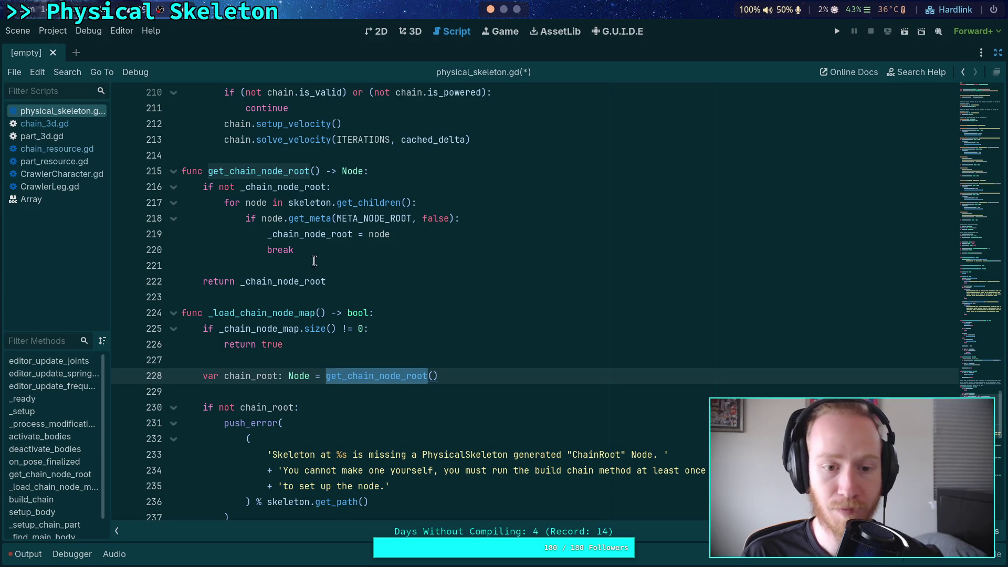
Add a new indented line right after 'if not _chain_node_root:' on line 216
drag(430, 203, 221, 197)
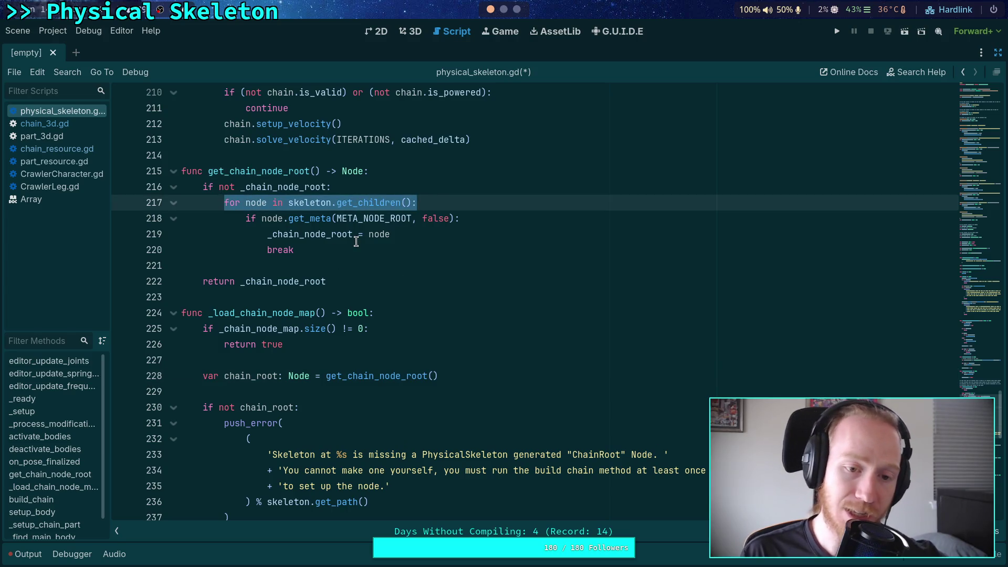
click(369, 260)
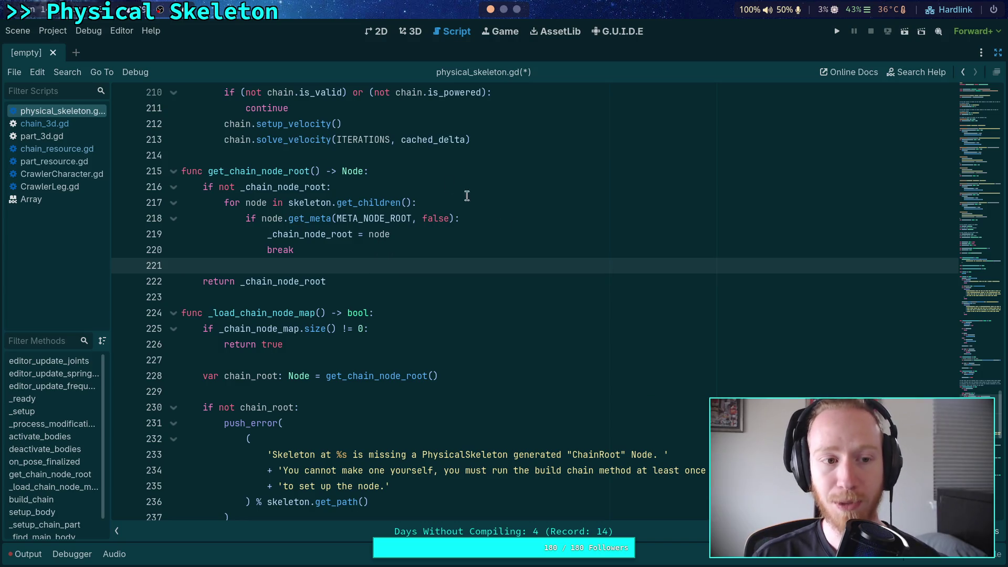
mouse_move(326, 219)
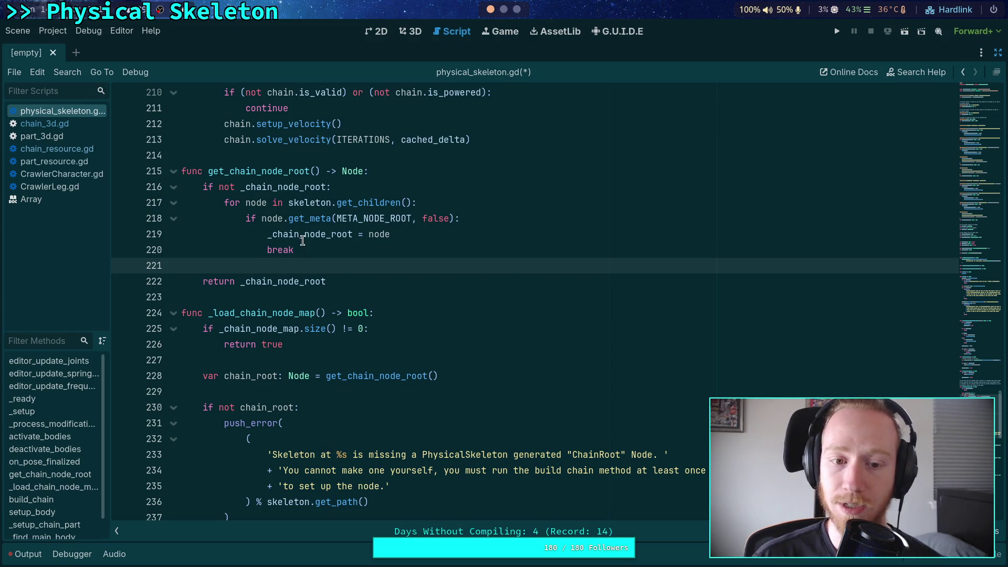
drag(411, 200, 335, 202)
click(353, 187)
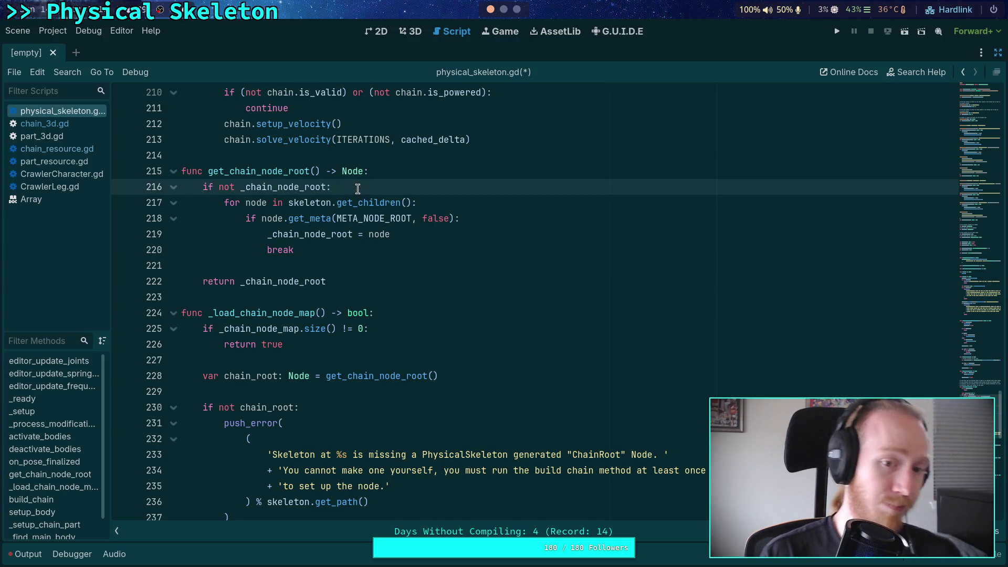
key(Return)
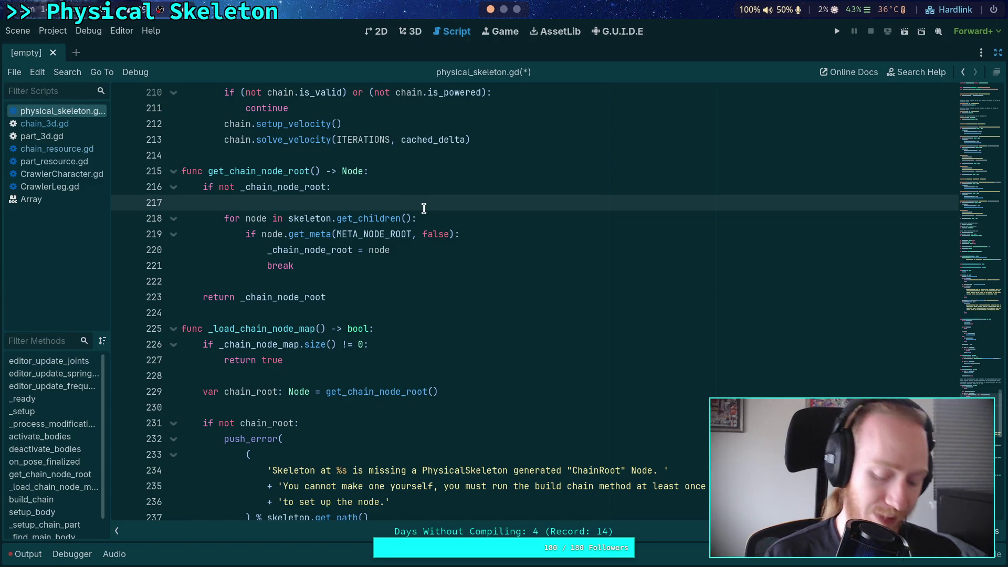
Write 'var skel_children: Array[Node] = skeleton.get_children()' on line 217
text(var skel)
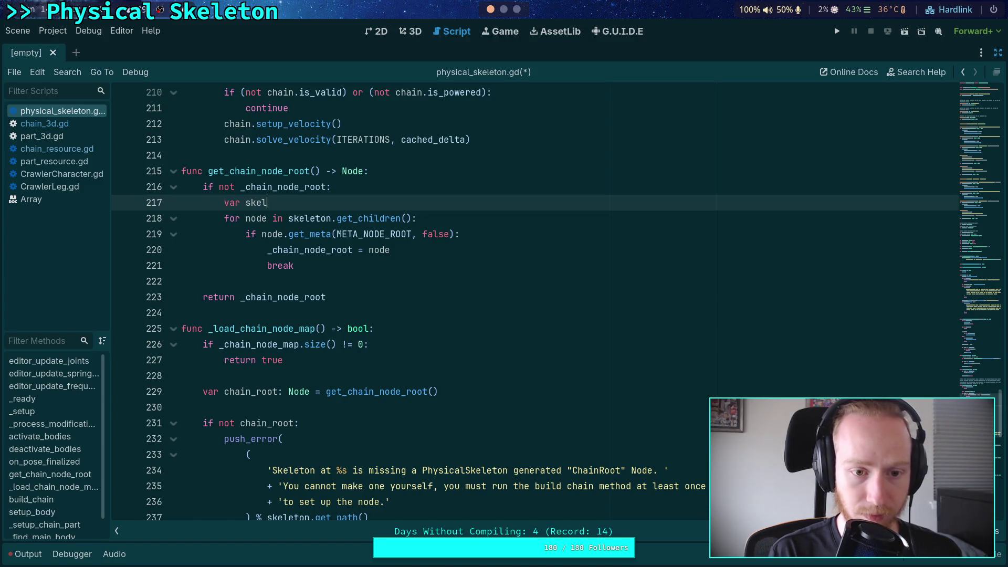
text(_childle)
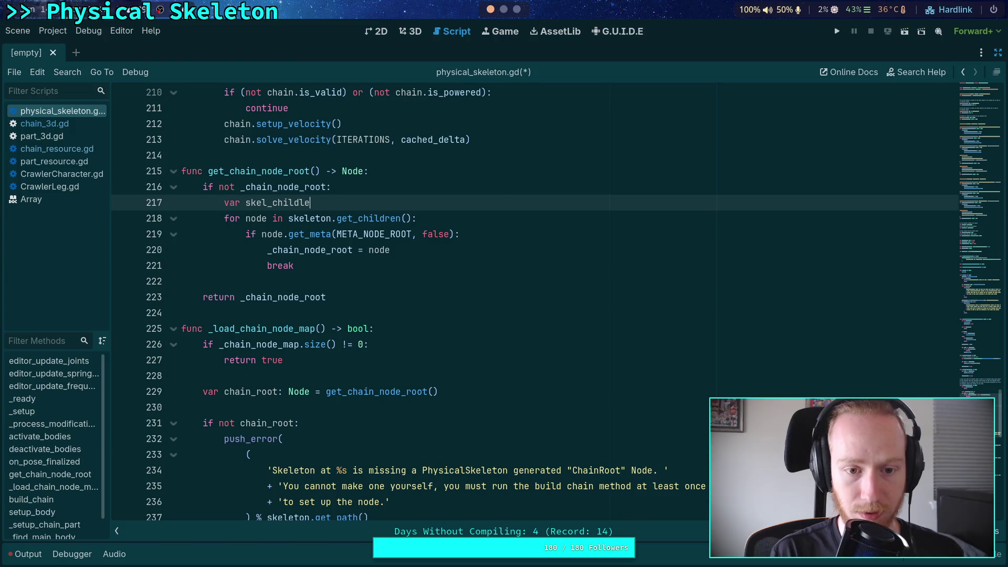
key(BackSpace)
key(BackSpace)
text(ren:)
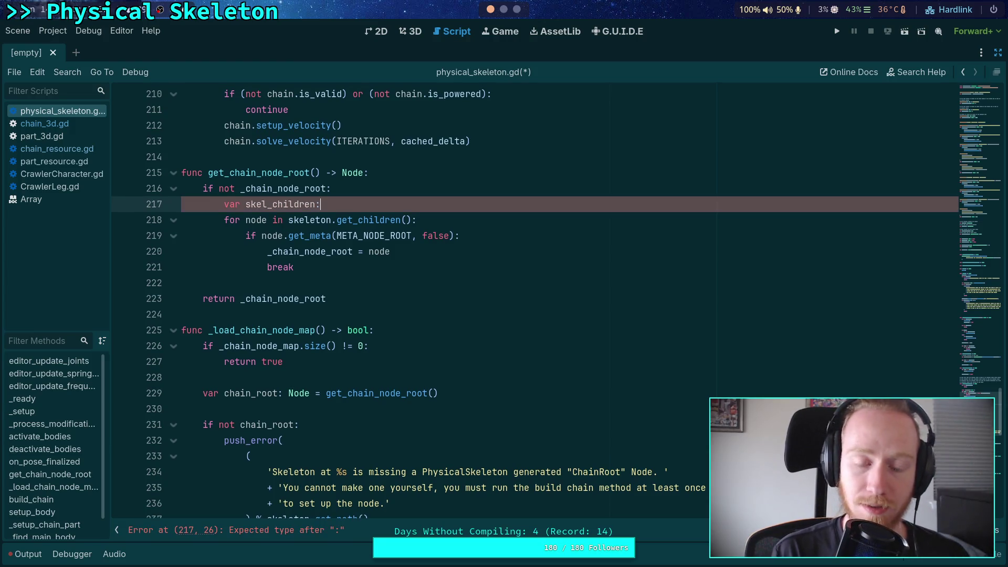
text( A)
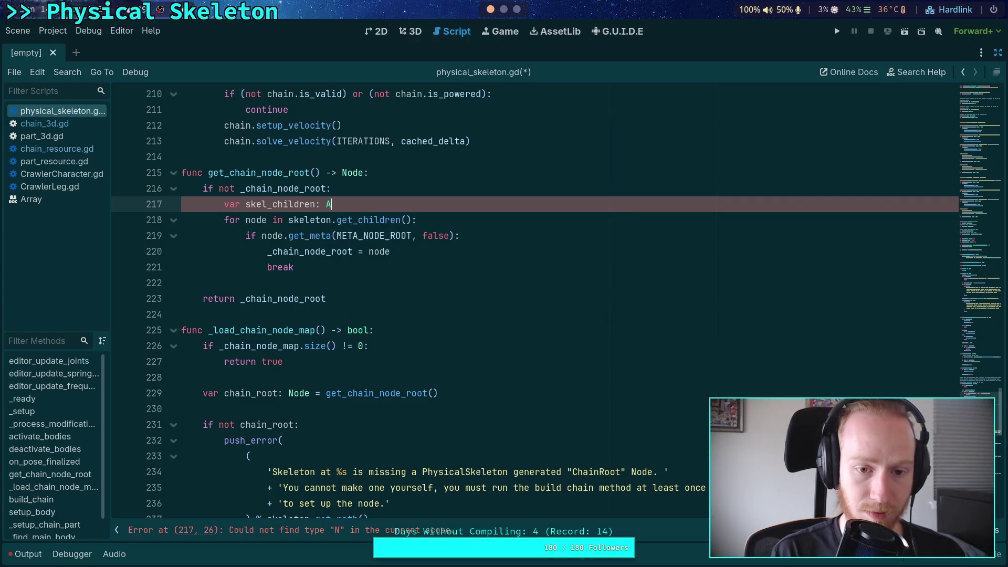
text(rray[Node)
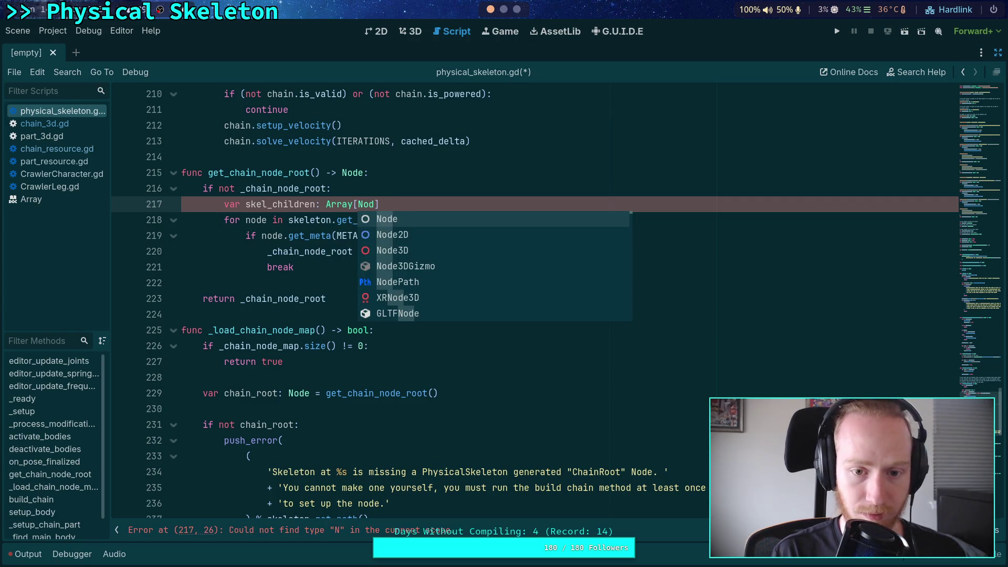
text(] = ske)
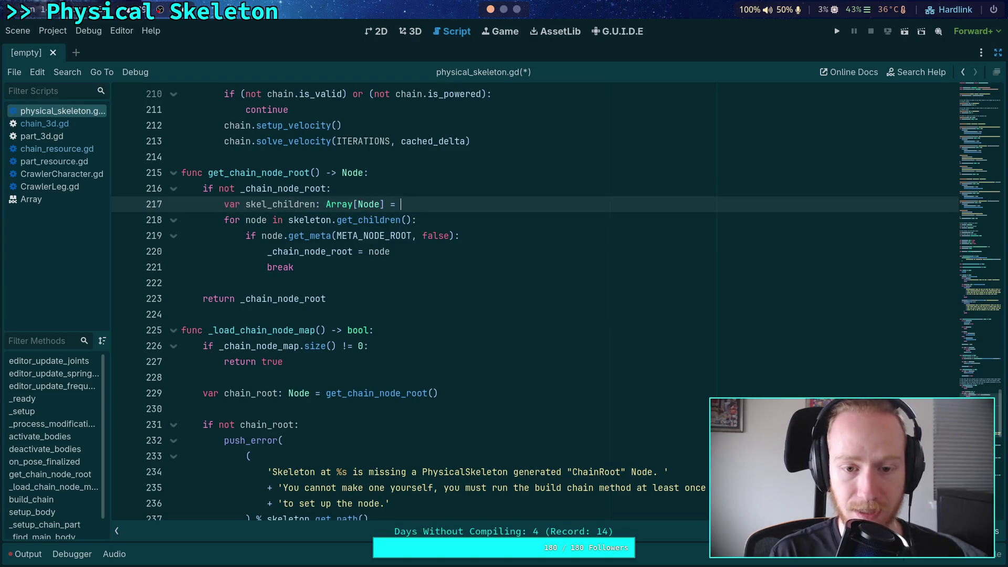
key(Return)
text(get_)
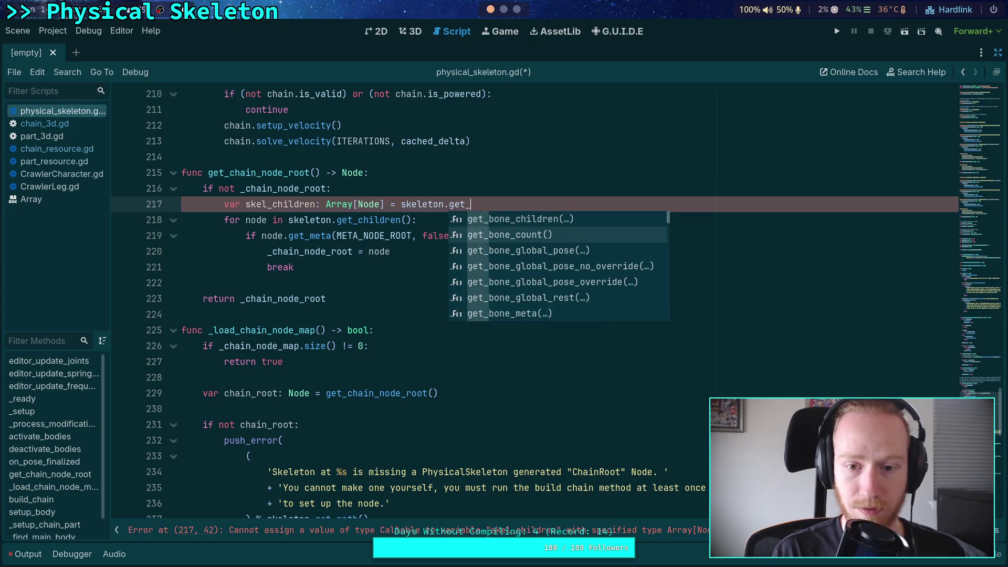
text(children)
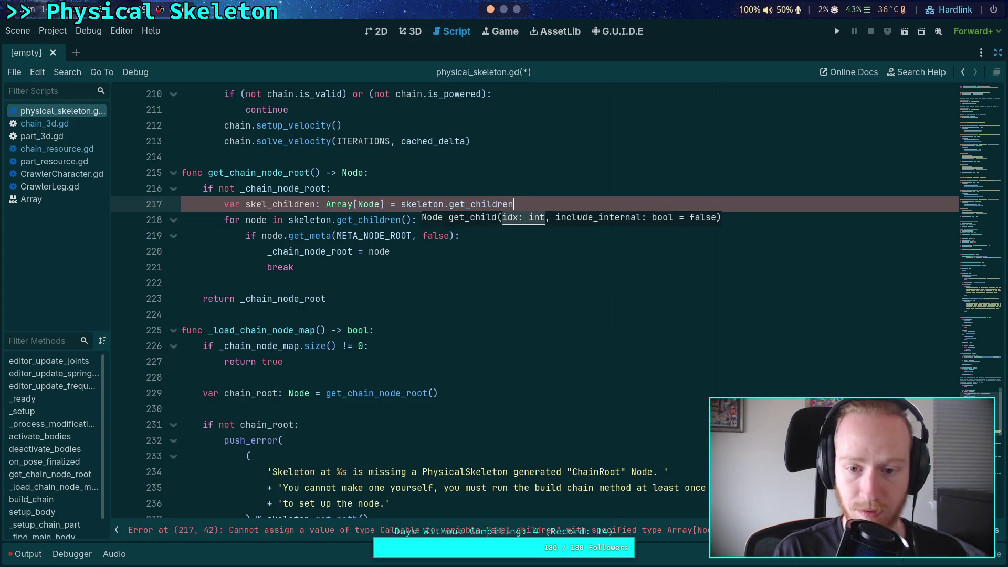
text(())
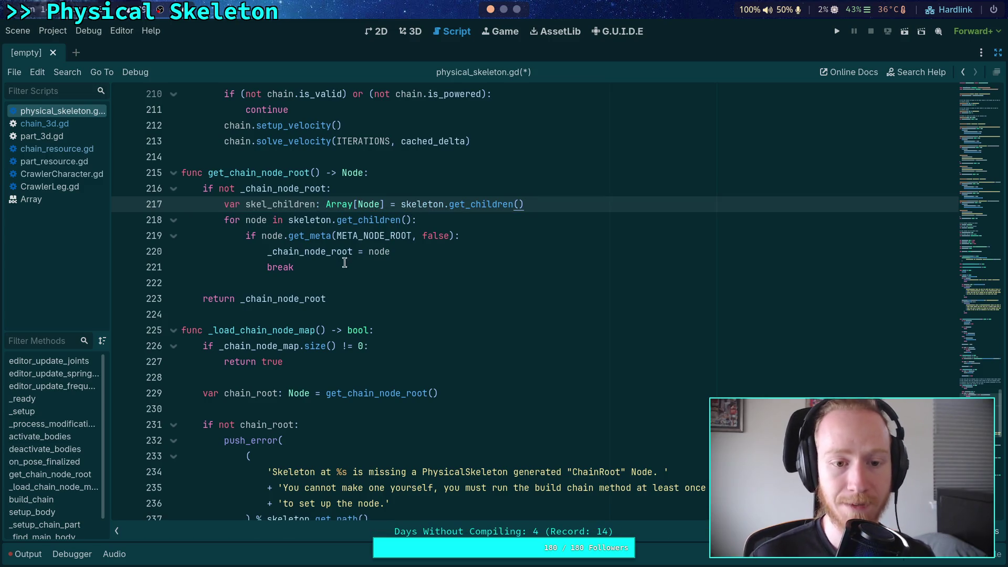
drag(223, 219, 334, 271)
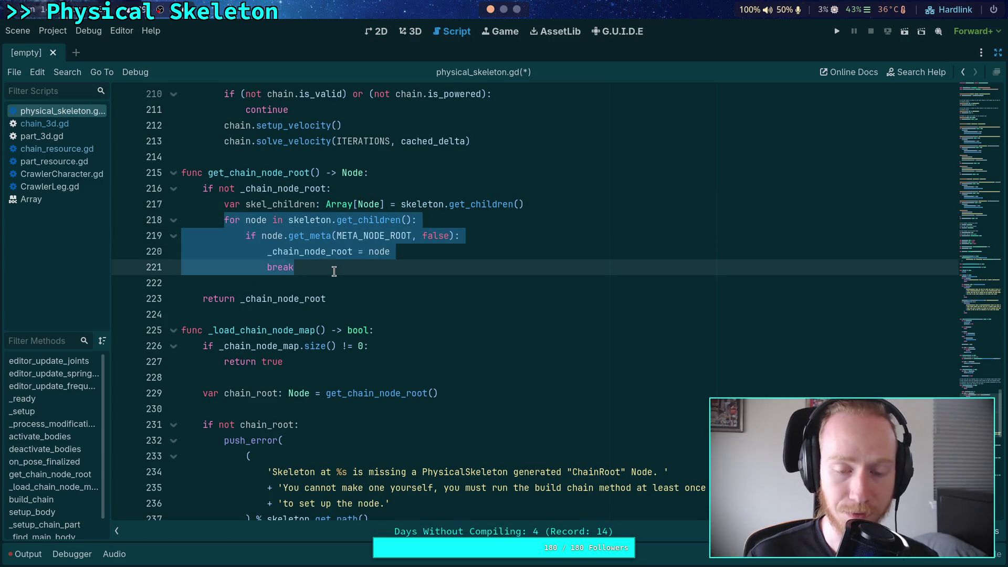
click(409, 262)
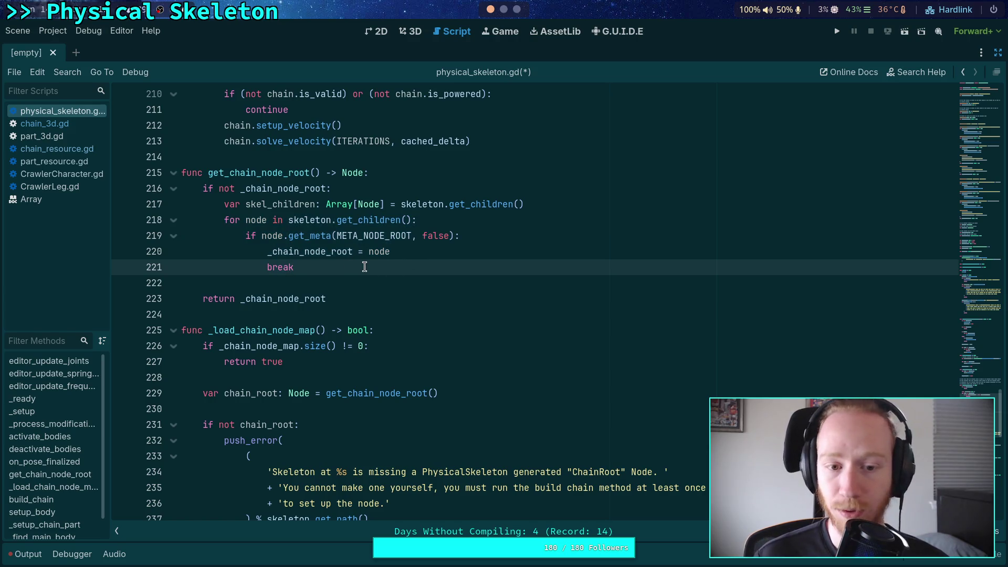
Add an 'if not _chain_node_root:' check after the loop
key(Return)
text(if not _chai)
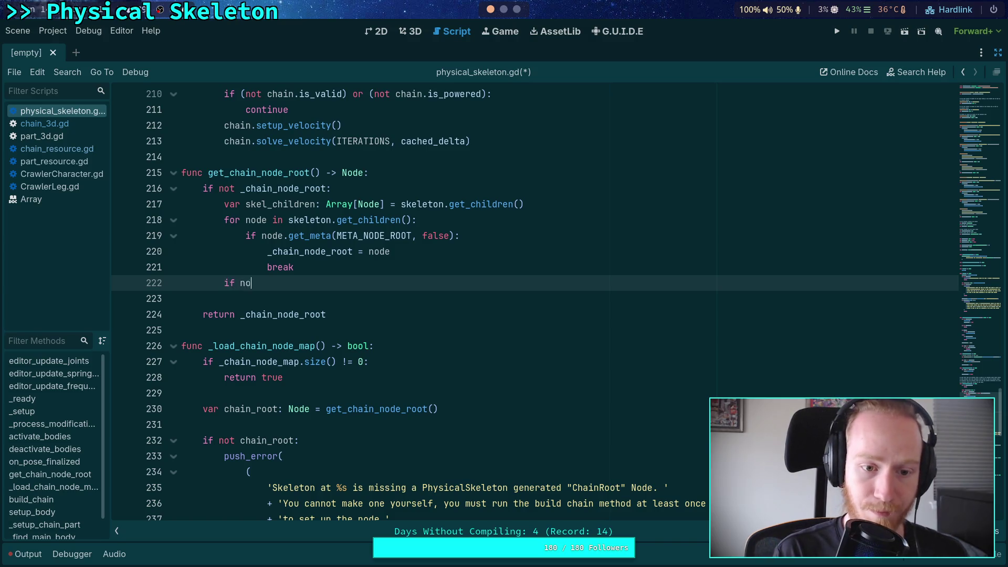
key(Down)
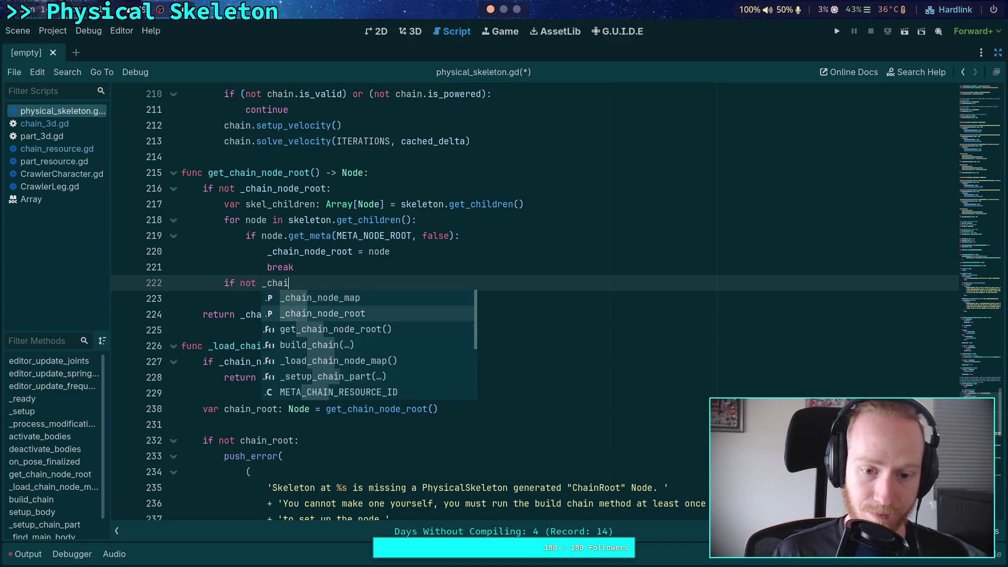
key(Return)
text(:)
Insert a '# Scan all nested children' comment after the break line
click(294, 267)
key(Return)
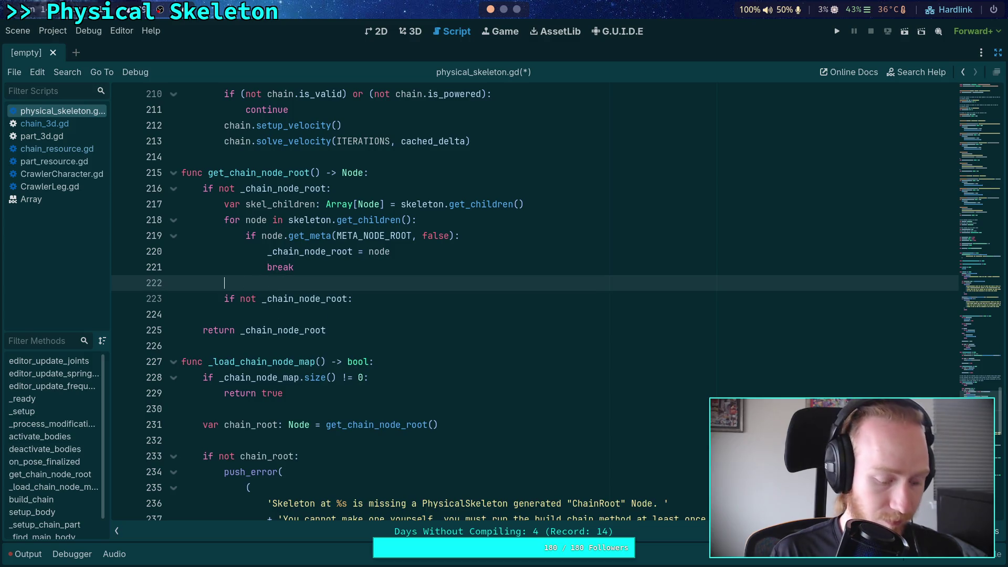
text(# Scan all children)
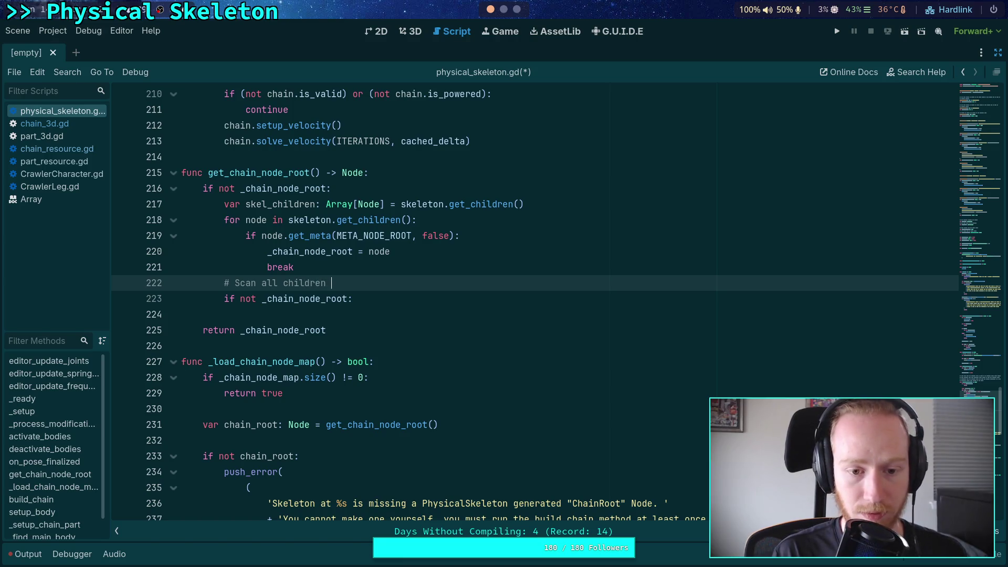
key(BackSpace)
key(BackSpace)
key(BackSpace)
text(nested childre)
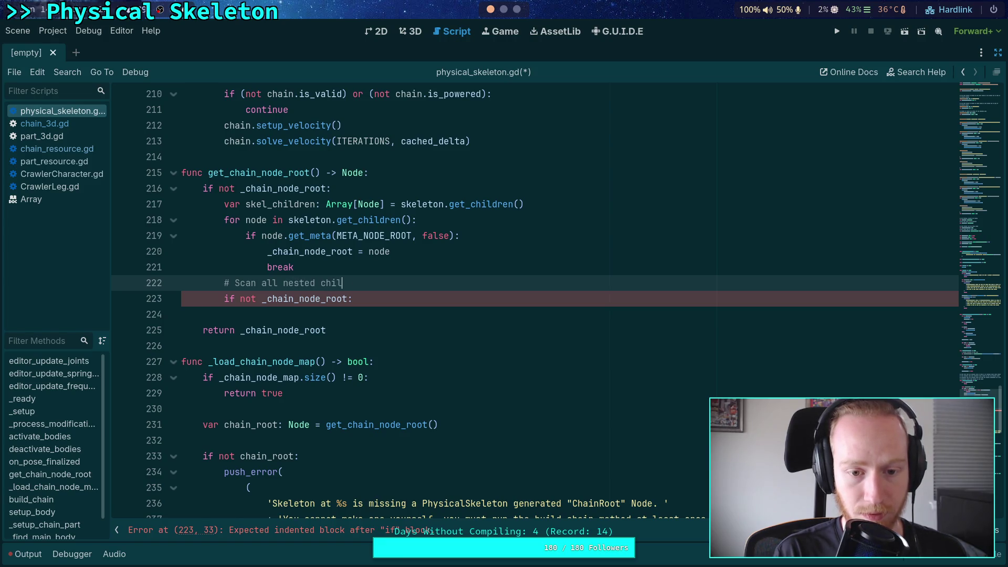
text(n)
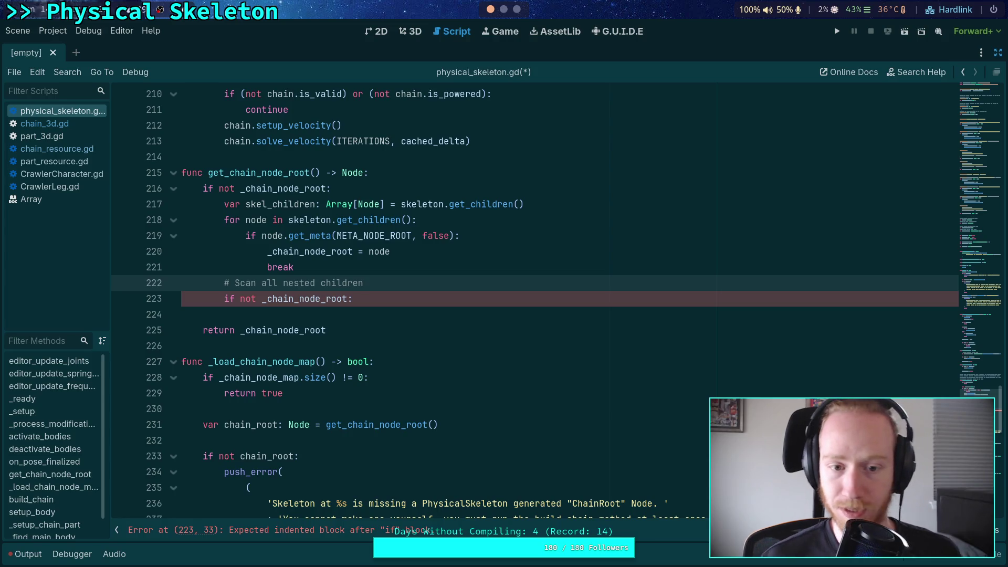
Add 'for node in skeleton.get_children():' inside the if not check
click(405, 294)
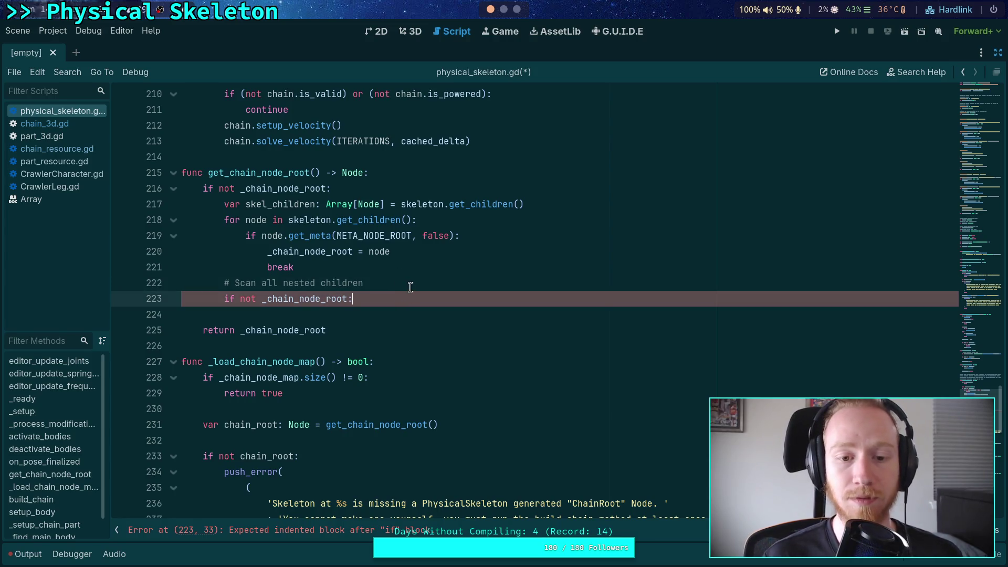
key(Return)
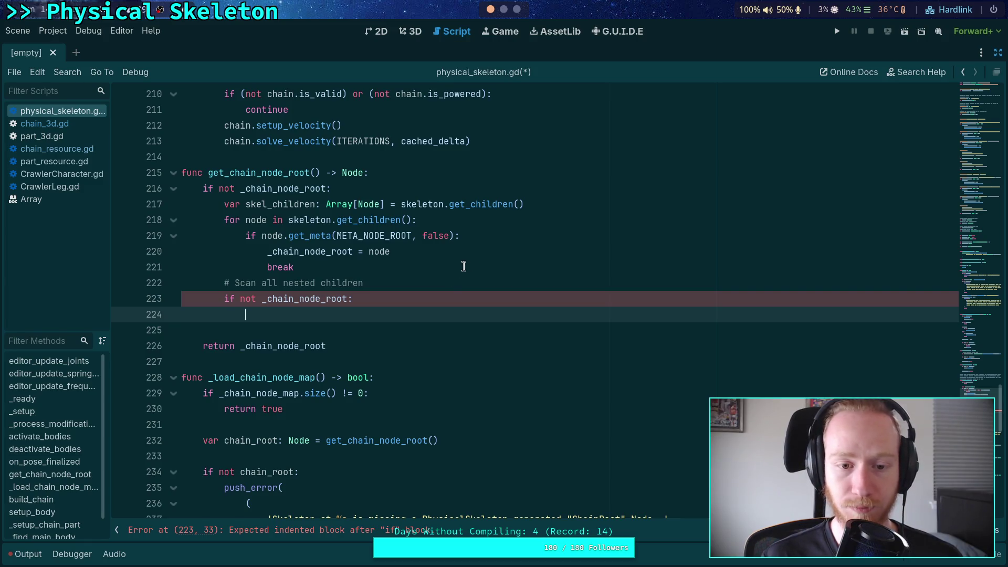
text(for node in ske)
key(Return)
text(.get_ch)
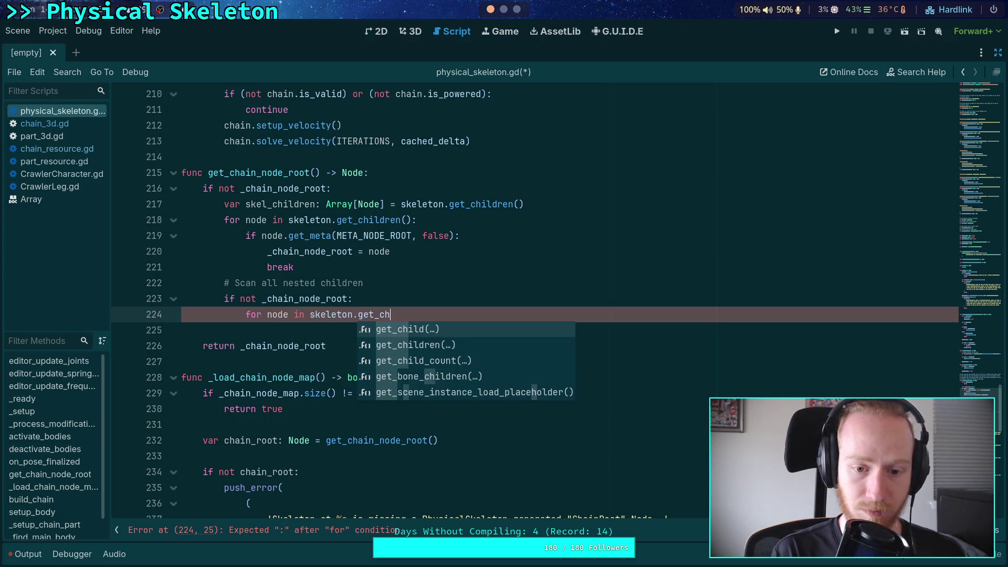
key(Down)
key(Return)
text():)
key(Return)
click(447, 188)
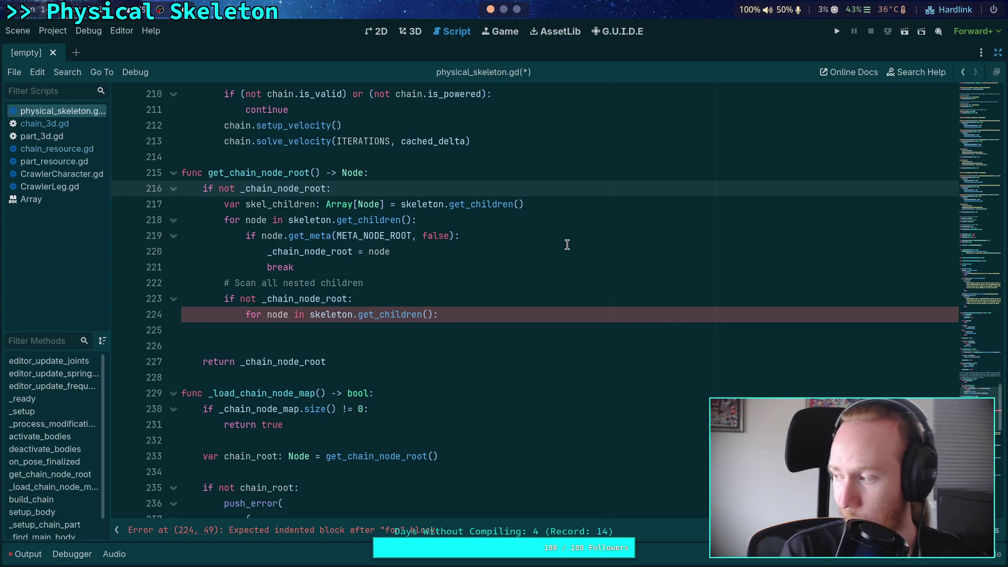
Make the fallback loop iterate over skel_children instead of skeleton.get_children()
click(506, 328)
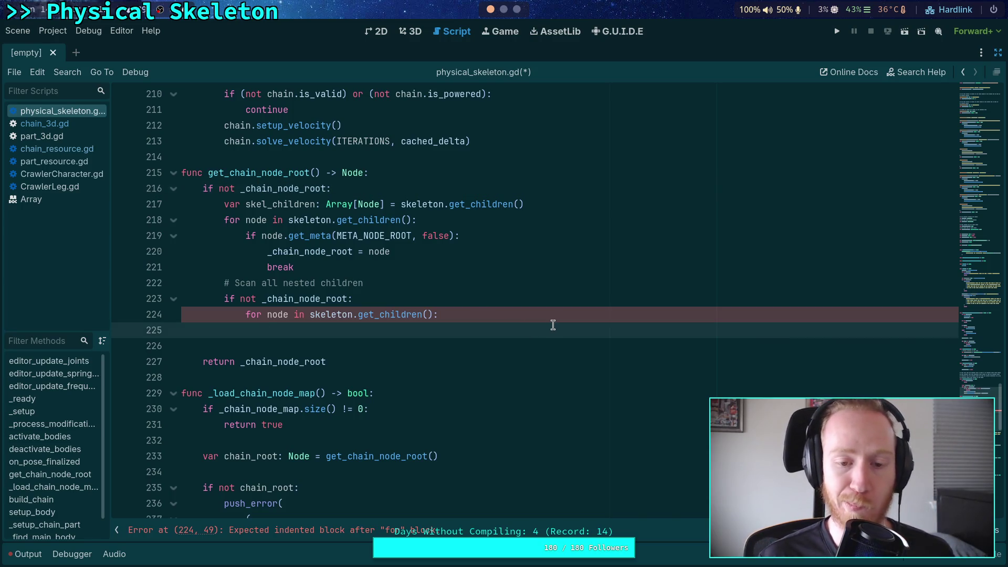
drag(433, 315, 310, 317)
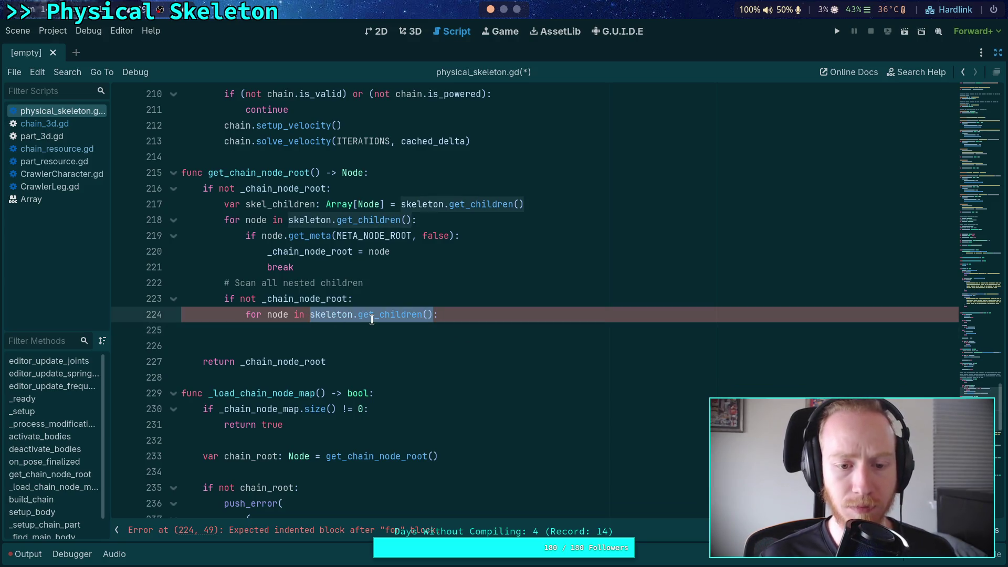
mouse_move(371, 319)
text(skel_ch)
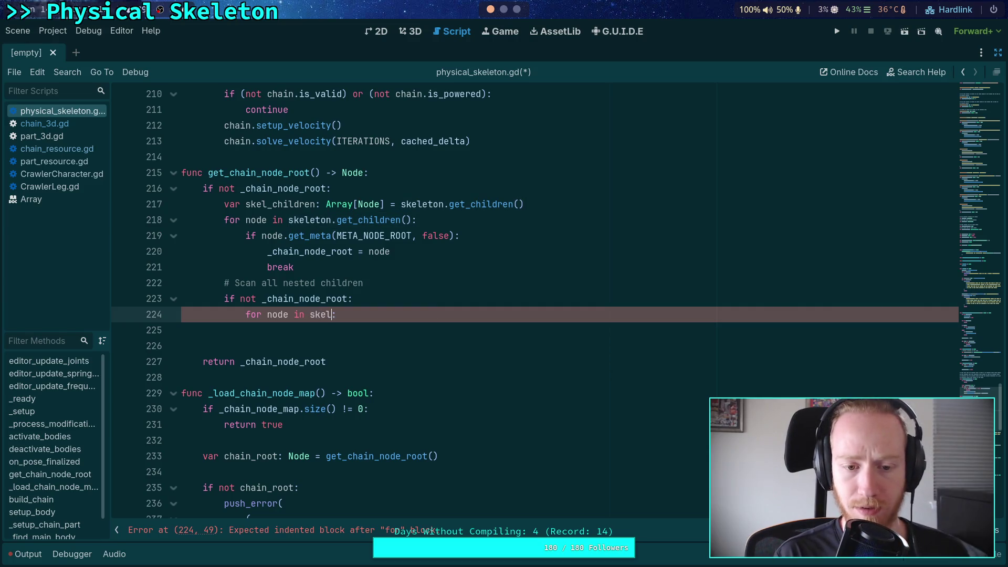
key(Return)
key(End)
key(Return)
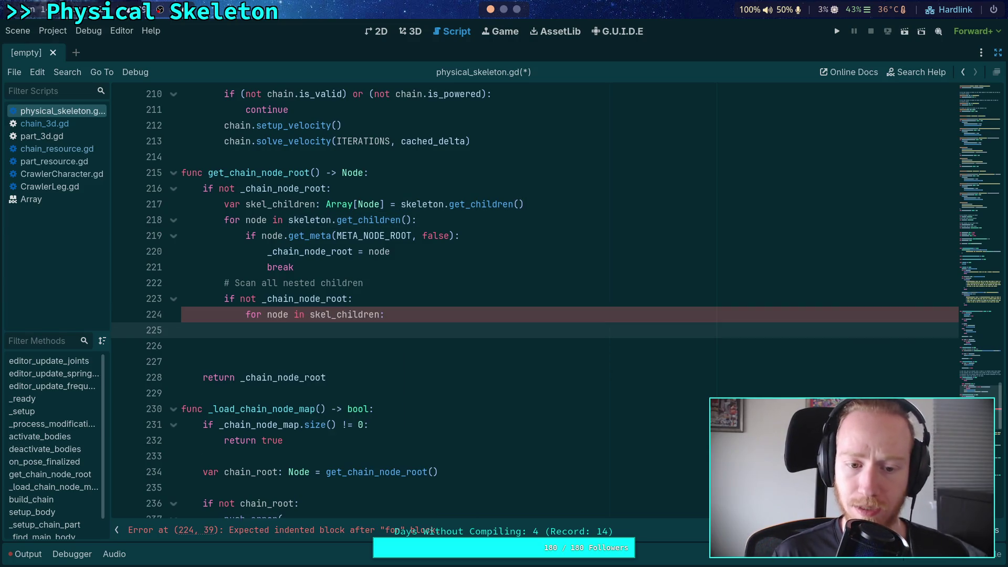
Add a nested 'for nested in node.find_children()' loop inside the fallback loop
text(for )
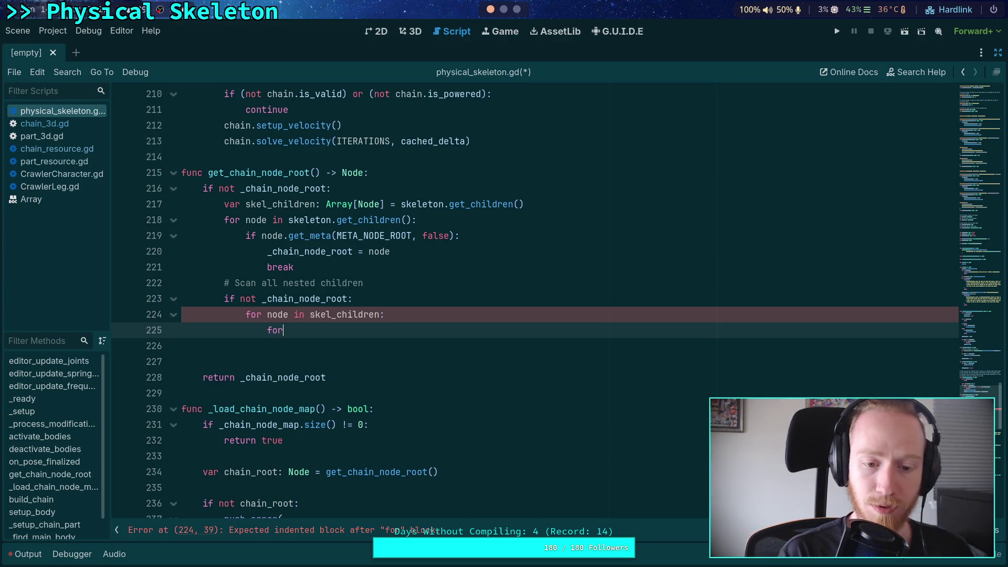
text(nest)
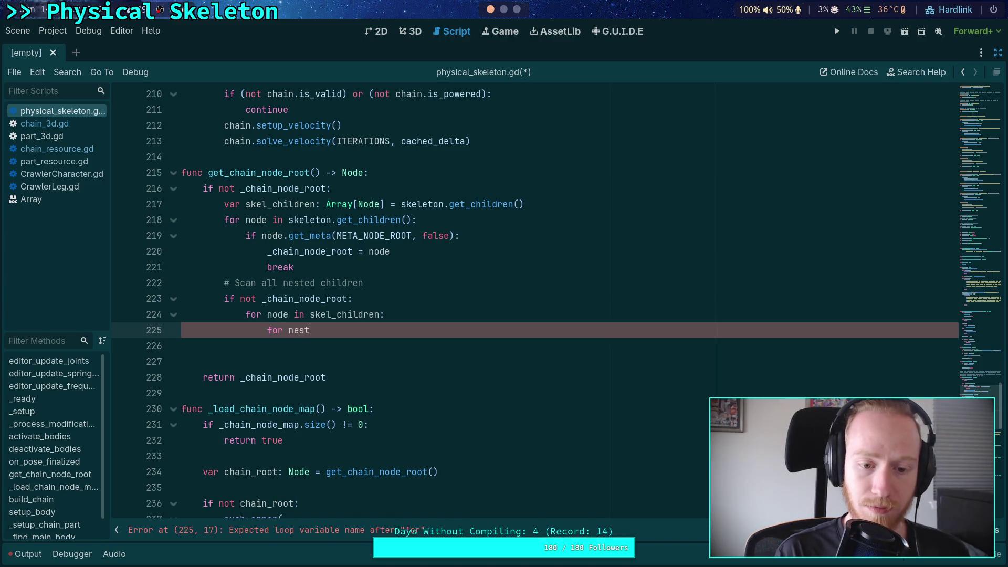
text(ed in node.find)
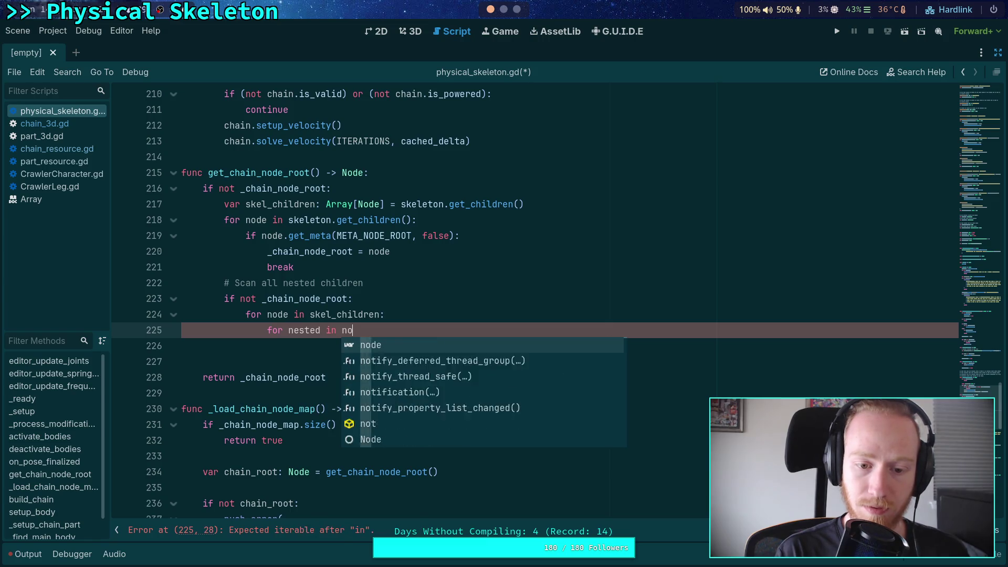
key(Down)
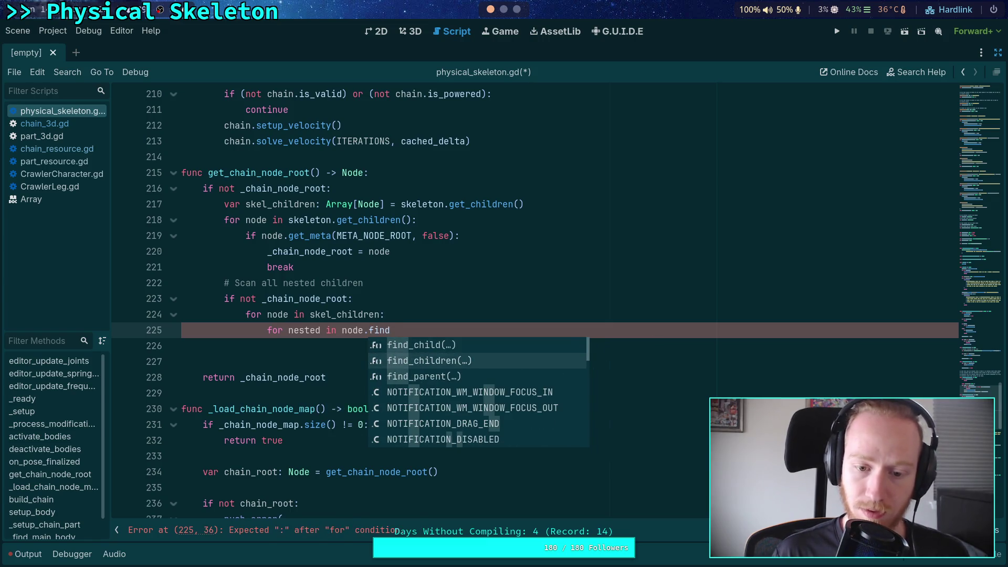
key(Return)
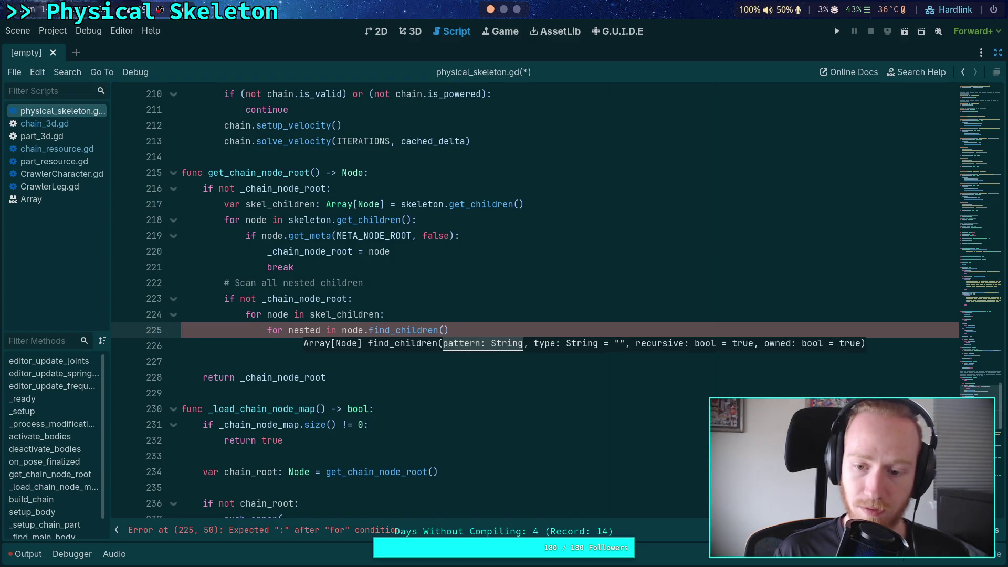
key(End)
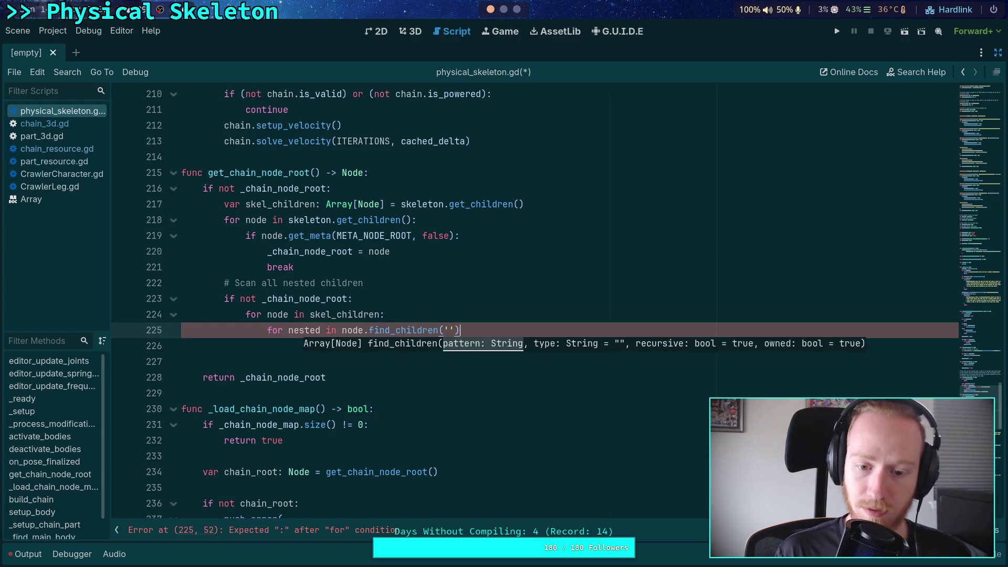
text(:)
key(Return)
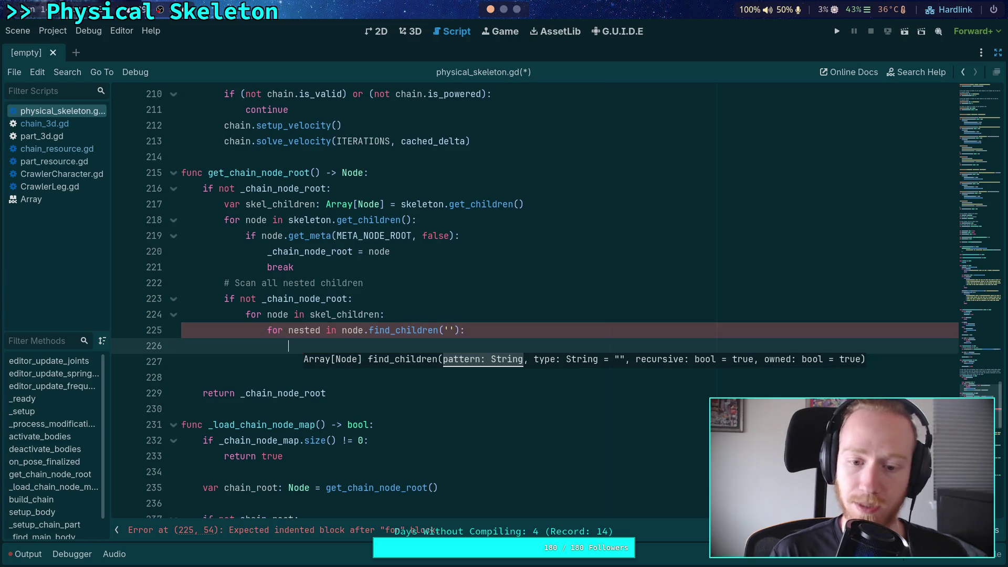
Copy the get_meta check and break into the nested loop body, indented correctly
drag(297, 269, 246, 236)
key(ctrl+c)
right_click(267, 241)
click(289, 293)
click(288, 345)
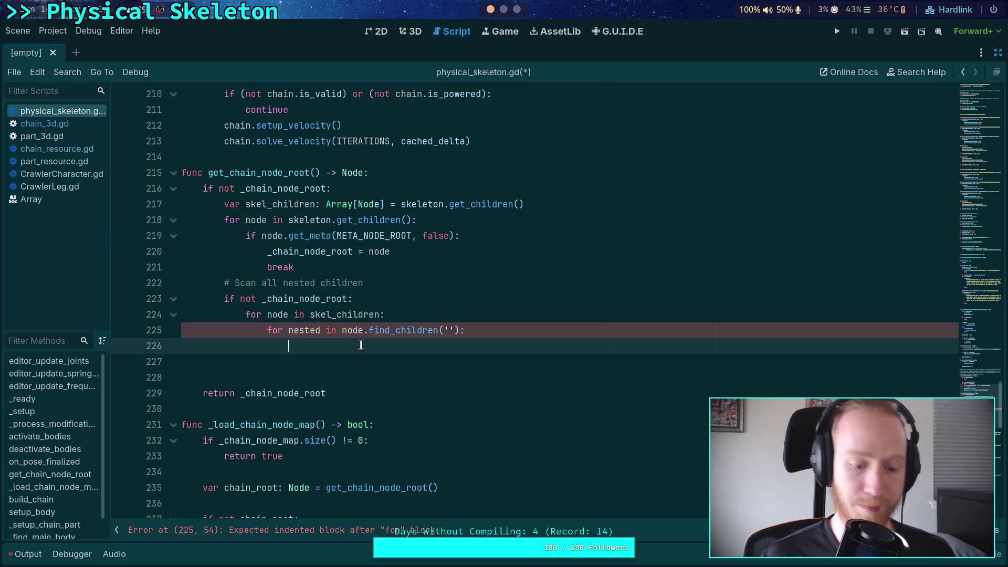
key(ctrl+v)
click(293, 362)
key(shift+Down)
key(Tab)
key(Tab)
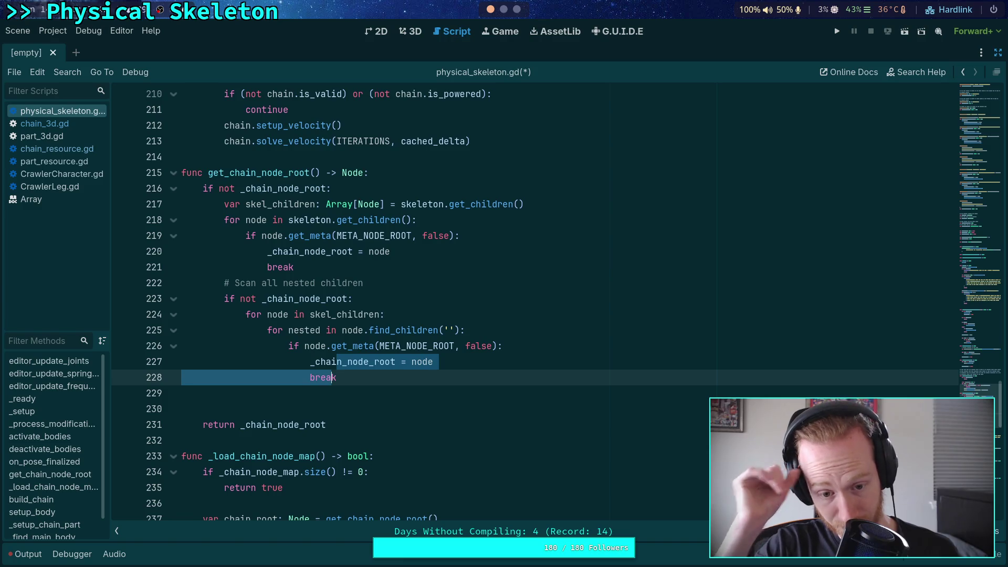
click(339, 377)
key(Return)
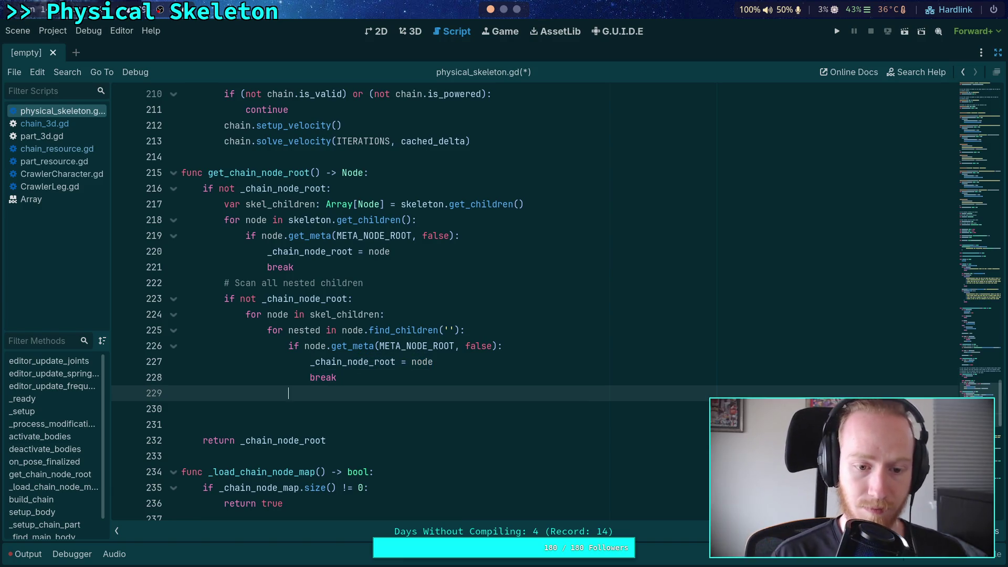
Add 'if _chain_node_root: break' after the nested loop
text(if _ch)
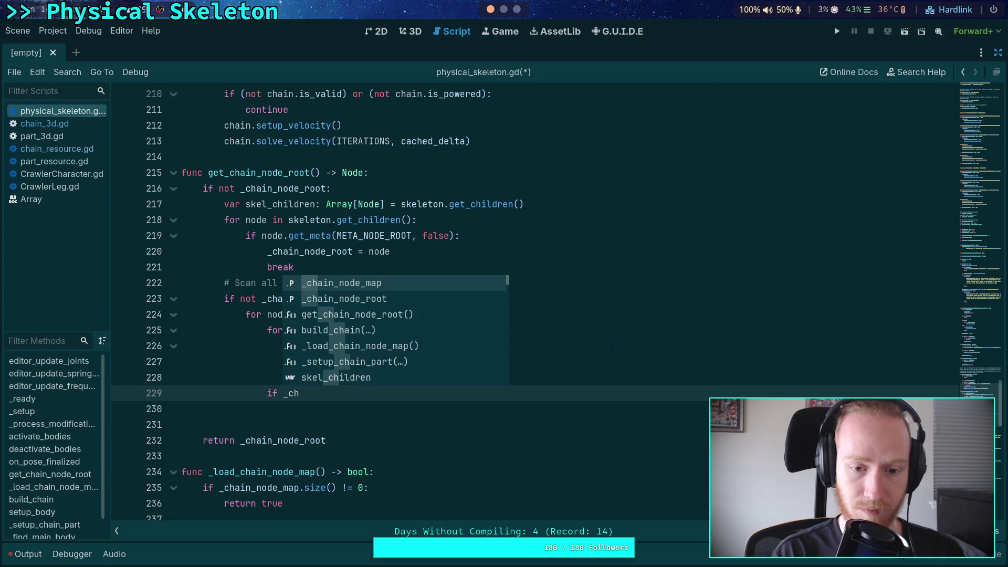
key(Down)
key(Return)
text(:)
key(Return)
text(break)
Remove stray blank lines, add a gap after the break on line 221, and save
key(ctrl+s)
key(Down)
key(BackSpace)
key(Down)
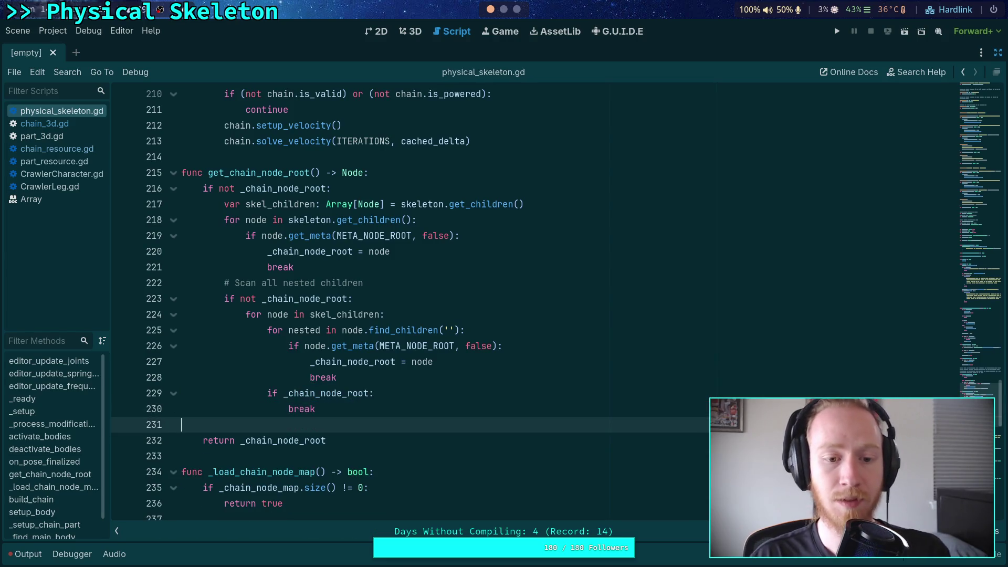
key(BackSpace)
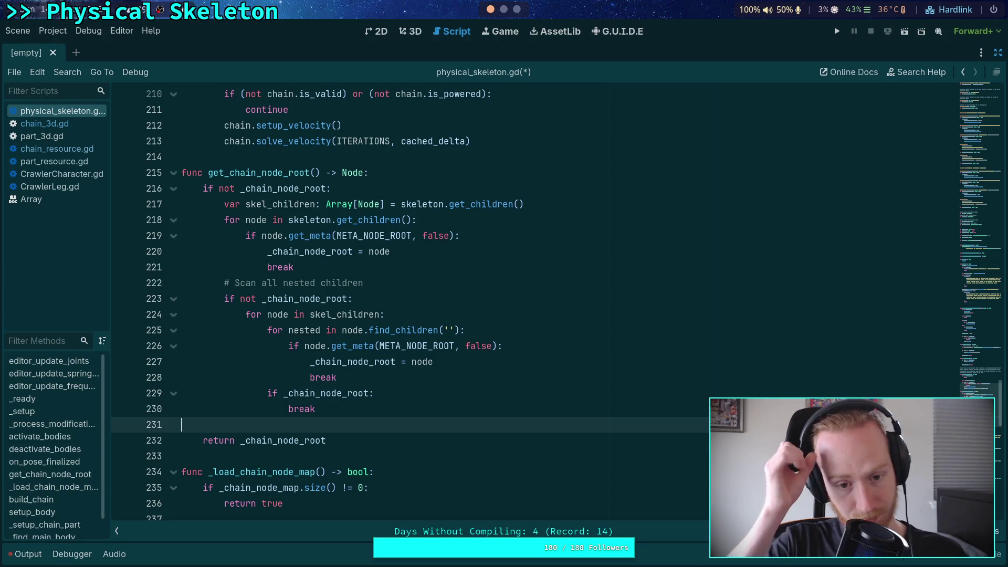
click(372, 300)
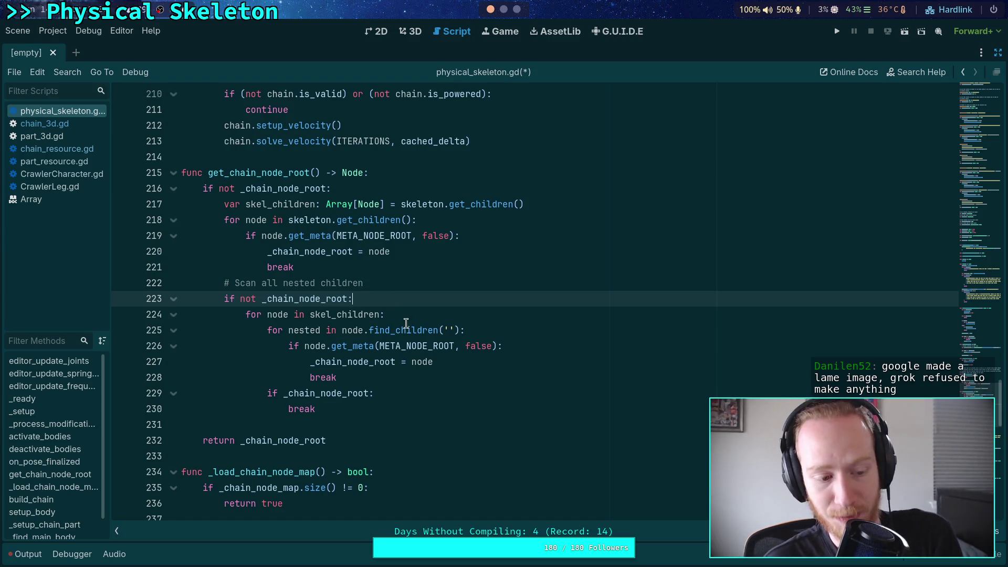
click(325, 429)
click(299, 455)
click(327, 422)
click(366, 268)
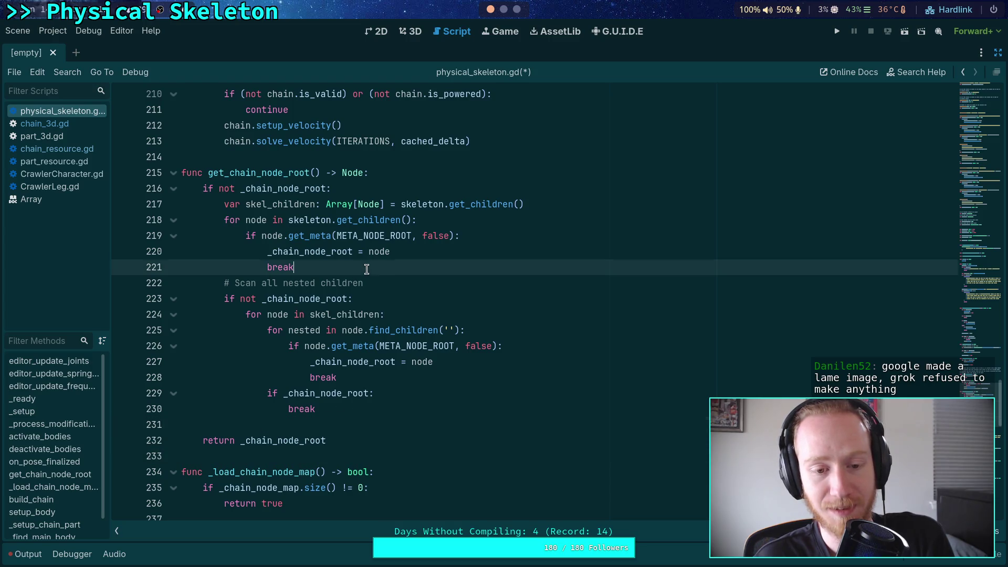
key(Return)
key(ctrl+s)
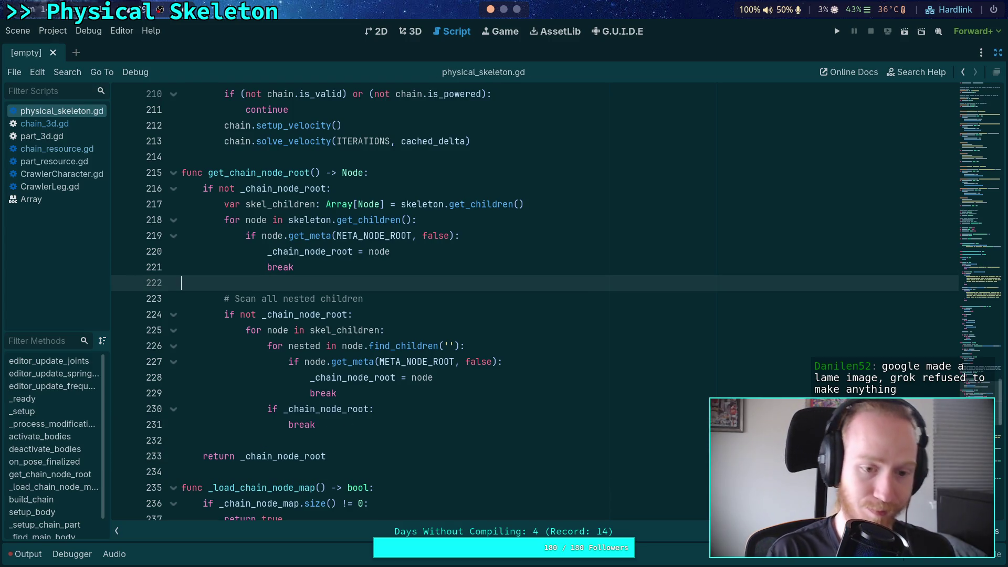
Find _load_chain_node_map and call it on empty line 160 after the chain-list check
scroll(388, 293, down, 5)
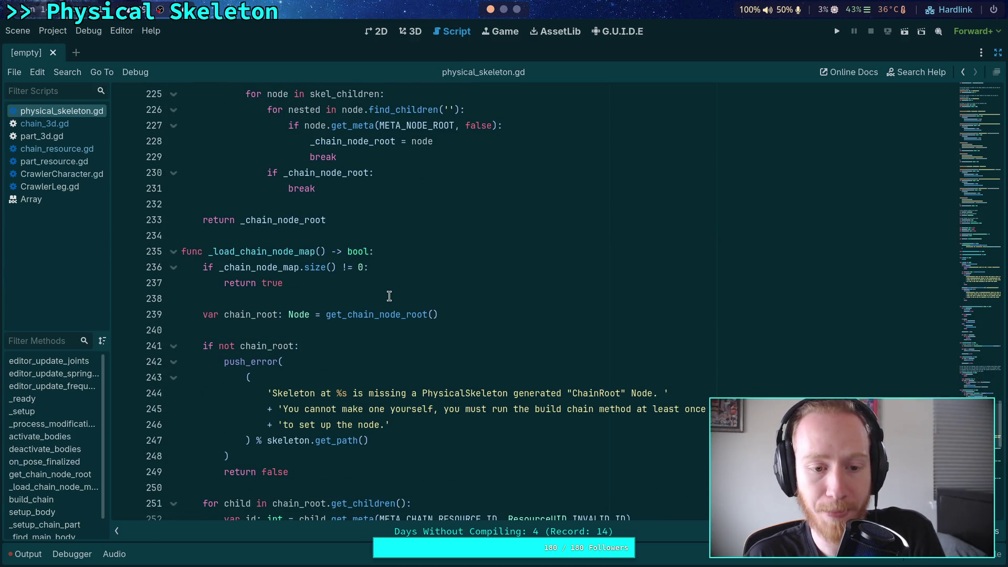
scroll(395, 278, up, 4)
scroll(394, 265, down, 6)
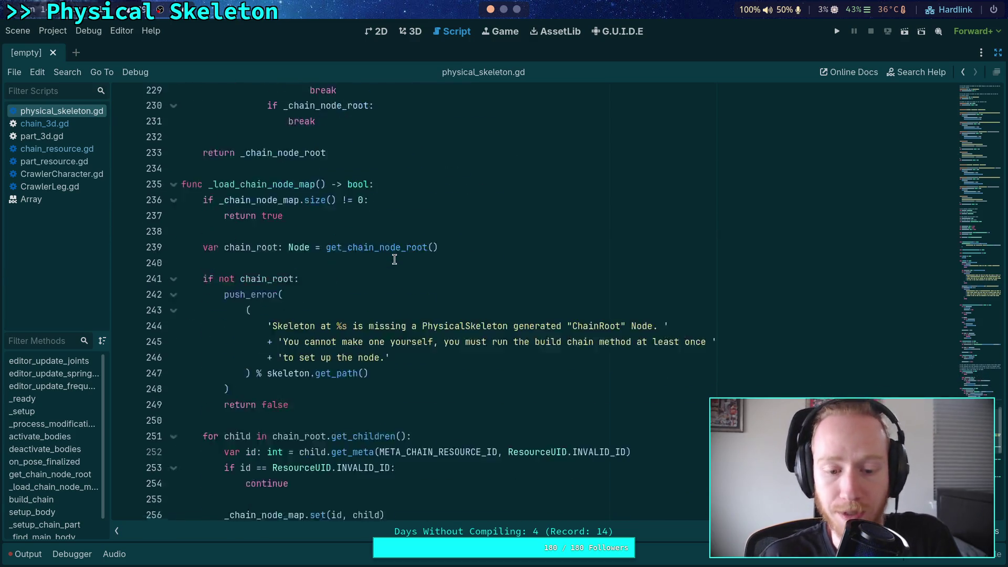
click(310, 377)
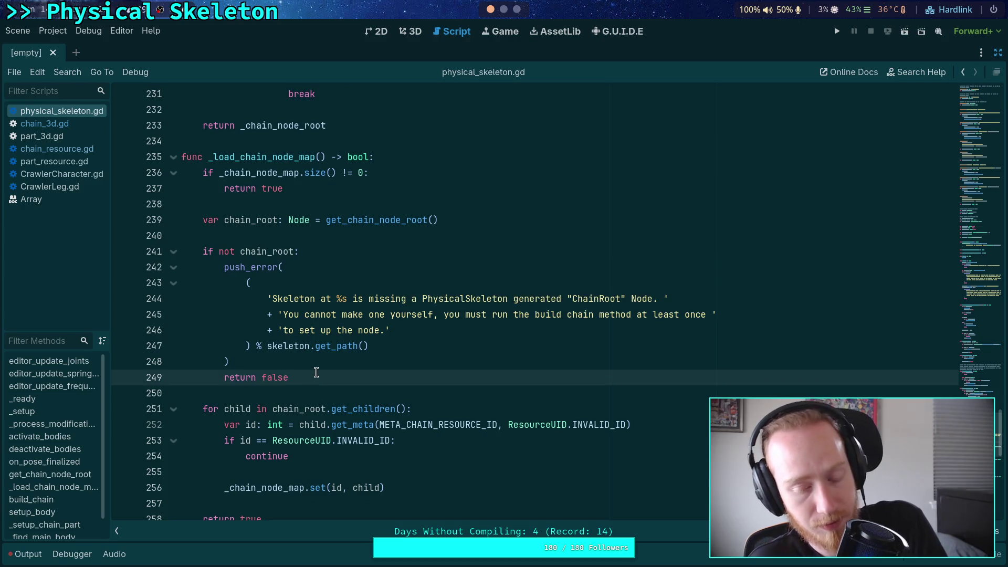
scroll(348, 369, up, 5)
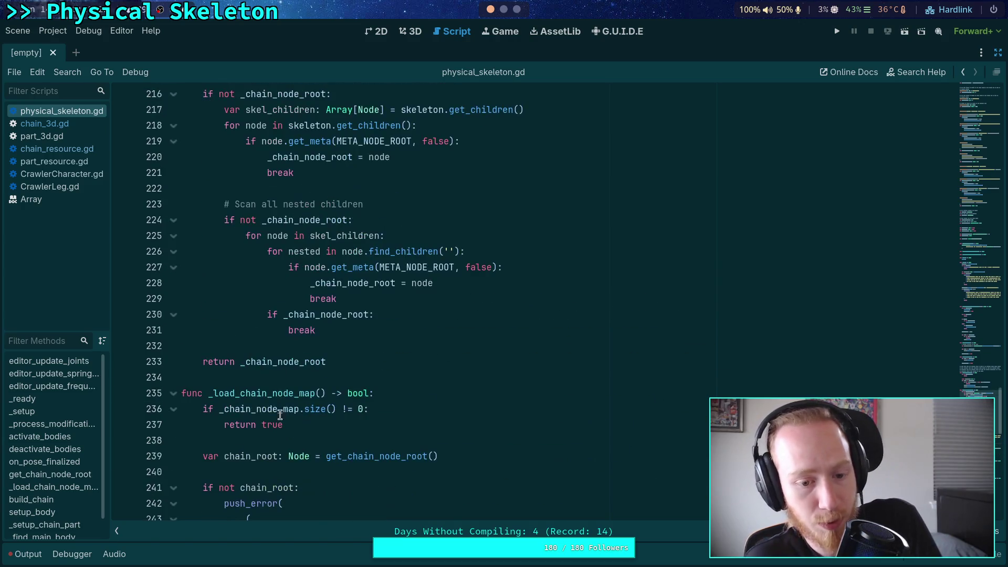
double_click(291, 393)
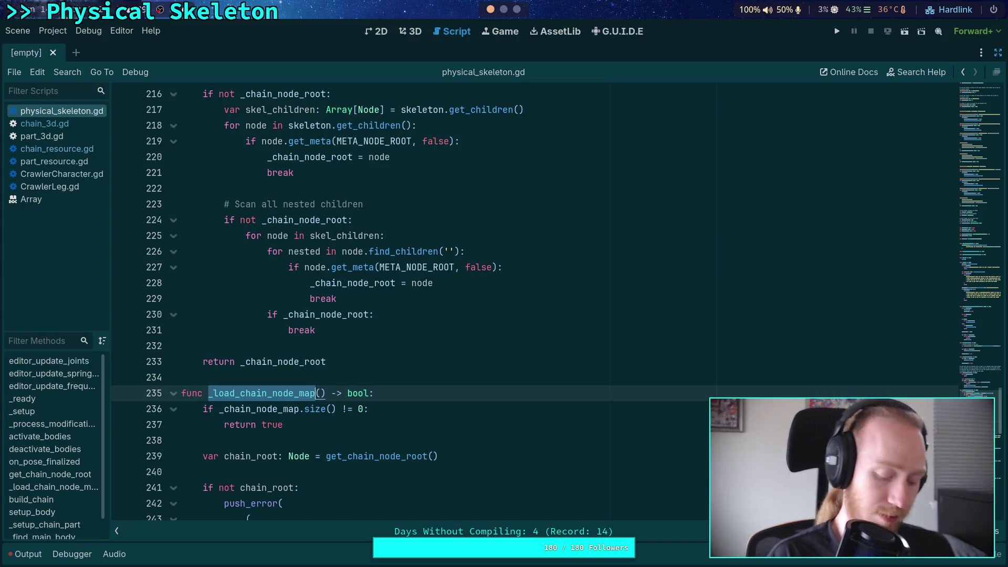
key(ctrl+f)
scroll(725, 365, up, 2)
mouse_move(970, 393)
mouse_down()
mouse_move(978, 293)
mouse_move(990, 271)
mouse_move(990, 292)
mouse_up()
click(362, 450)
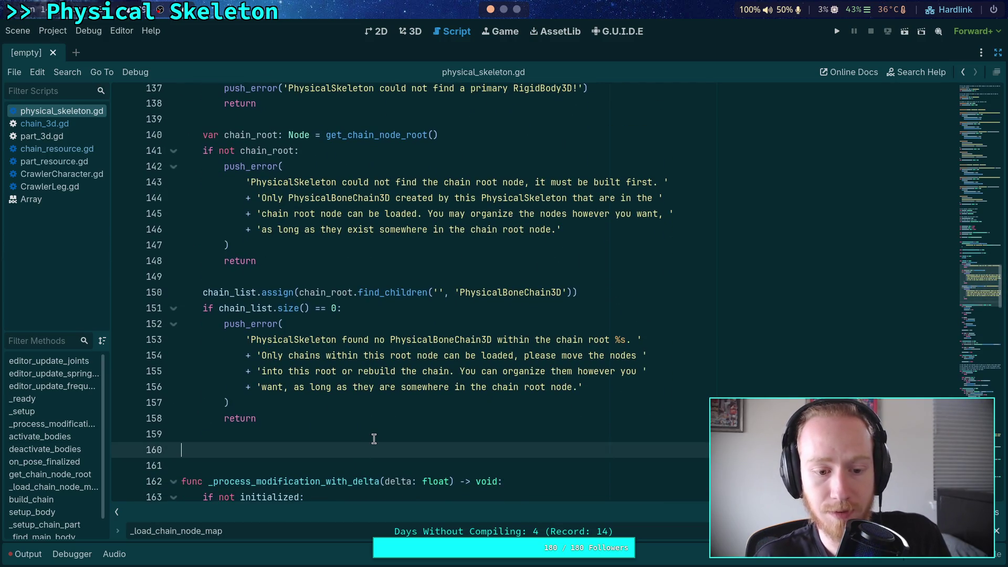
text(_lo)
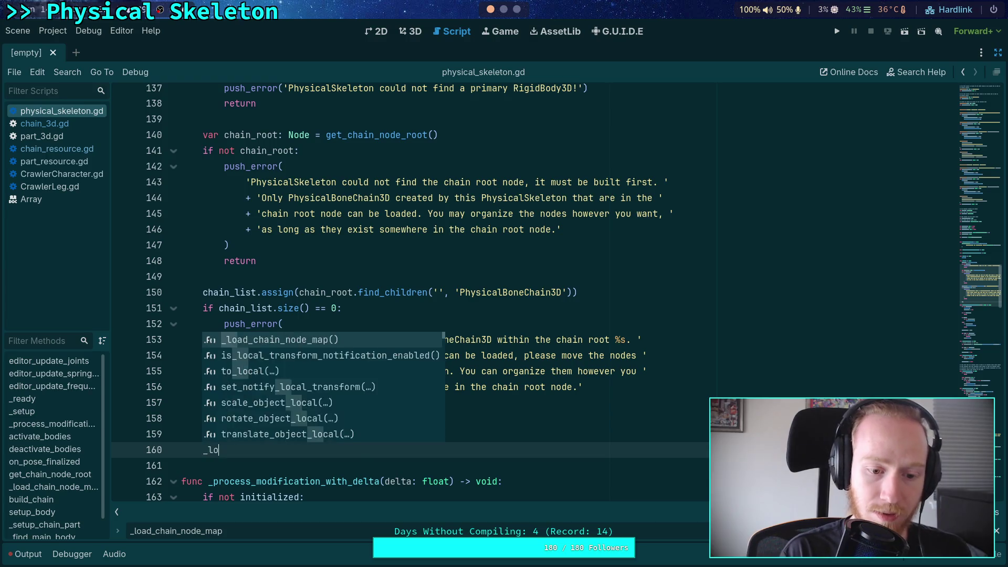
key(Return)
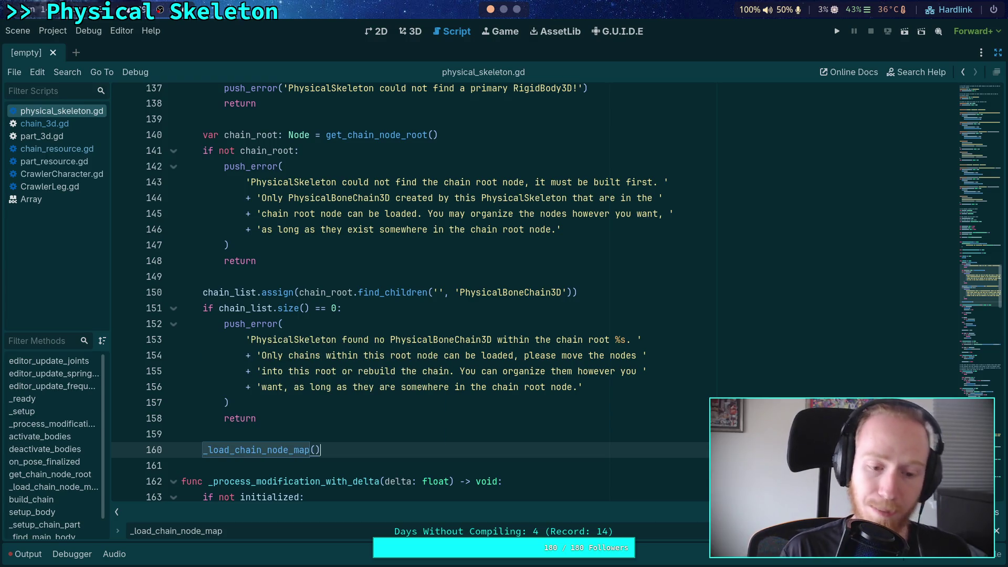
Review the META_CHAIN_RESOURCE_ID usage and collapse the _load_chain_node_map function
scroll(381, 445, up, 4)
scroll(801, 330, down, 10)
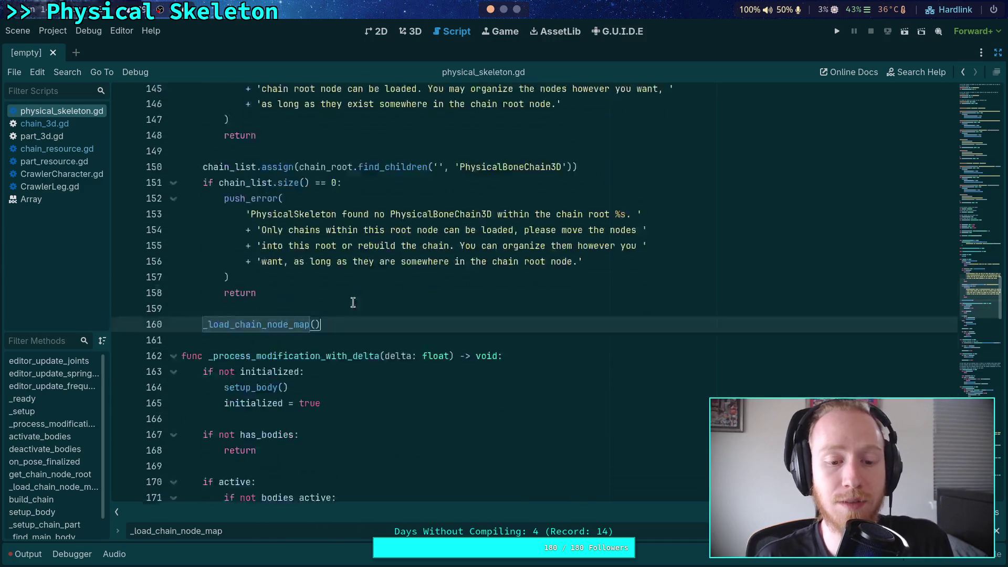
scroll(975, 301, down, 15)
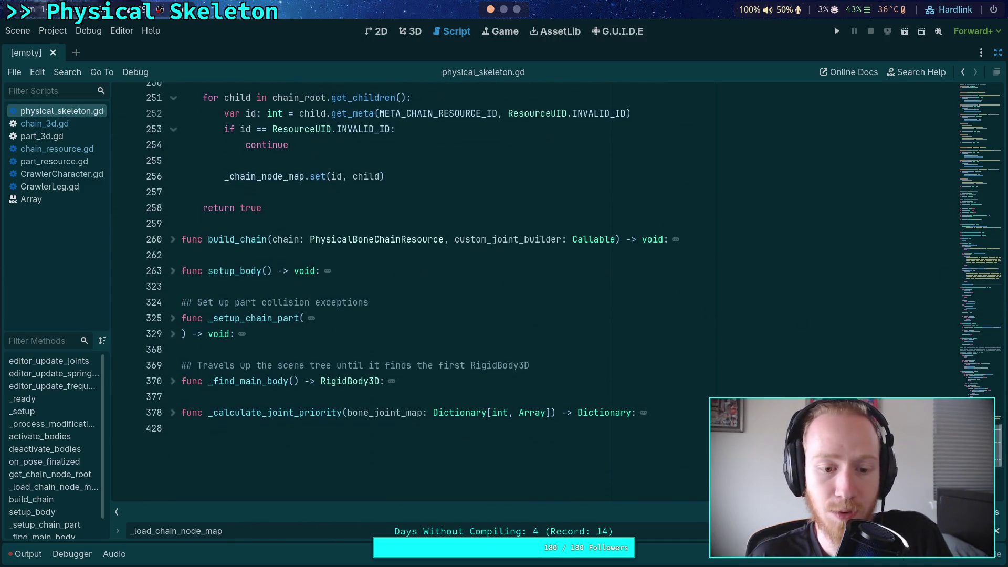
scroll(587, 313, up, 7)
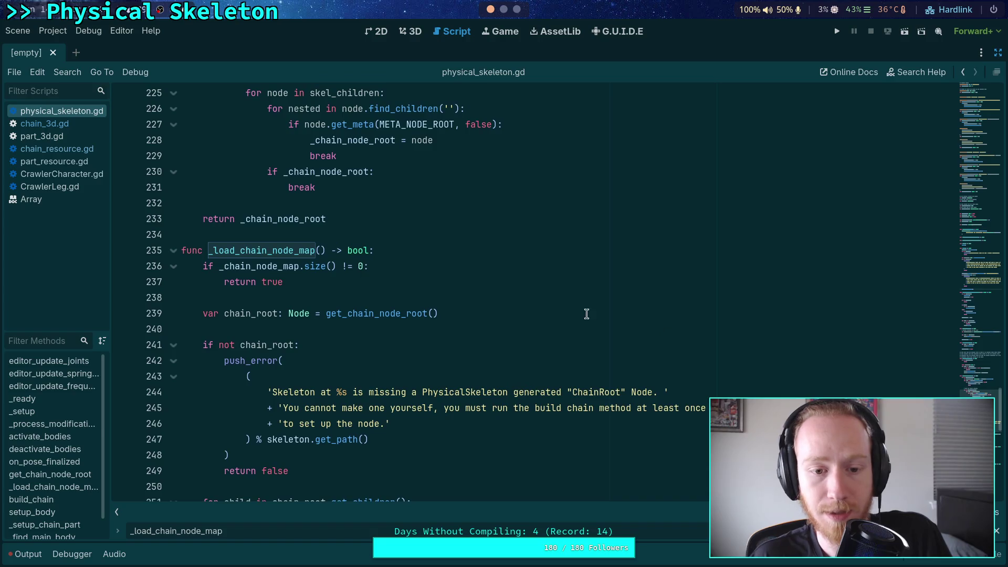
scroll(424, 314, down, 2)
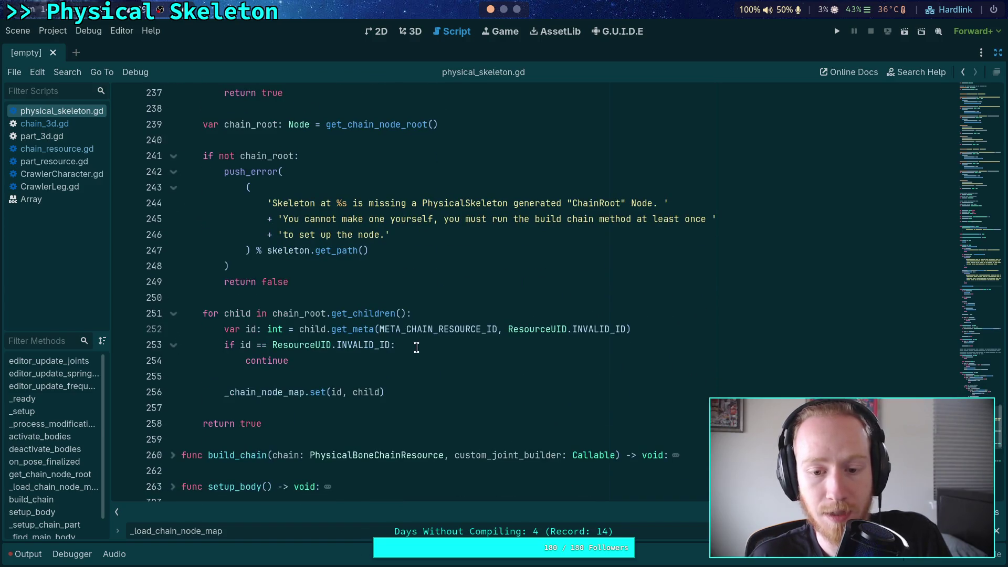
double_click(438, 331)
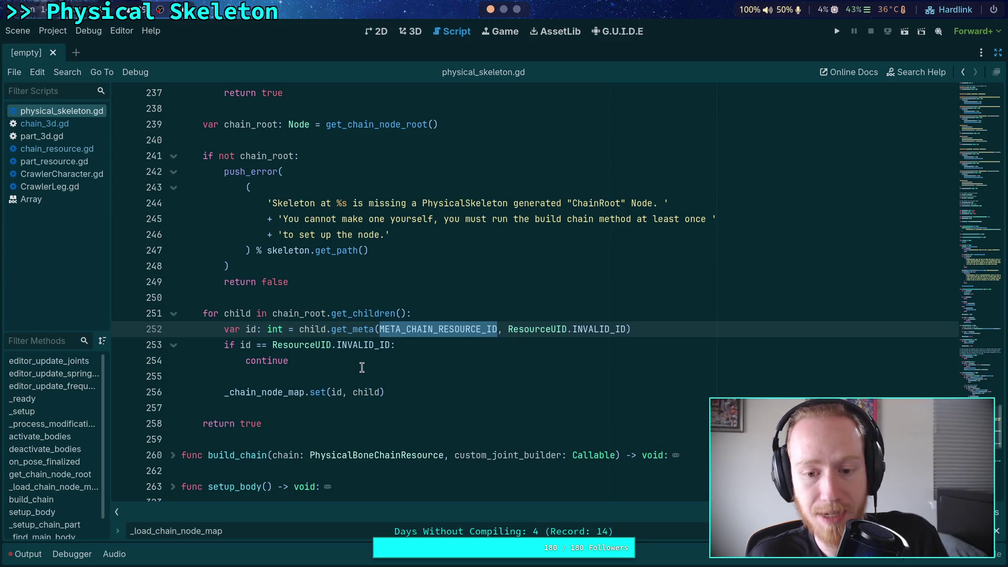
scroll(265, 342, up, 4)
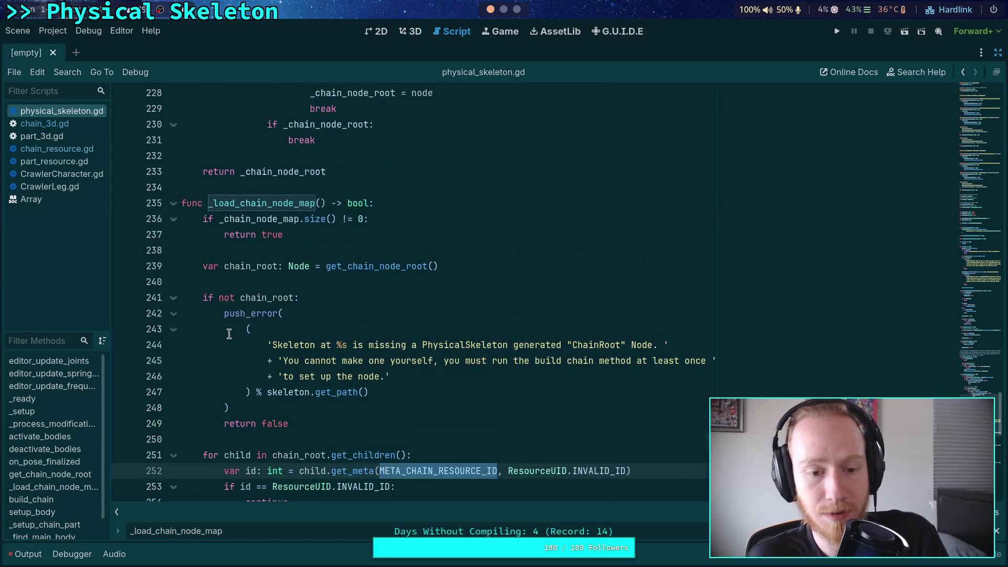
click(174, 250)
scroll(195, 267, up, 5)
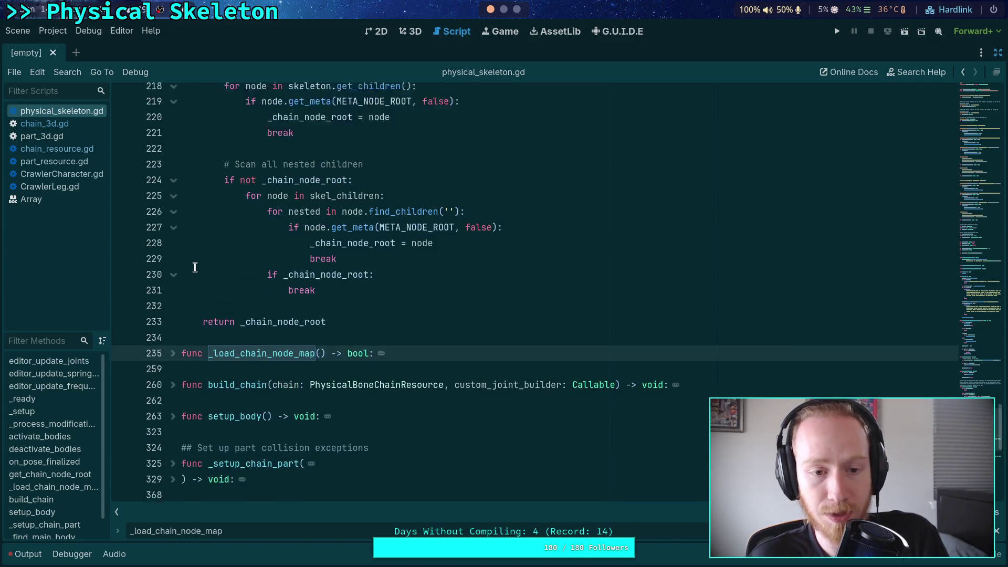
Collapse the get_chain_node_root and on_pose_finalized functions
click(173, 217)
scroll(174, 244, up, 4)
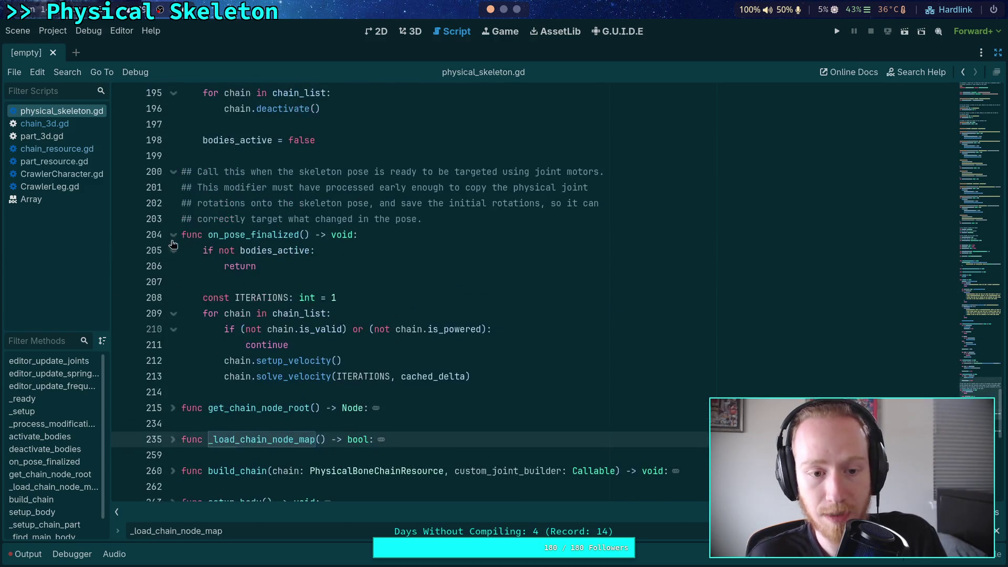
click(174, 236)
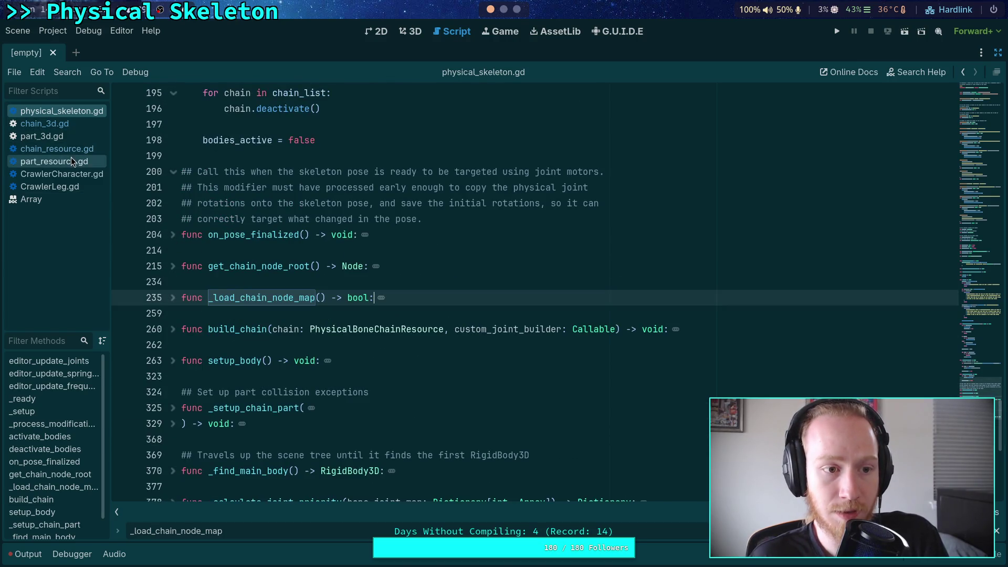
Inspect the load_chain call on CrawlerCharacter.gd line 195, then return to physical_skeleton.gd
click(69, 174)
scroll(311, 294, down, 1)
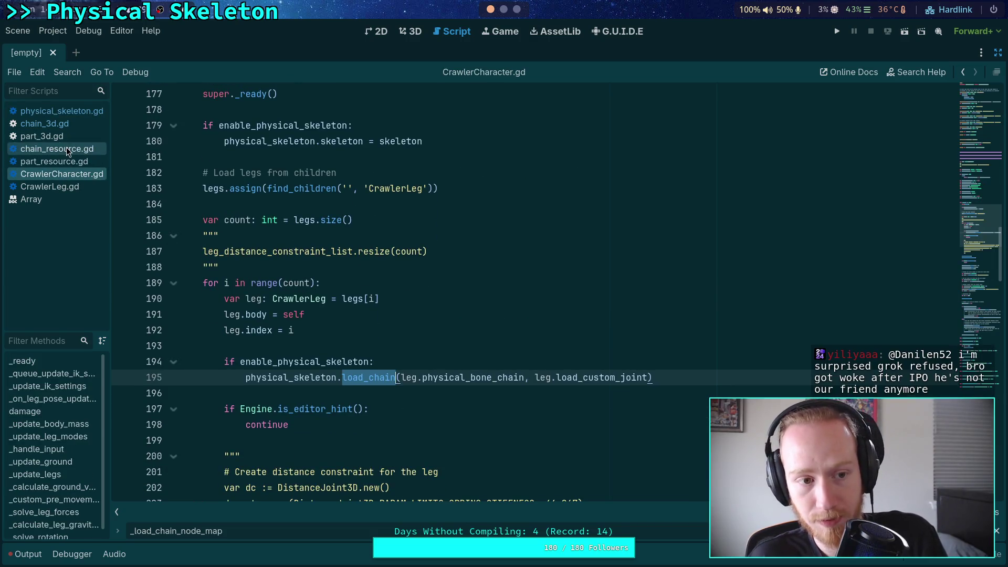
mouse_move(531, 377)
mouse_down()
mouse_move(641, 369)
mouse_move(650, 377)
mouse_up()
double_click(441, 379)
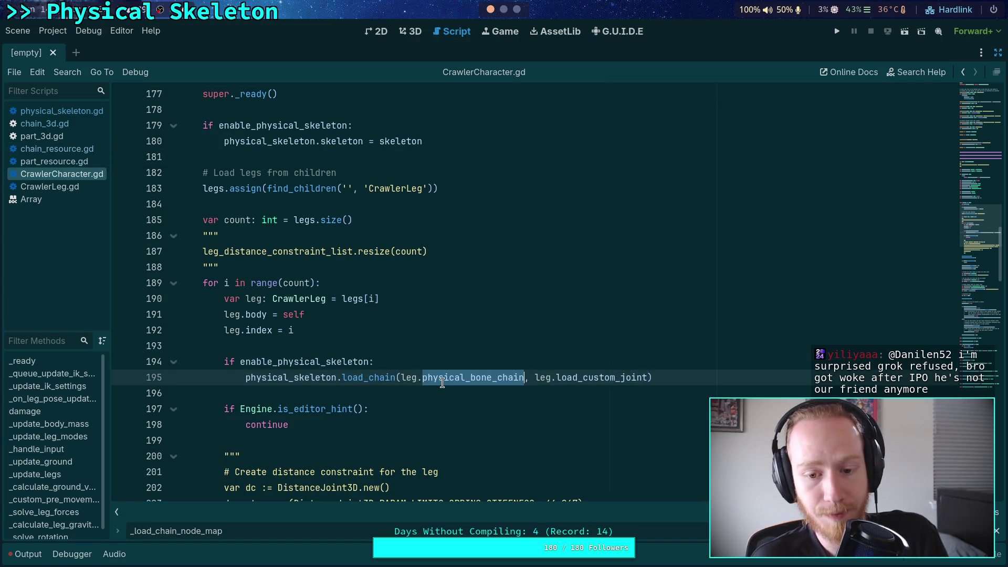
click(72, 111)
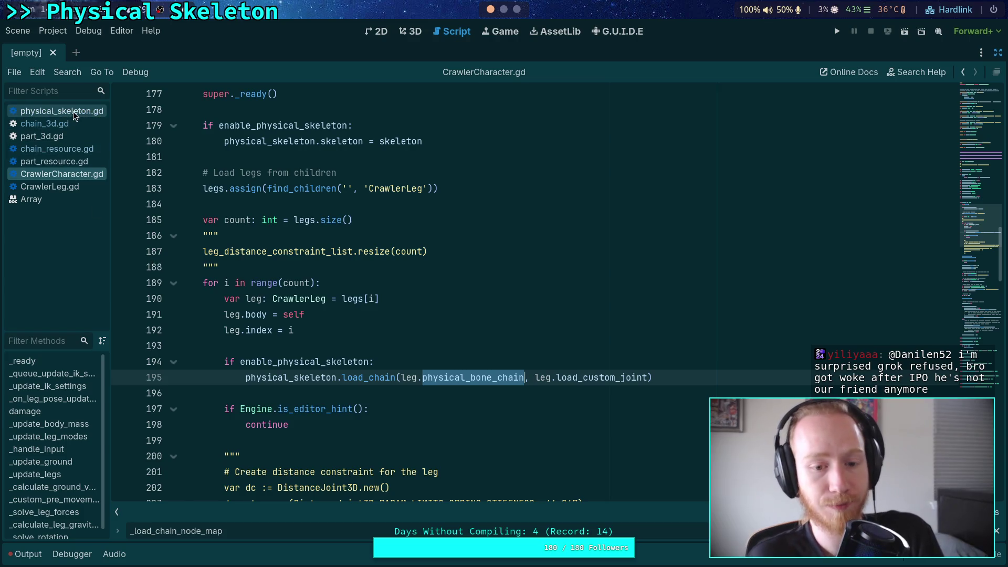
click(269, 313)
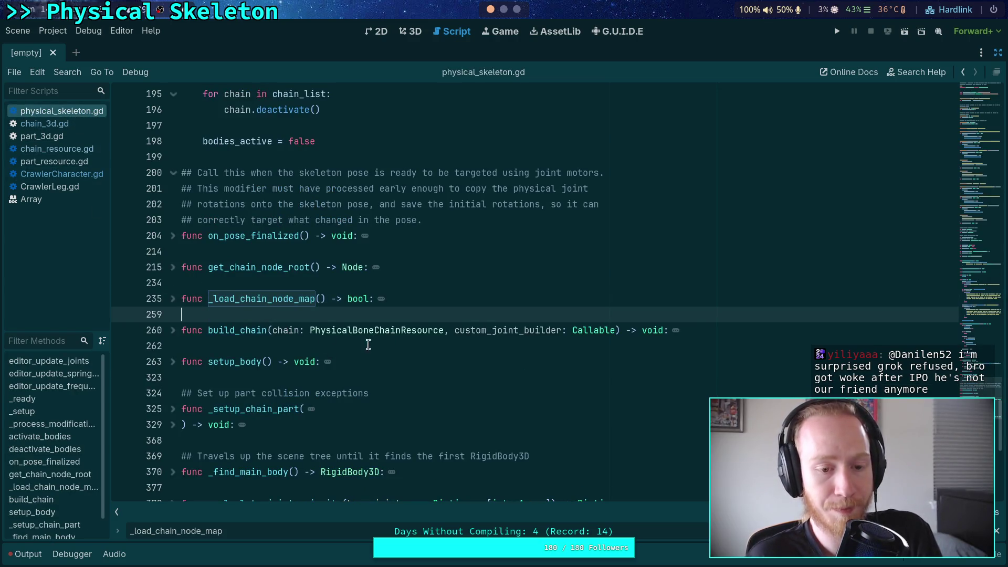
Adjust the blank lines below build_chain to make room for a new function
key(Return)
key(Up)
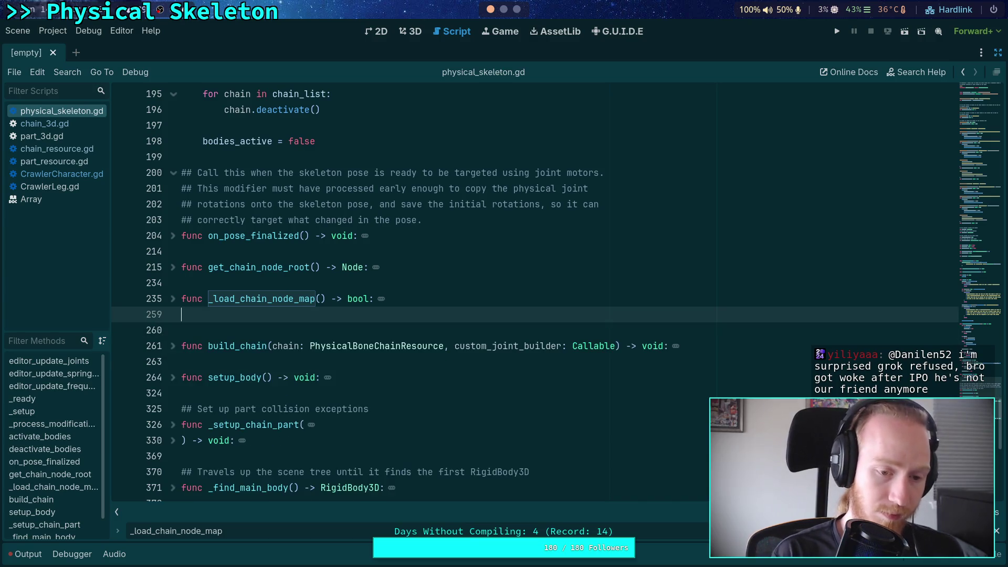
key(Down)
key(BackSpace)
key(Down)
key(Down)
key(Return)
key(Return)
key(Up)
Write 'func load_chain(chain: PhysicalBoneChainResource, custom_joint_loader: Callable) -> void:'
text(func load_)
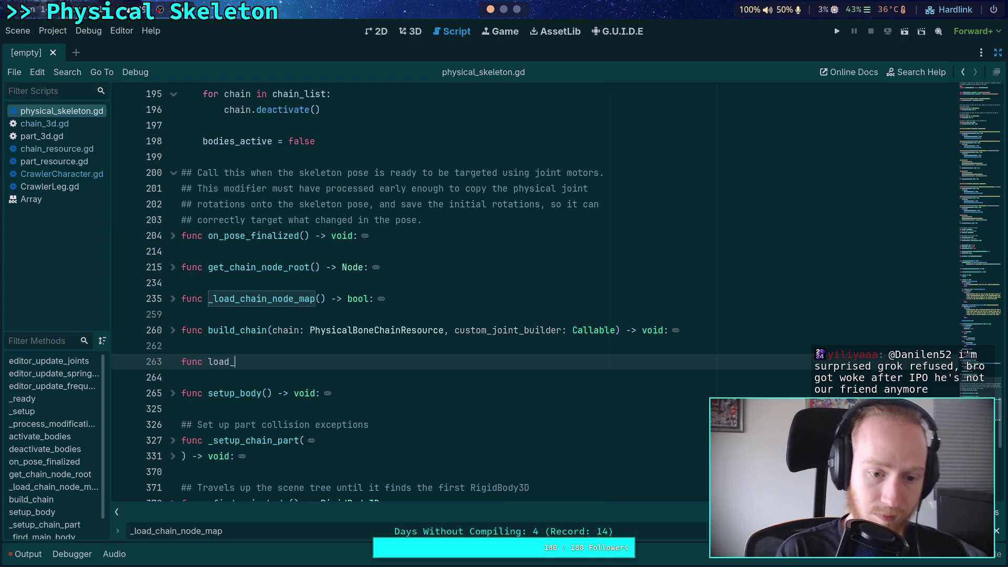
text(chain(chain: PhysicalBon)
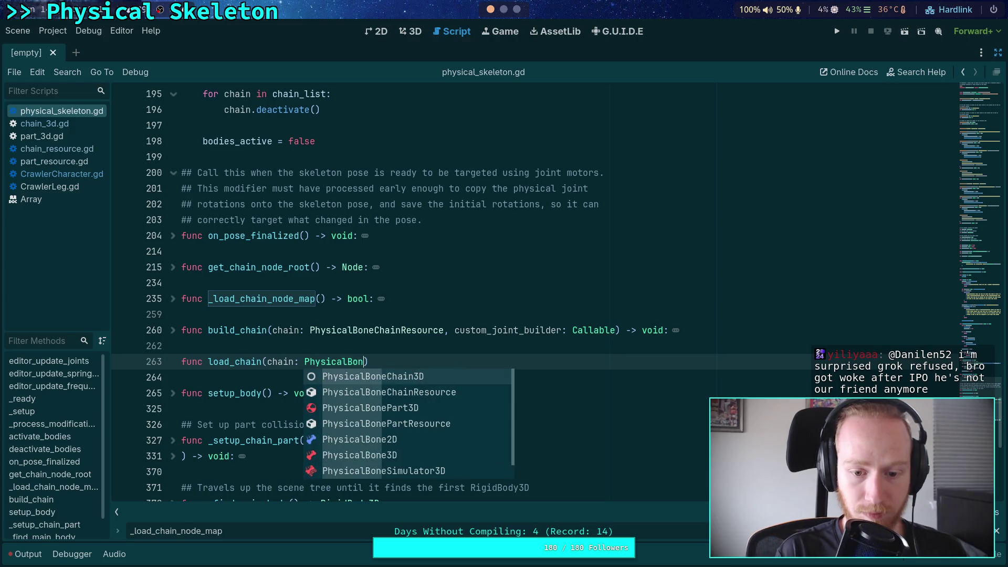
key(Down)
key(Return)
text(, custom_joint_loader: Callable) ->)
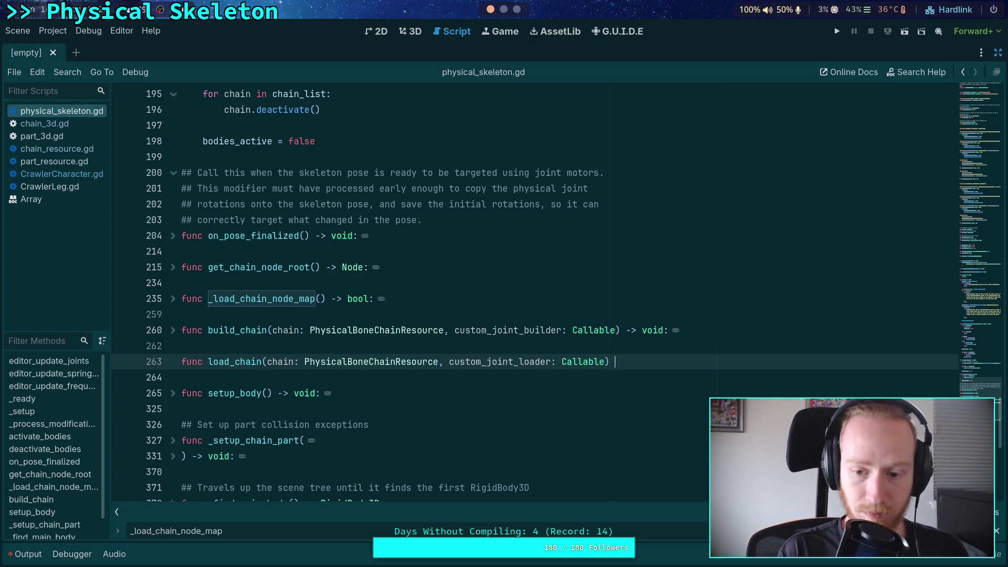
text( void;)
key(Return)
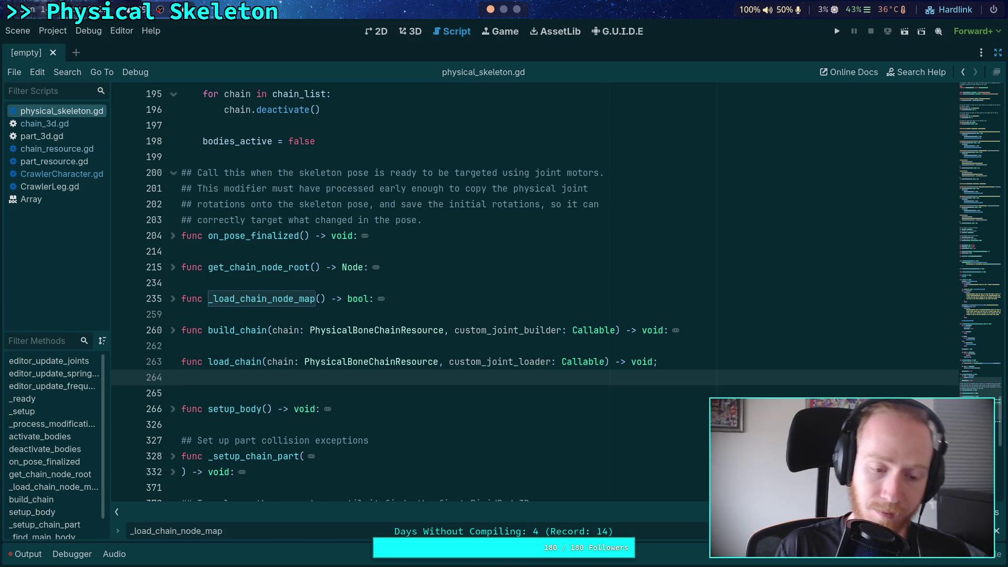
key(Up)
key(End)
key(BackSpace)
text(:)
key(Down)
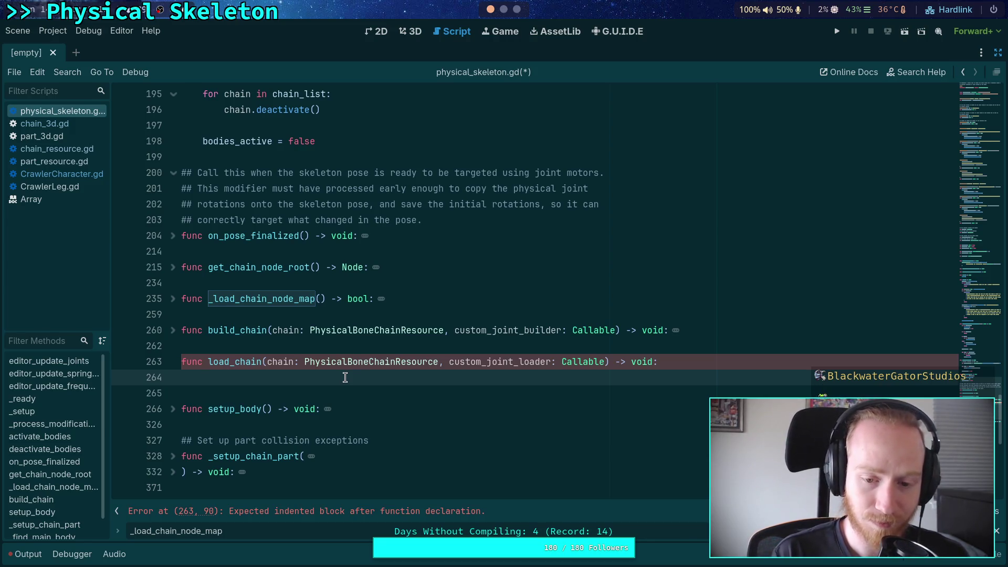
Rename load_chain's chain parameter to chain_resource
scroll(178, 380, up, 2)
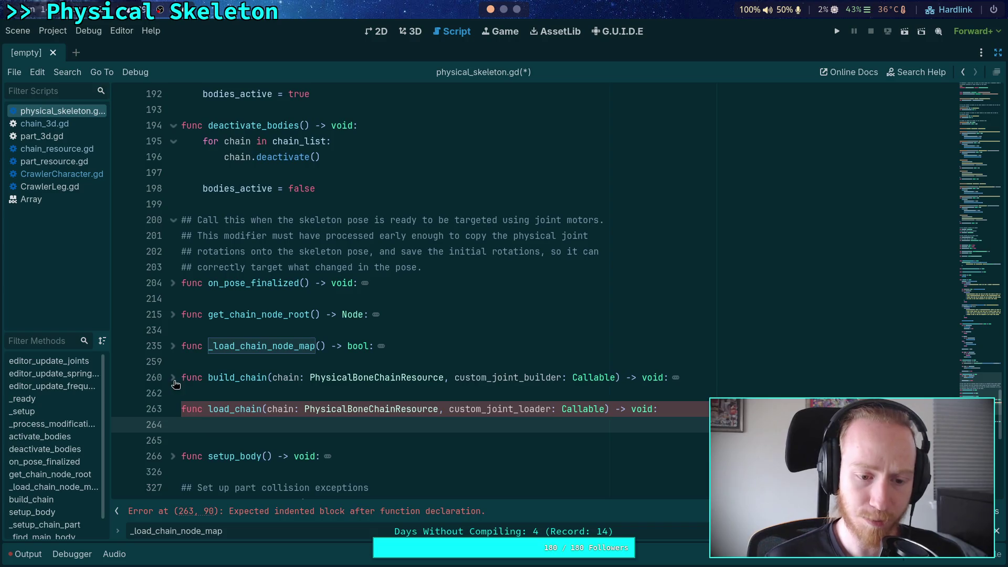
scroll(304, 390, down, 3)
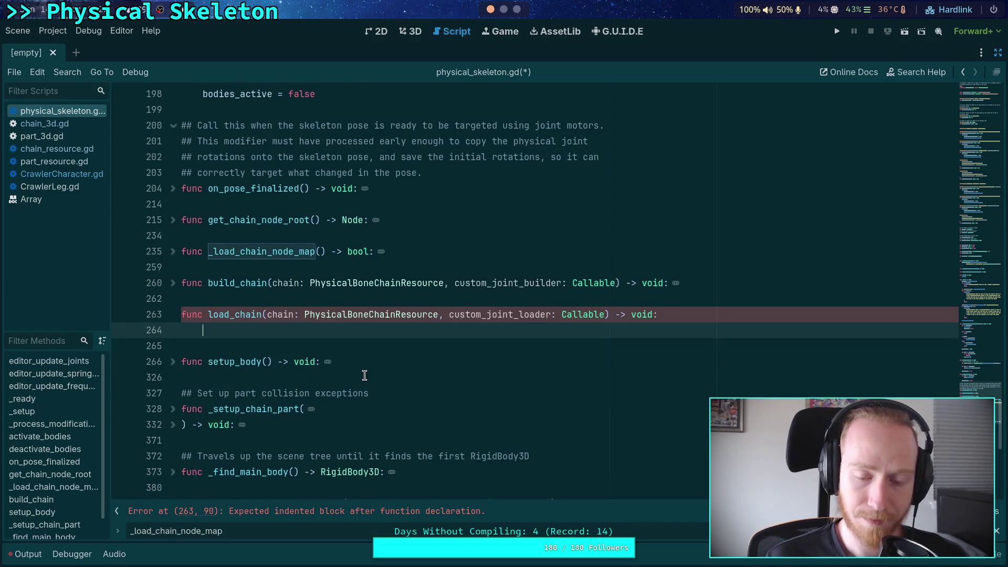
text(for ch)
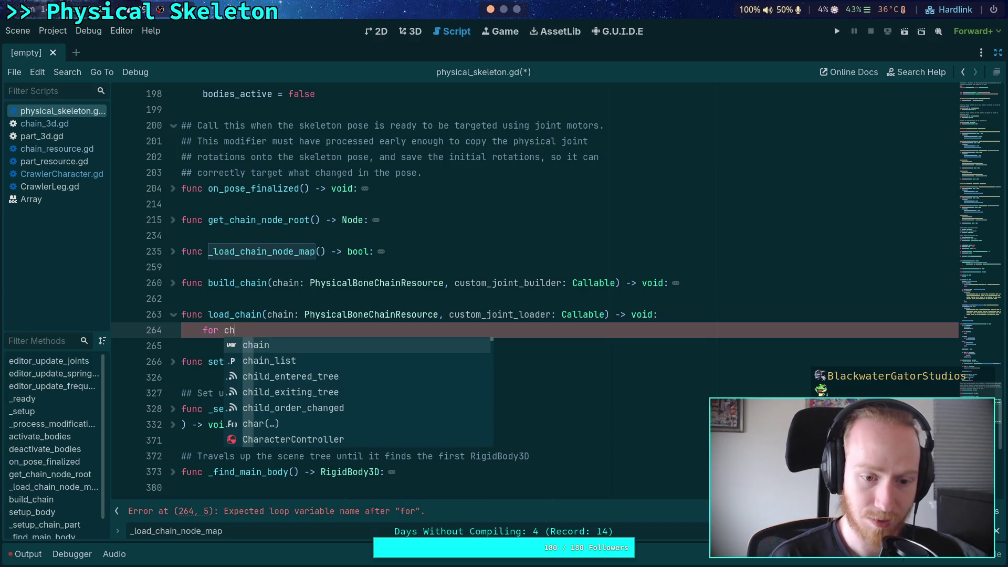
click(297, 315)
text(_resource)
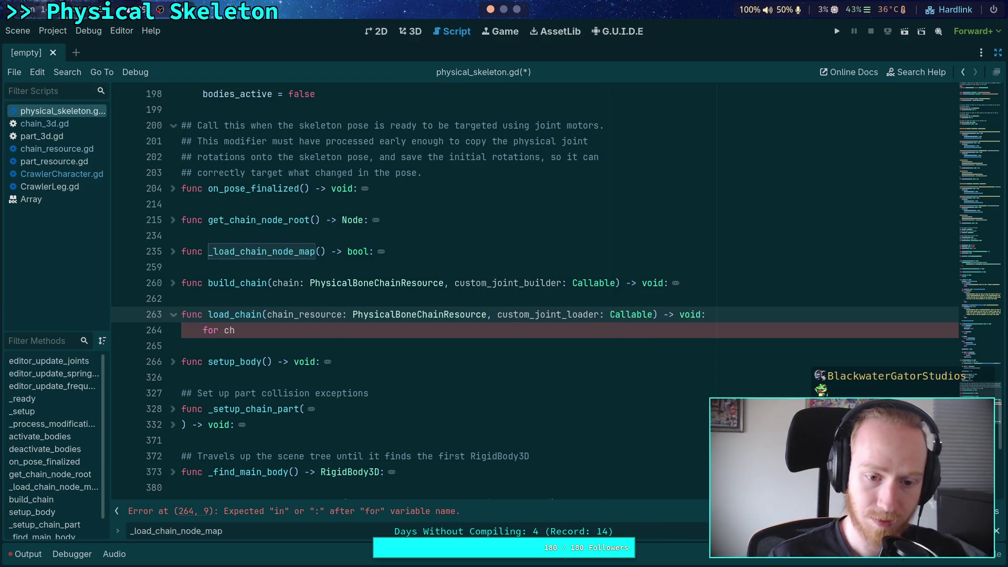
Draft a 'for chain in chain_list' loop using resource.unique_id, then erase it
click(271, 331)
text(ain in )
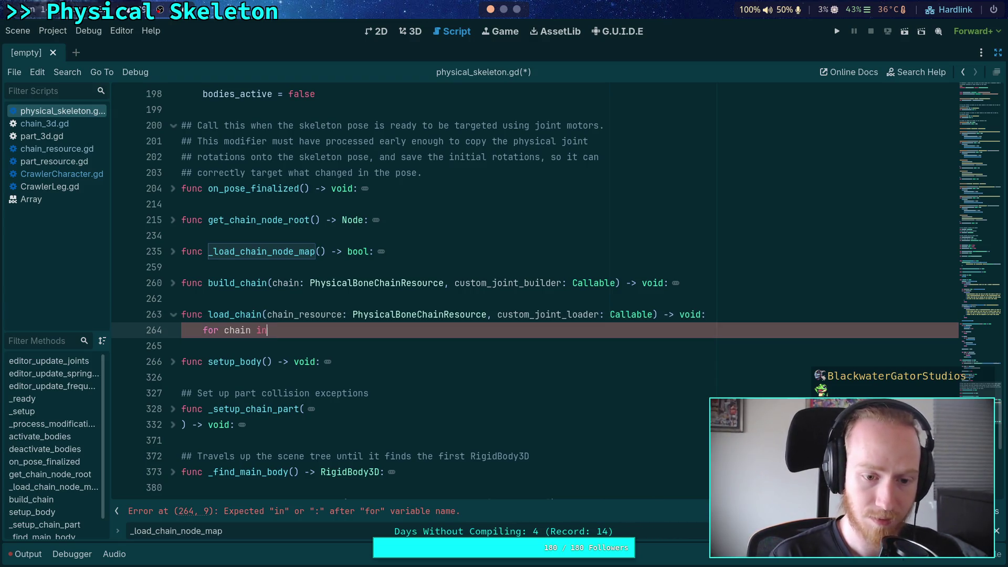
text(chain_list:)
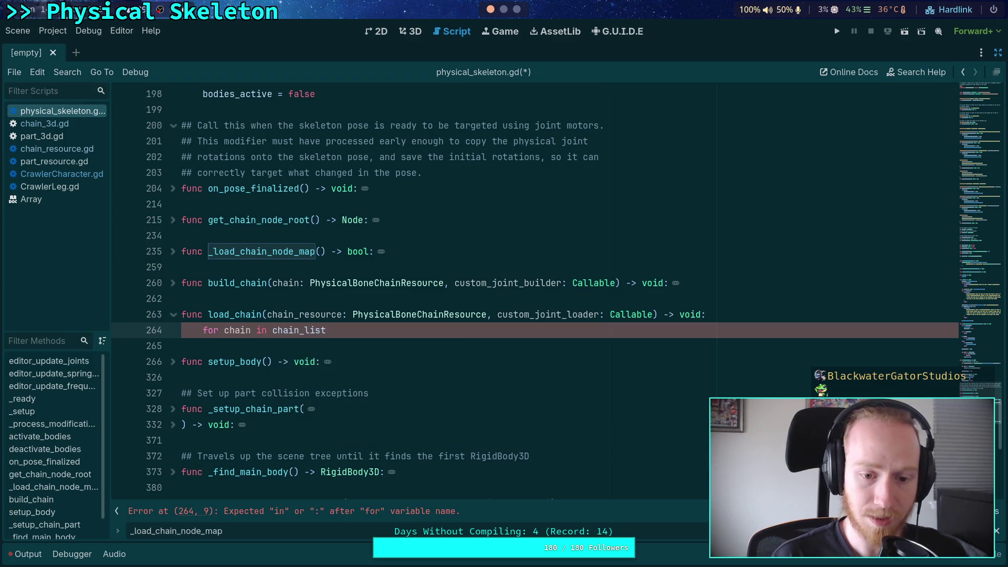
key(Return)
text(f chai)
key(BackSpace)
key(BackSpace)
key(BackSpace)
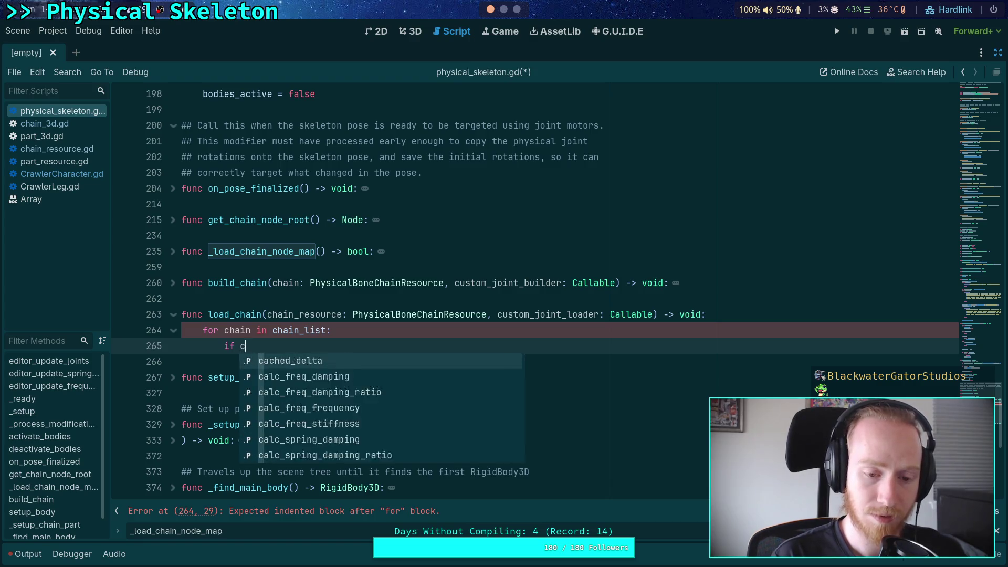
text(hain.resource.un)
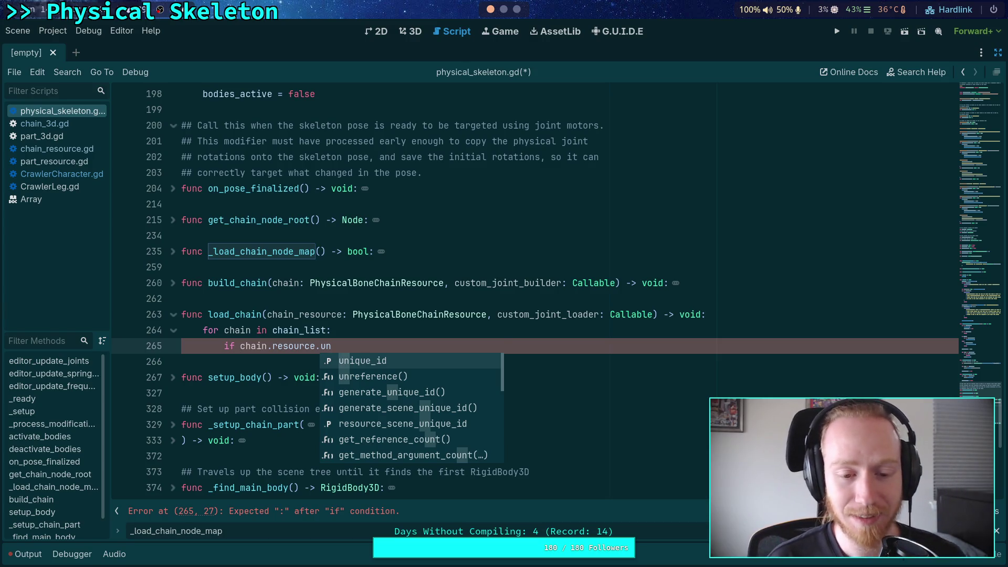
key(Return)
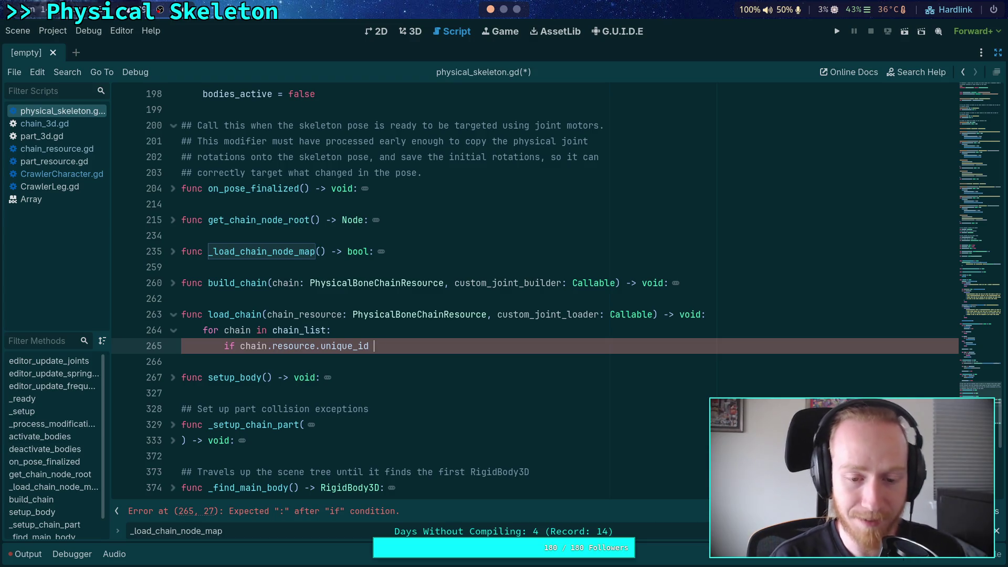
text(= ch)
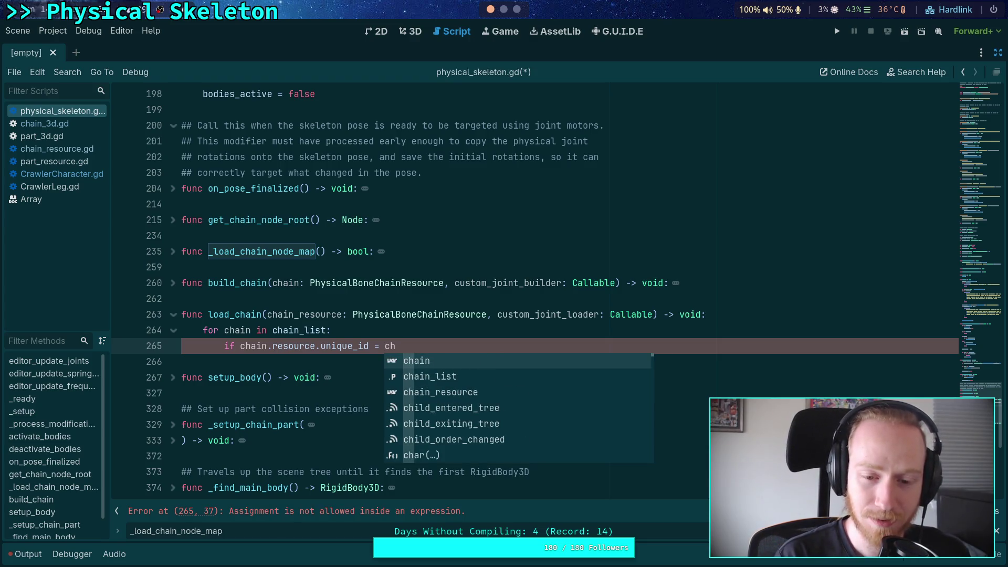
text(a)
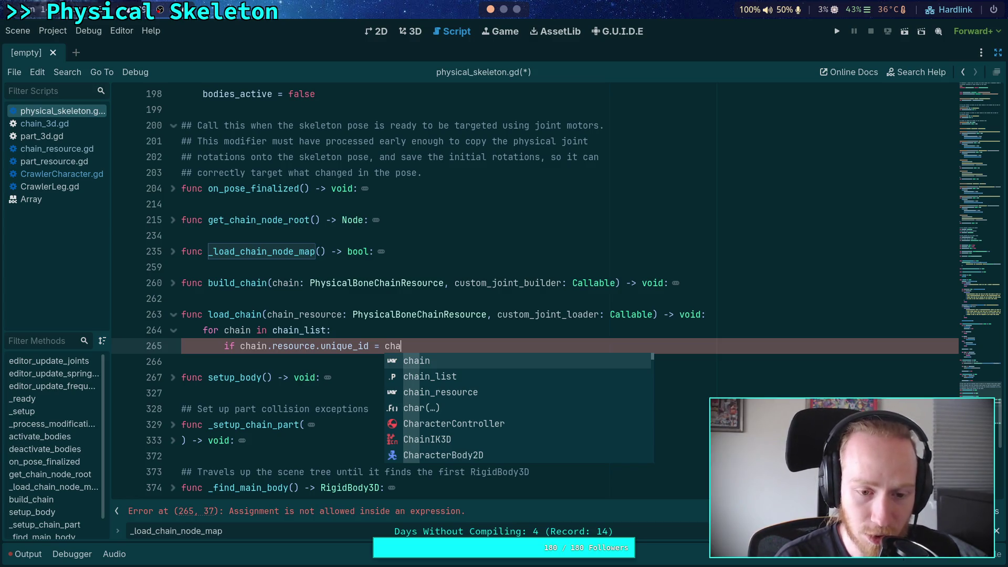
key(BackSpace)
key(BackSpace)
key(BackSpace)
key(BackSpace)
key(BackSpace)
key(BackSpace)
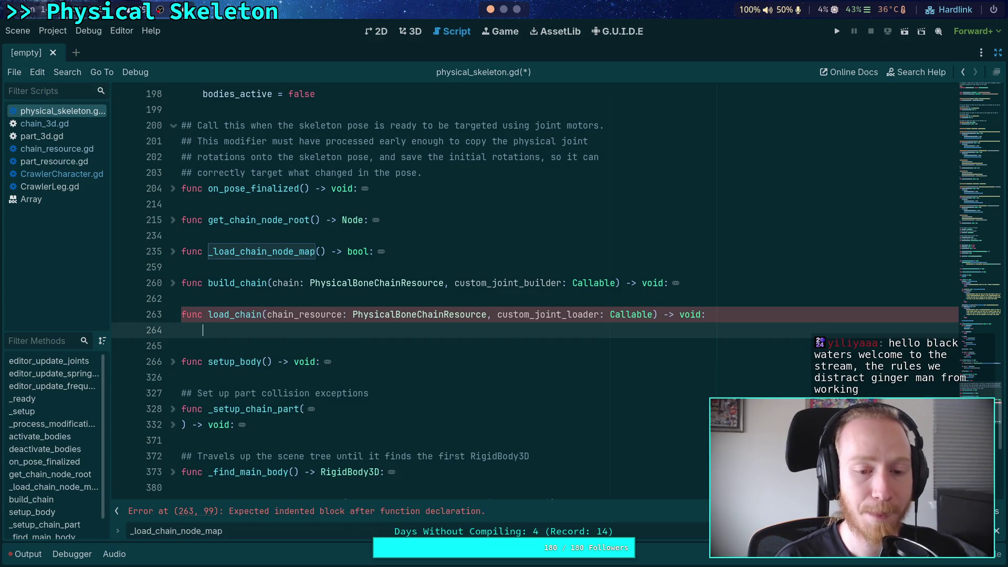
Write 'var chain: PhysicalBoneChain3D = _chain_node_map.get(chain_resource.unique_id)' followed by 'if not chain:'
text(var )
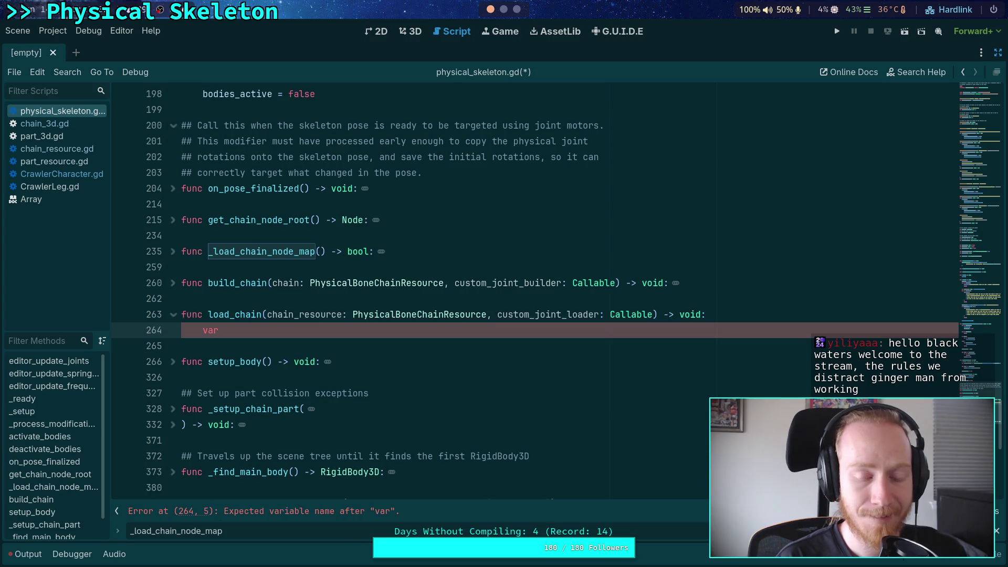
text(chai)
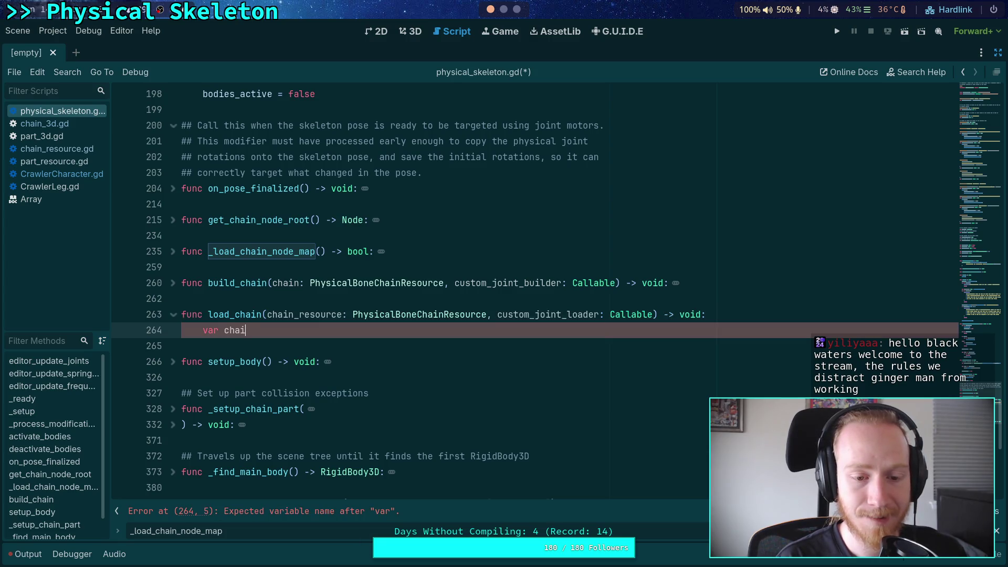
text(n: )
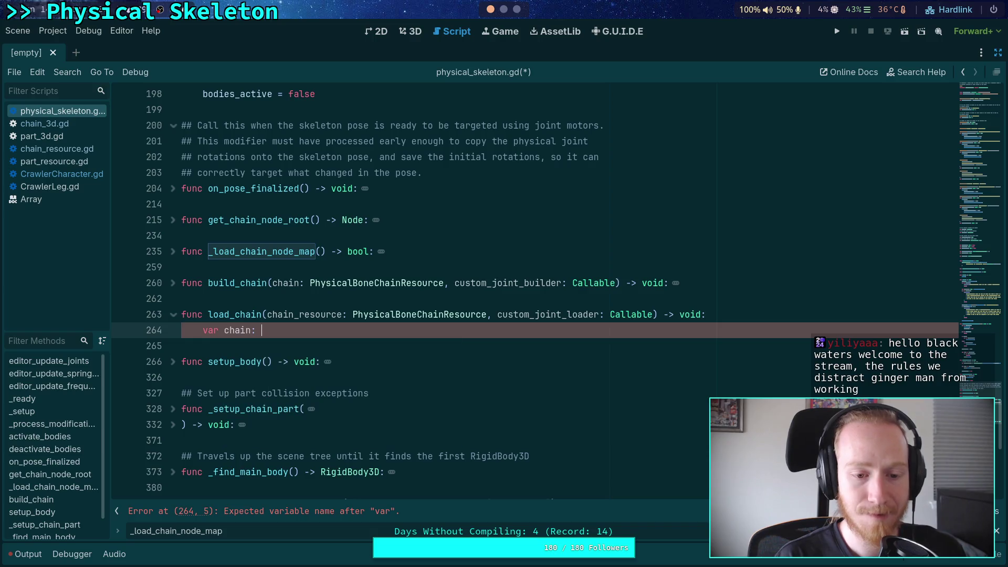
text(PhysicalBo)
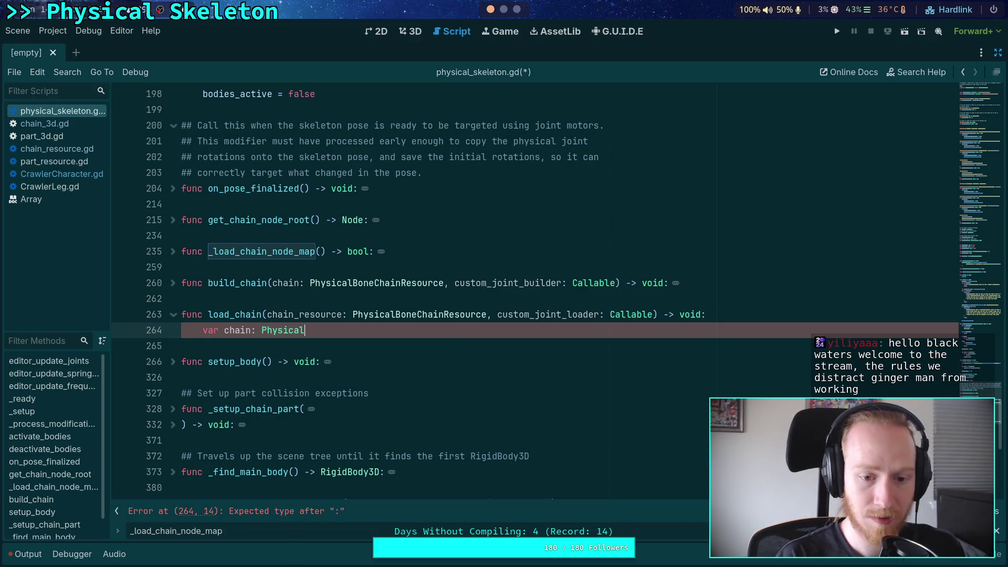
key(Return)
text(= _chai)
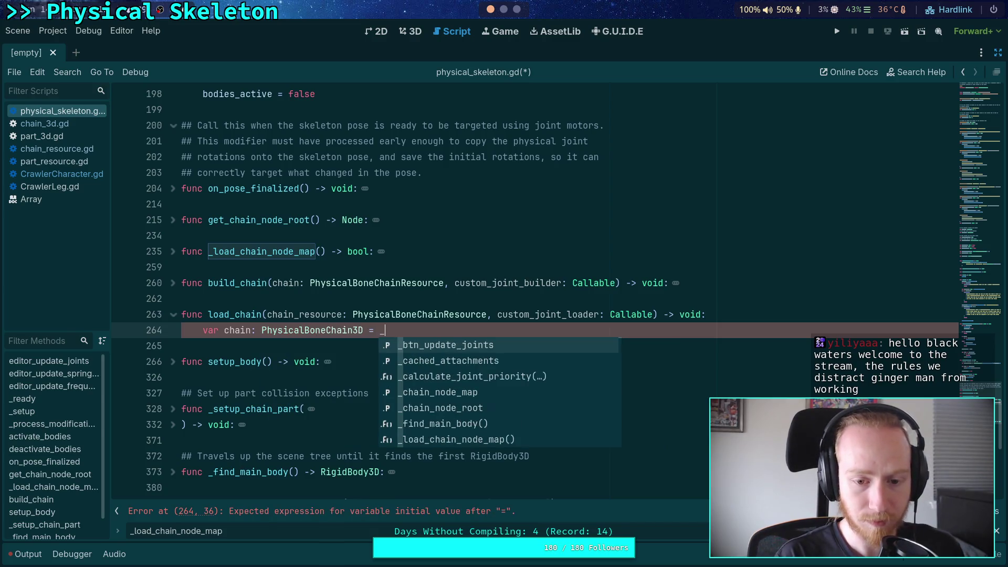
key(Return)
text(.get)
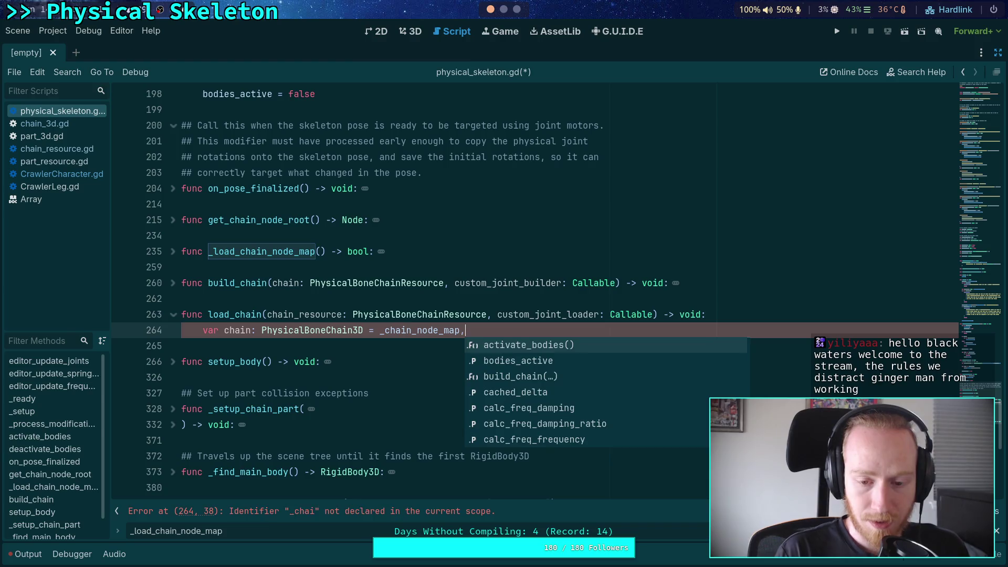
key(Return)
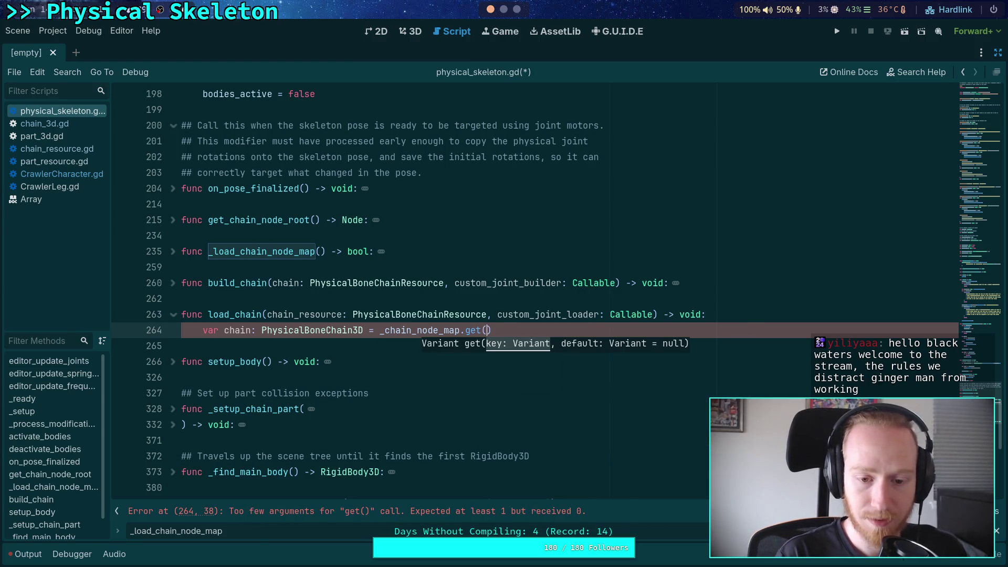
text(chain_re)
key(Return)
text(.un)
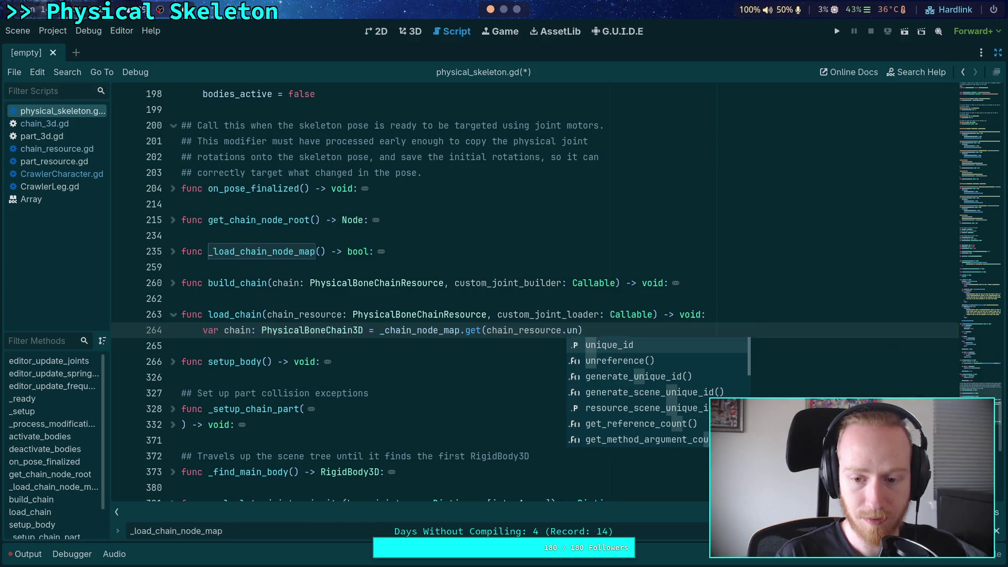
key(Return)
key(Return)
text(if n)
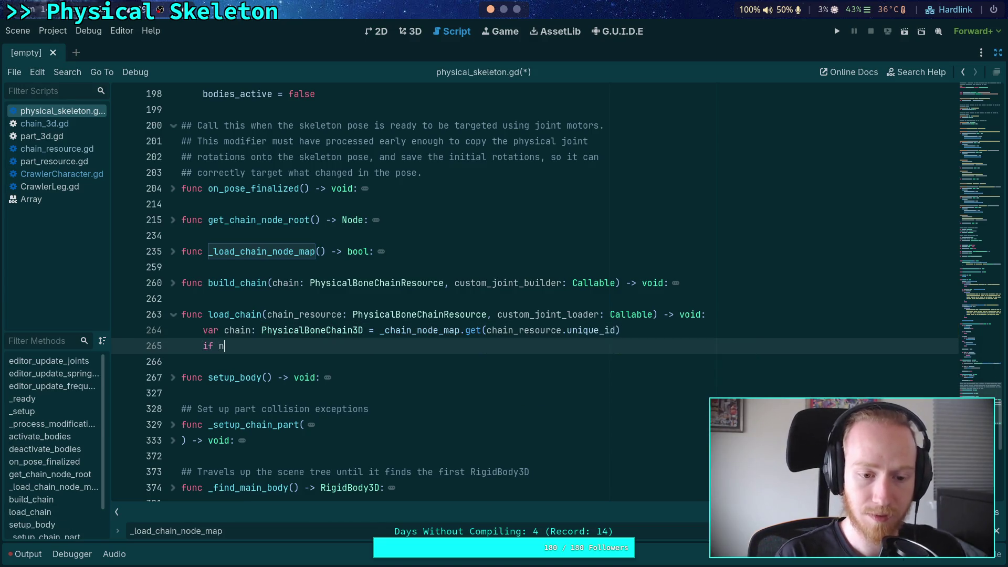
text(ot chain:)
key(Return)
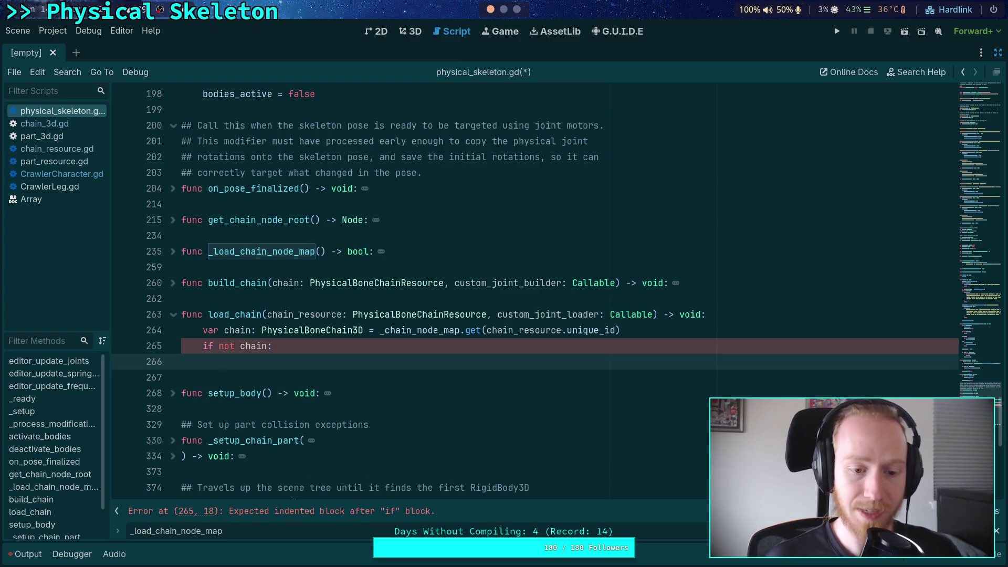
Start a push_error call with 'PhysicalSkeleton could not find a chain using the resource named'
text(push_er)
key(Return)
key(Return)
text(()
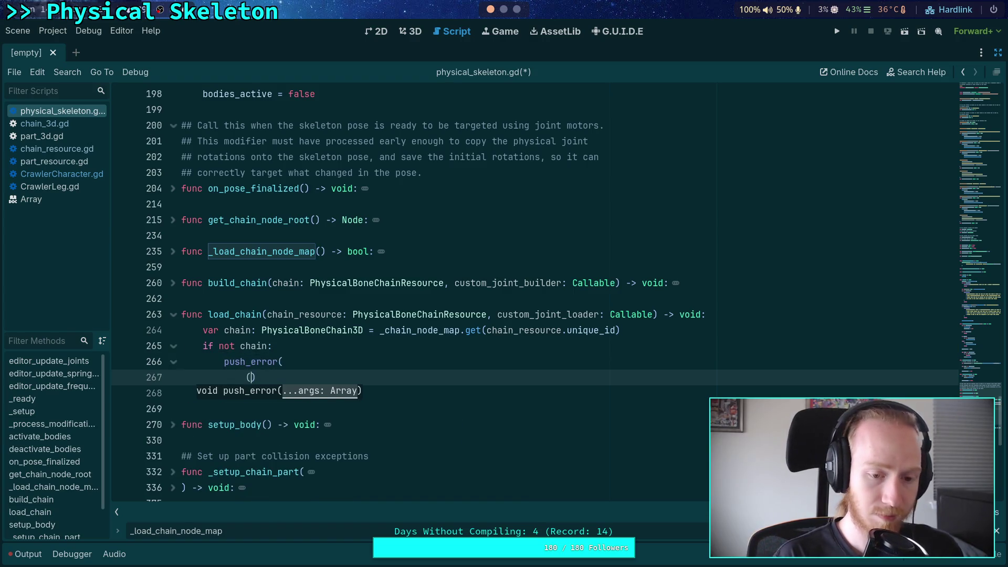
key(Return)
text(')
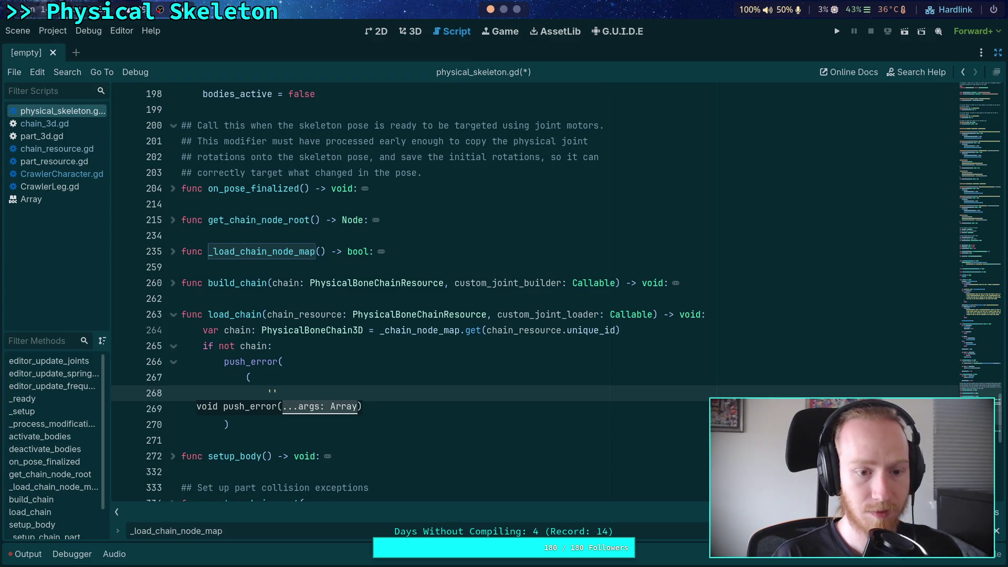
text(Physical)
text(Skeleton )
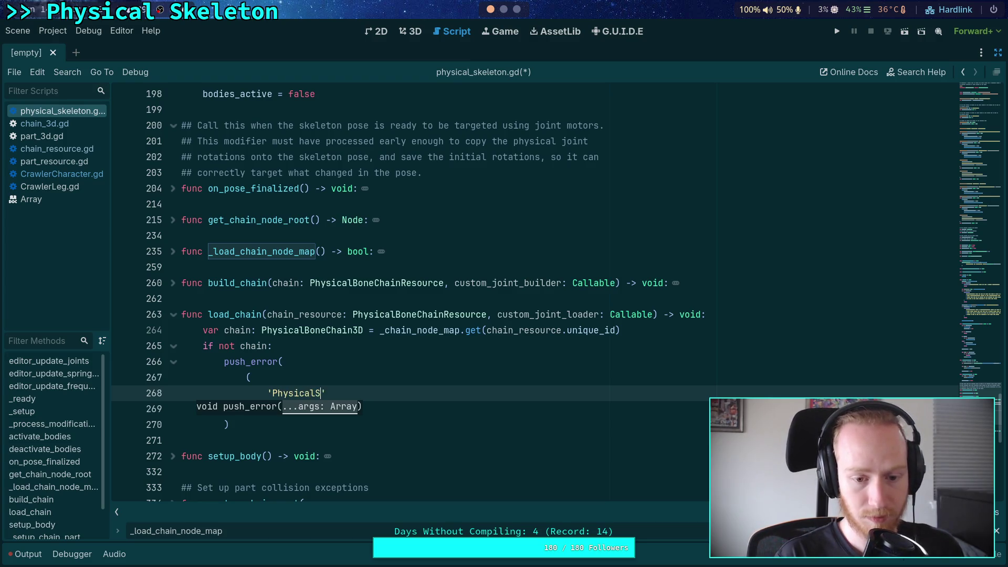
text(could not find a chain )
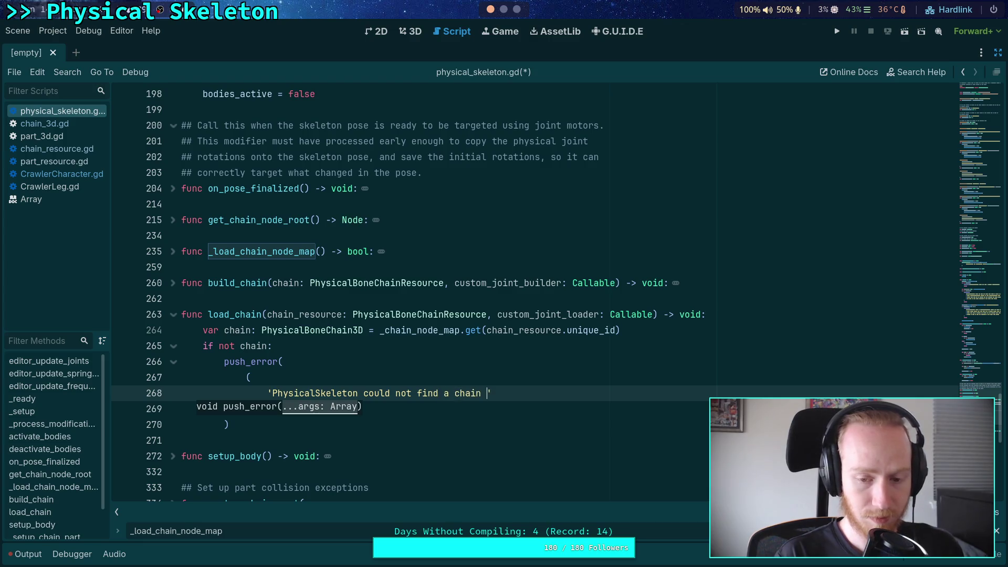
text(using the resource)
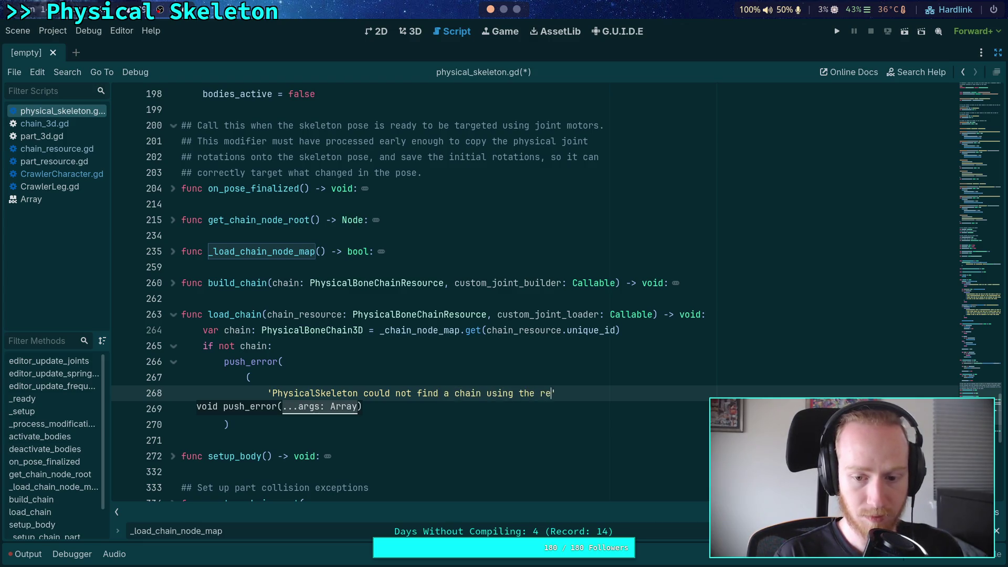
text( named $)
End line 268 with 'named %s at %s. ' and begin + 'Please on line 269
key(BackSpace)
text(%s )
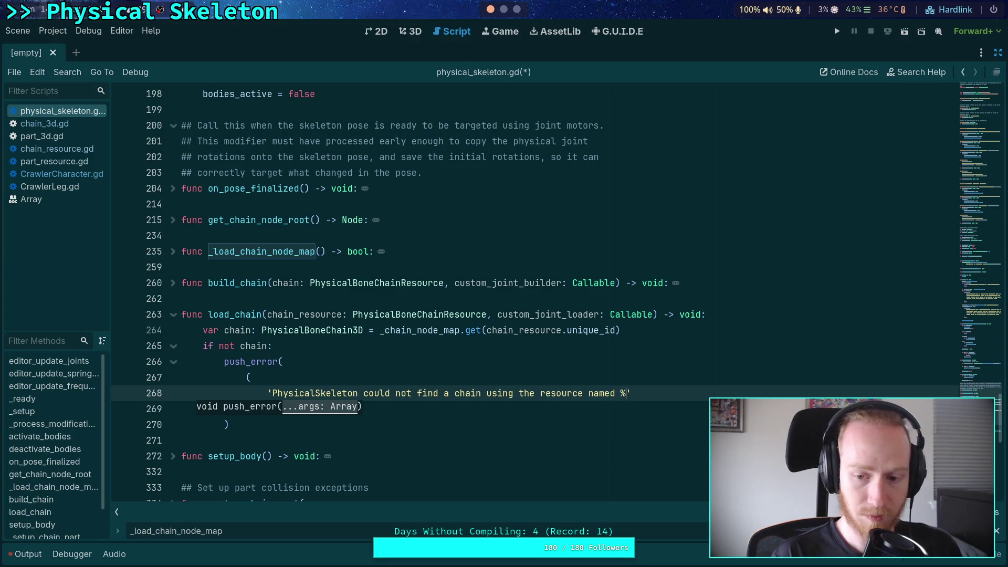
text(at)
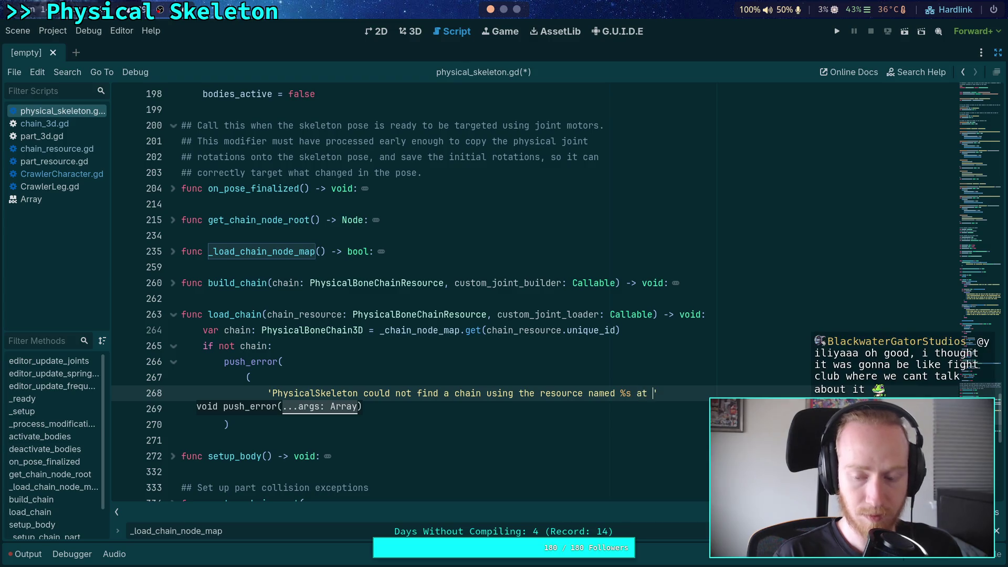
key(BackSpace)
key(BackSpace)
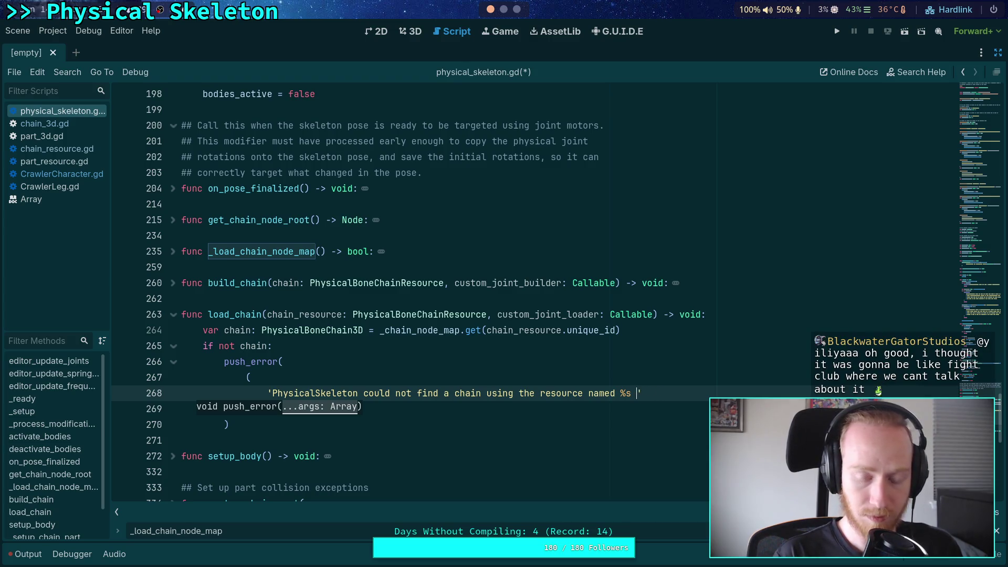
text(at %s)
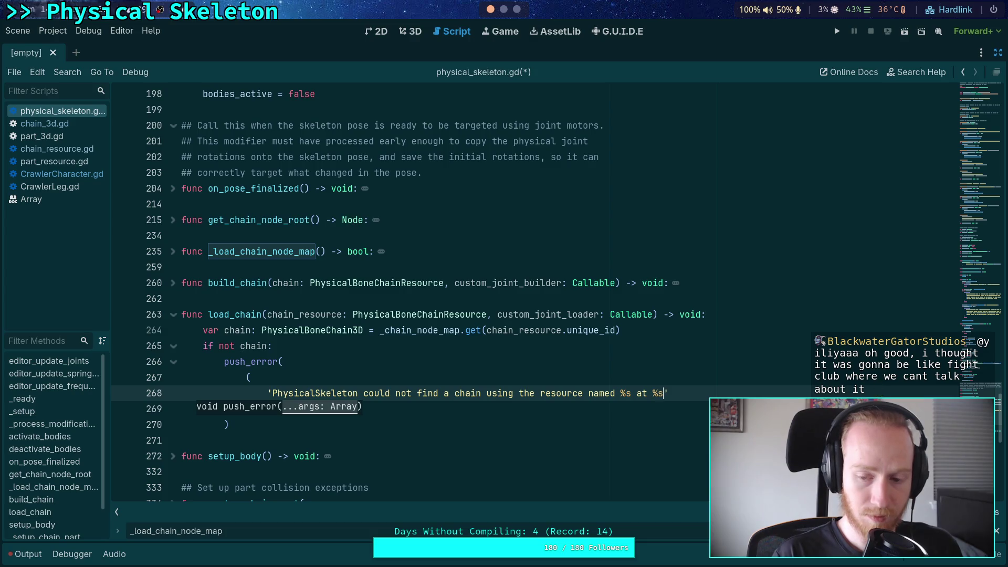
text(. ')
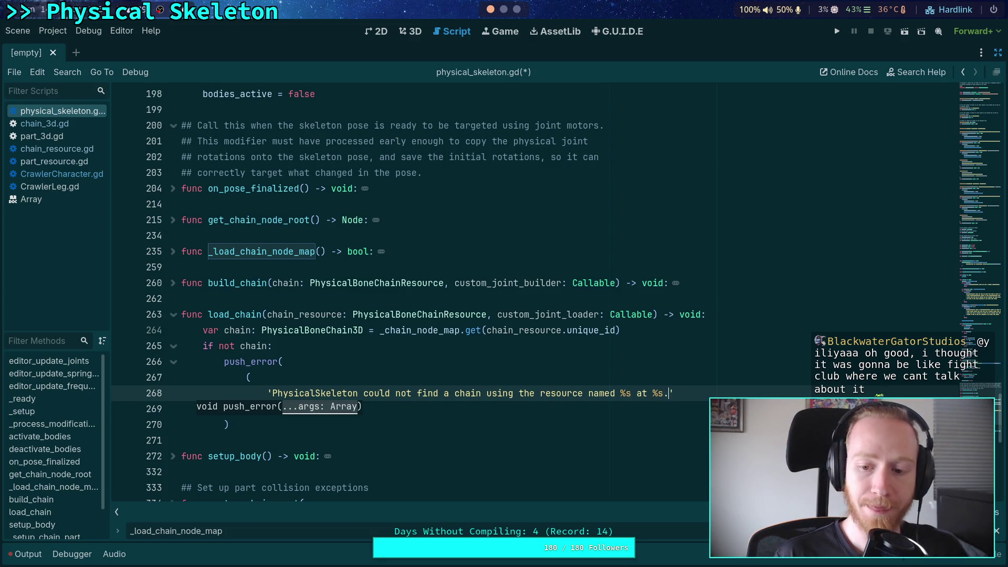
text( +)
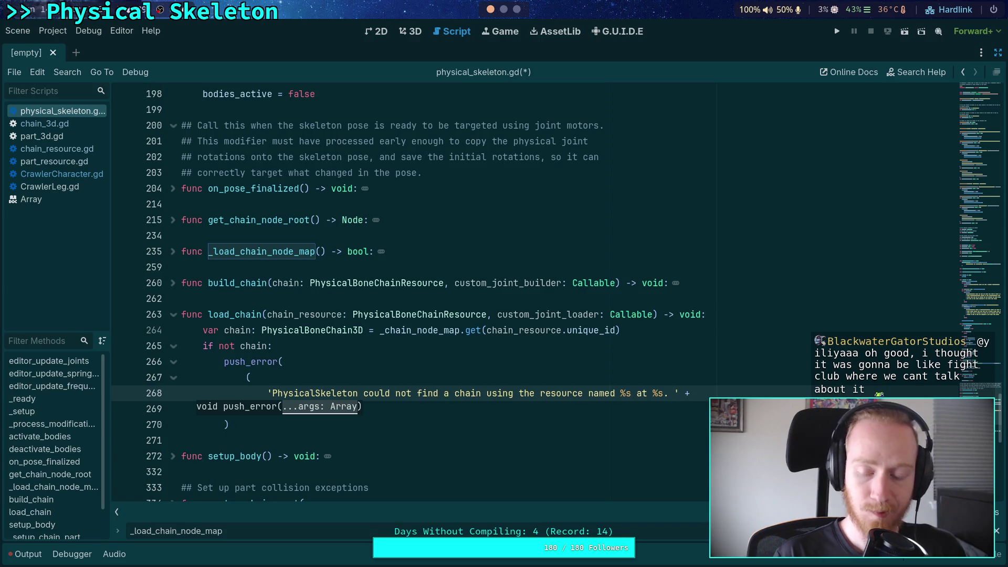
key(Return)
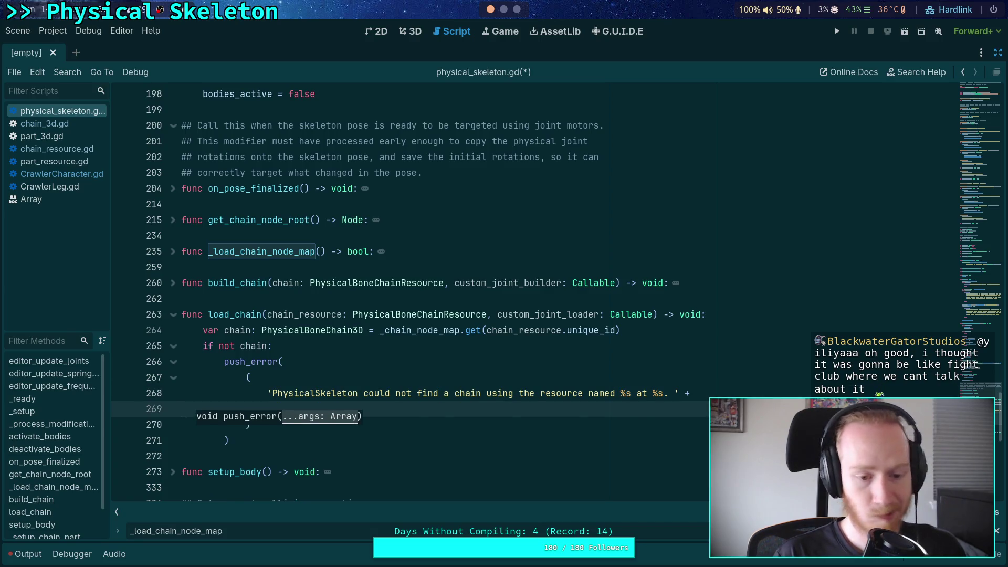
key(BackSpace)
key(BackSpace)
key(BackSpace)
key(Return)
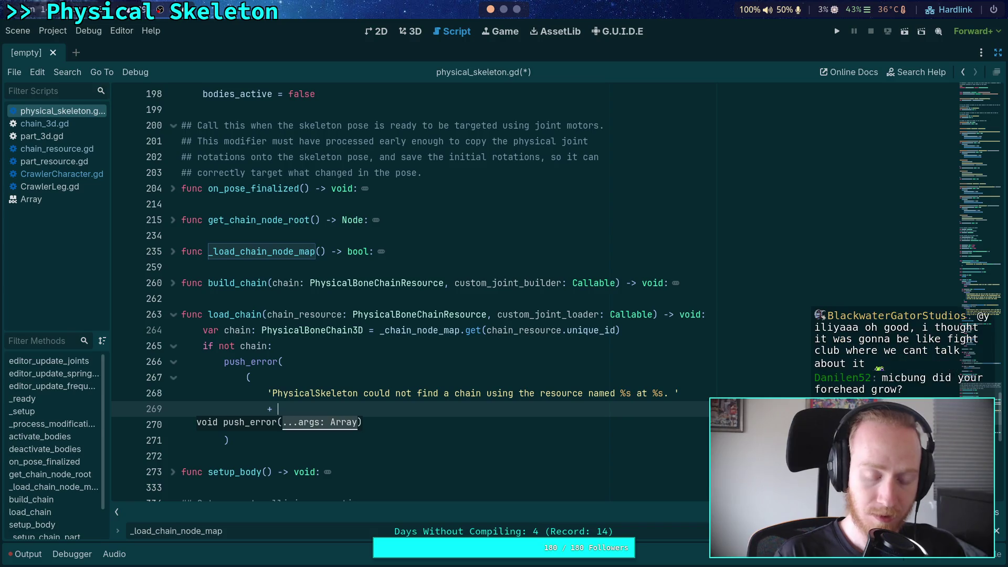
text(+ ')
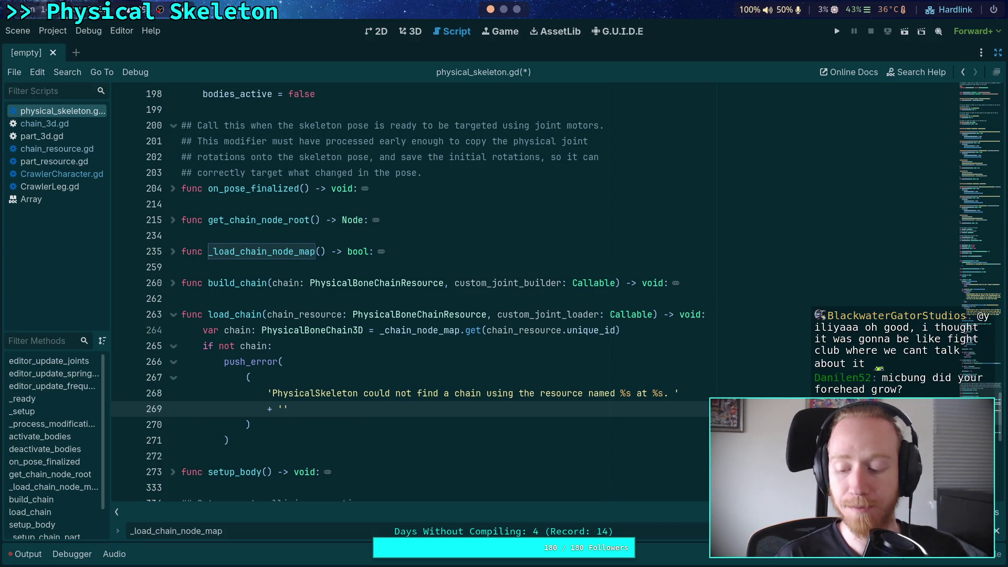
text(Please)
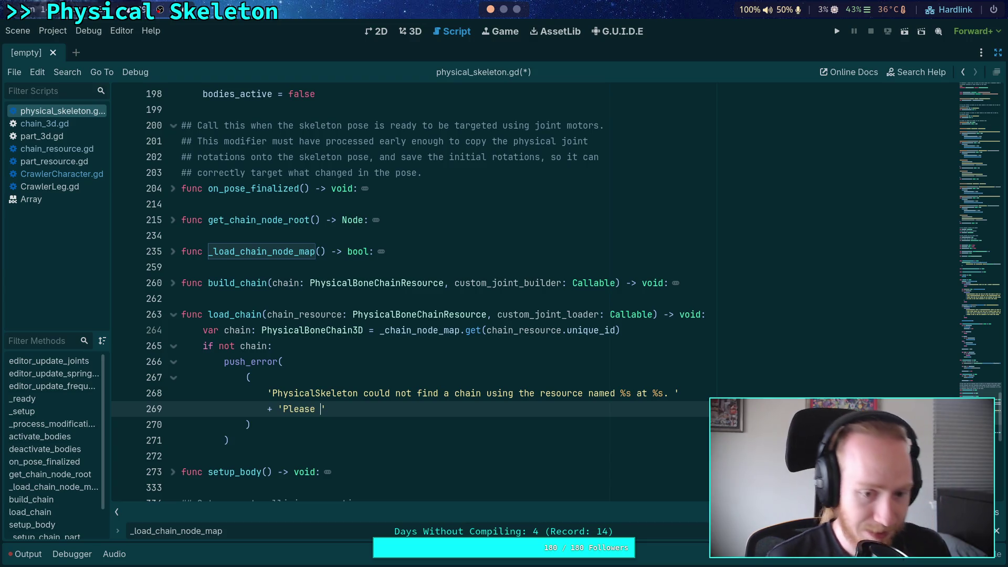
Add a return line after the push_error call
key(Down)
key(Down)
key(Return)
text(return)
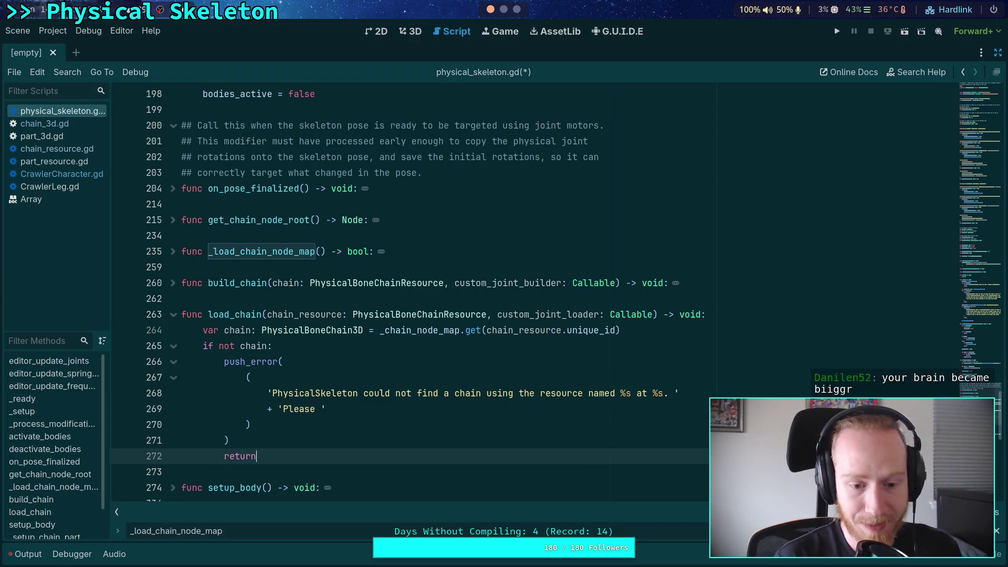
Write the hint 'Consider rebuilding the chain or remove the load of this resource.' on line 269
click(317, 408)
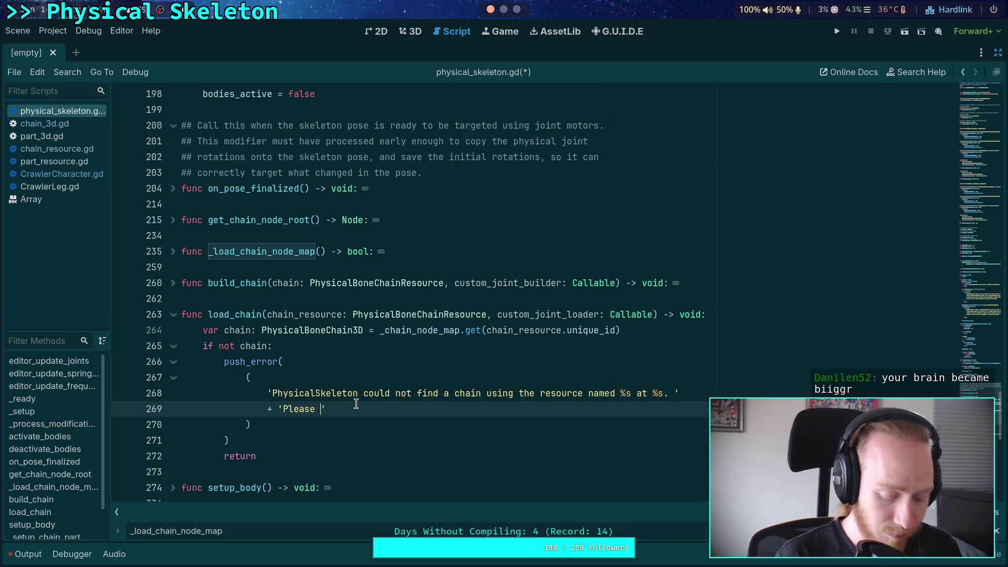
text(remove)
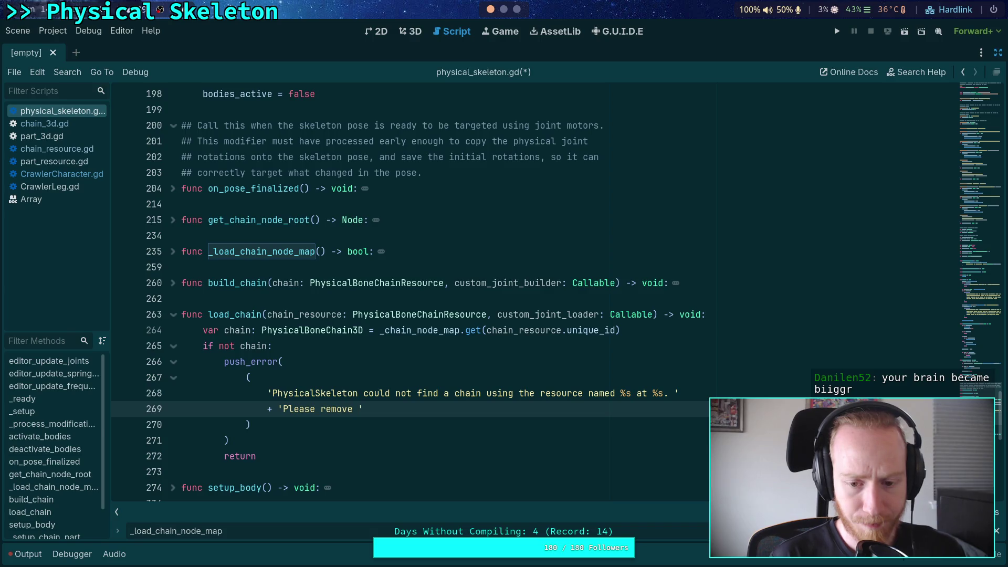
key(BackSpace)
key(BackSpace)
key(BackSpace)
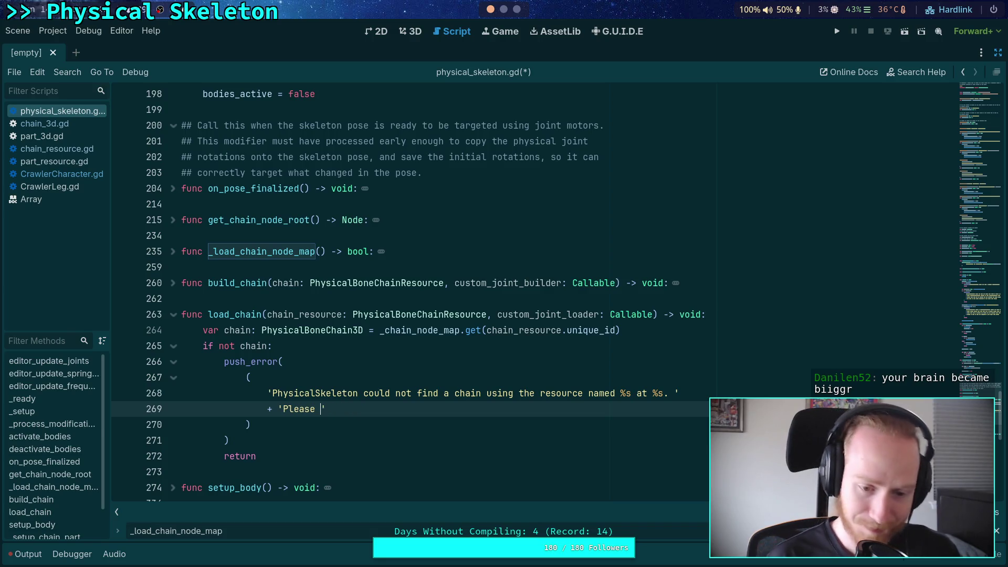
text(rebuild the c)
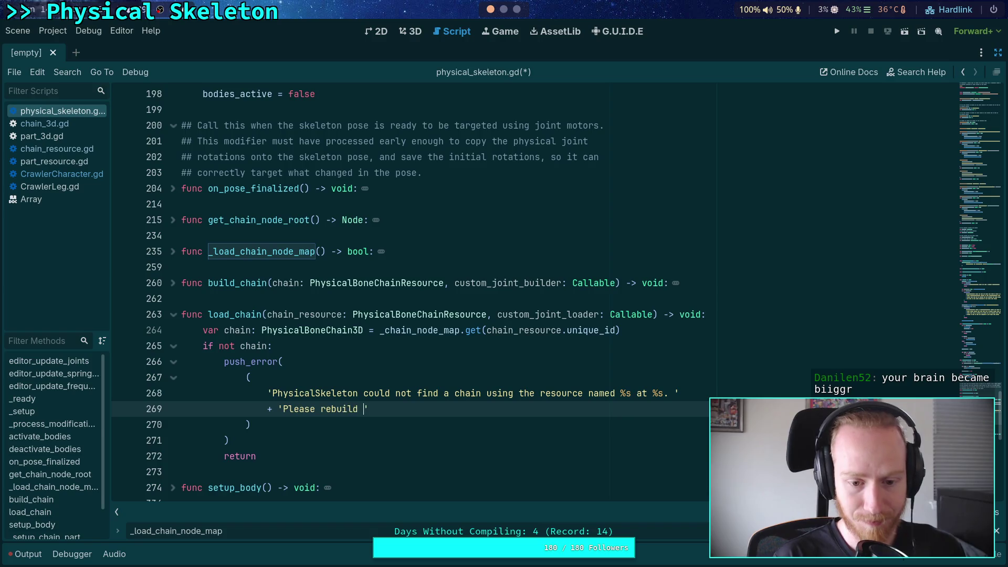
text(ha)
key(BackSpace)
key(BackSpace)
key(BackSpace)
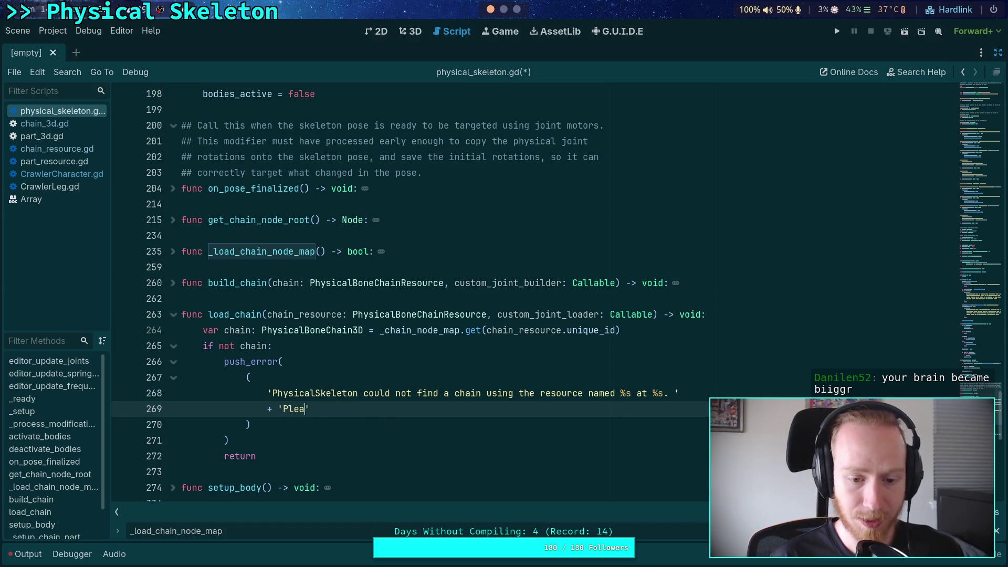
text(Cnd)
key(BackSpace)
key(BackSpace)
text(onsider )
text(rebuilding the)
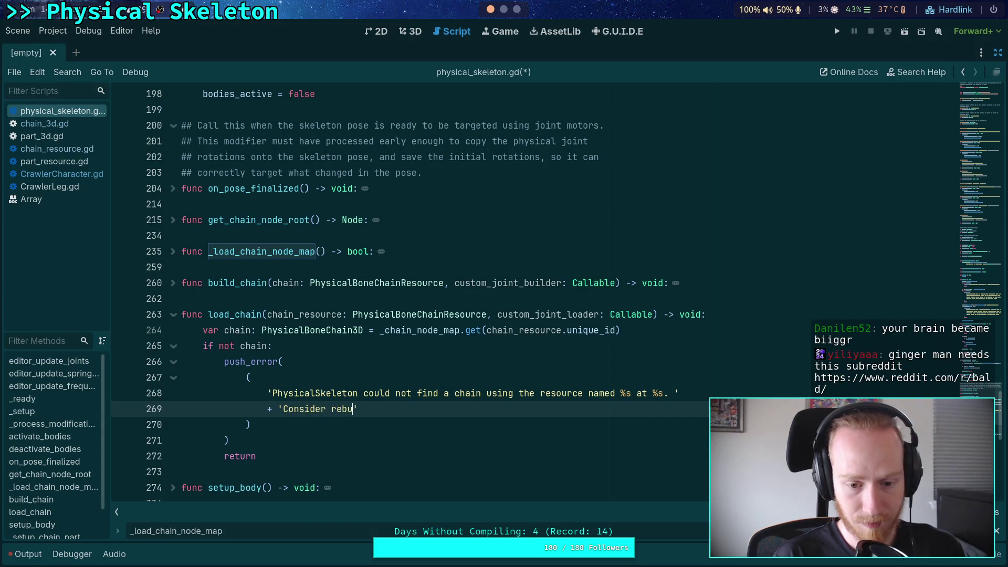
text( chain )
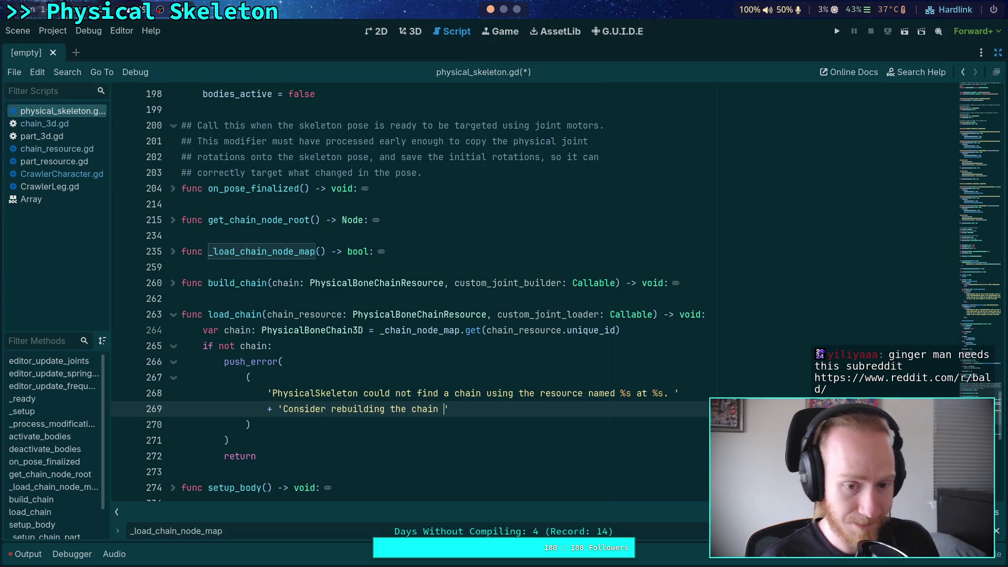
text(or )
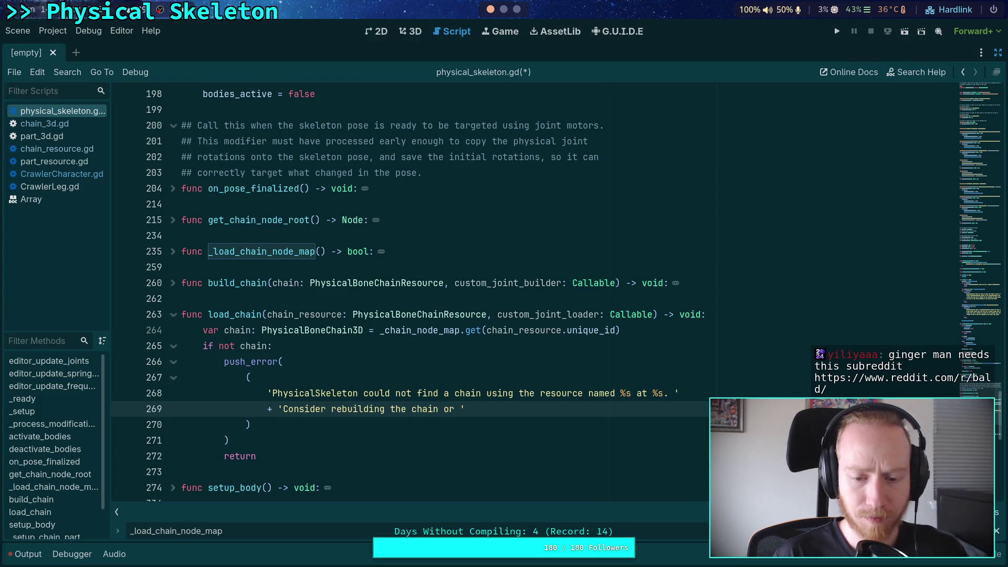
text(avoid le)
key(BackSpace)
text(oid)
key(BackSpace)
key(BackSpace)
key(BackSpace)
key(BackSpace)
text(remove the load of i)
key(BackSpace)
text(this resource)
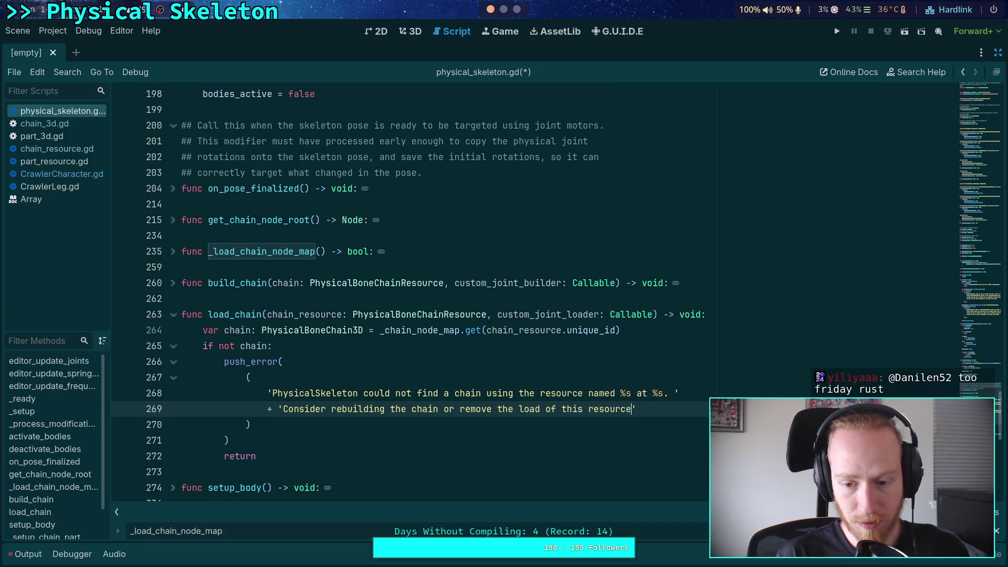
text(.)
scroll(357, 357, down, 2)
click(358, 362)
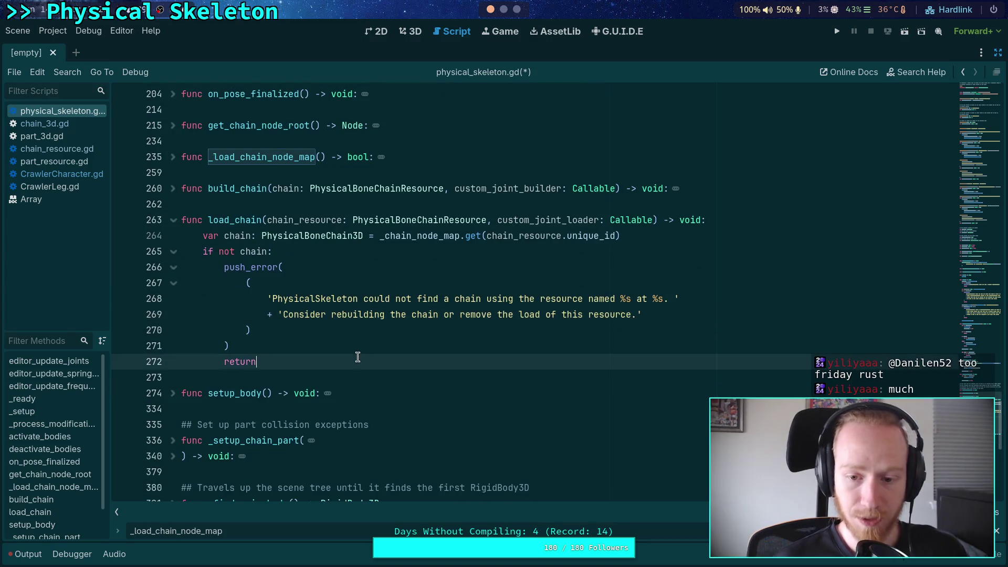
Append % [chain_resource.resource_name, chain_resource.resource_path] after the push_error call's closing parenthesis
click(380, 332)
text(% [chain_re)
key(Return)
text(.name,)
key(BackSpace)
key(BackSpace)
key(BackSpace)
text(name)
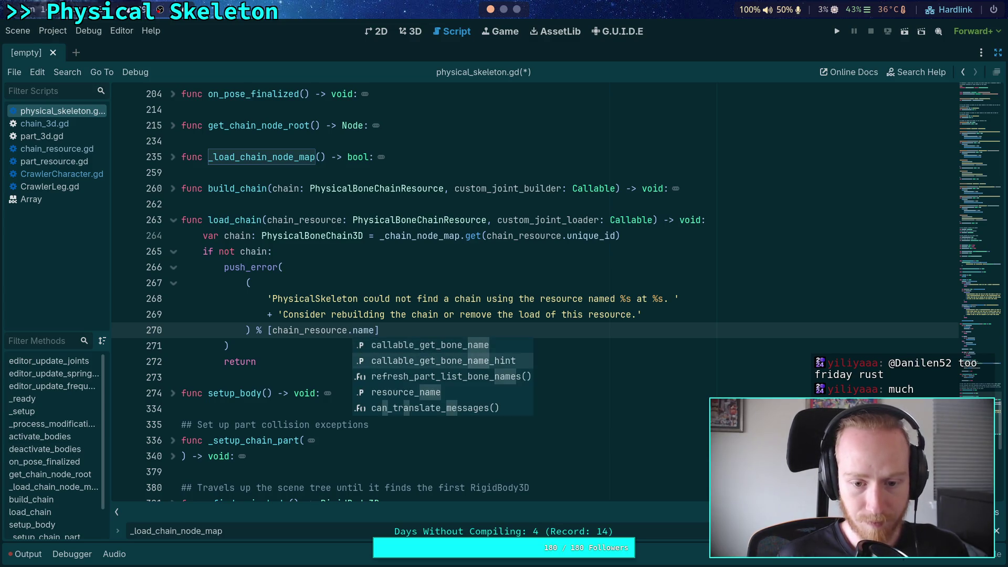
key(Down)
key(Down)
key(Return)
text(, chain)
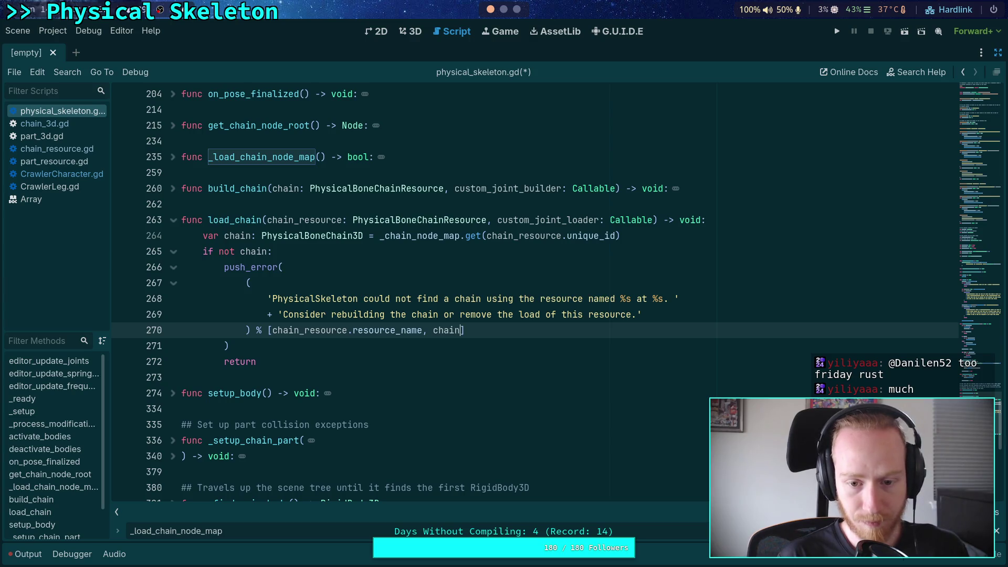
text(_re)
key(Return)
text(.)
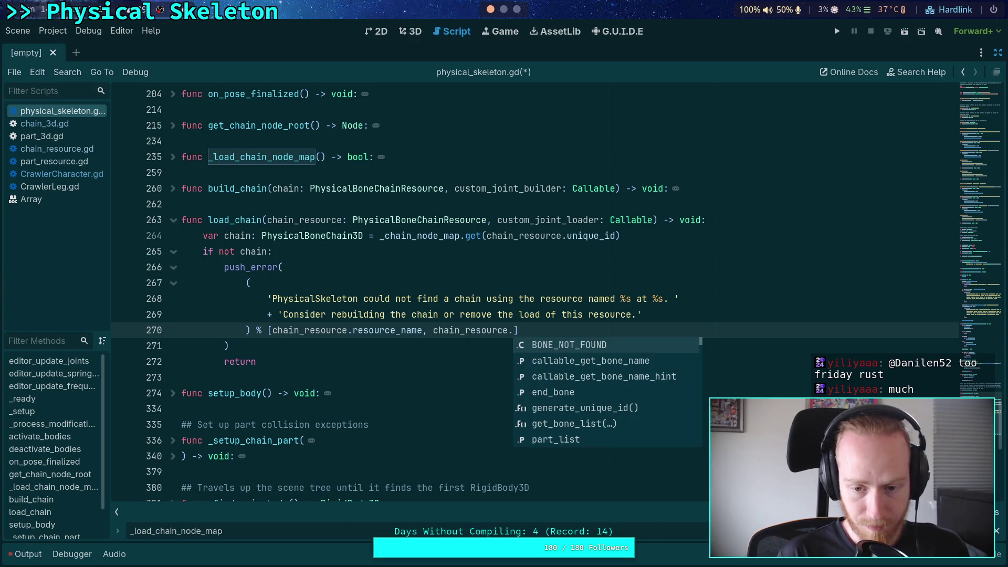
text(res)
key(Down)
key(Down)
key(Down)
key(Return)
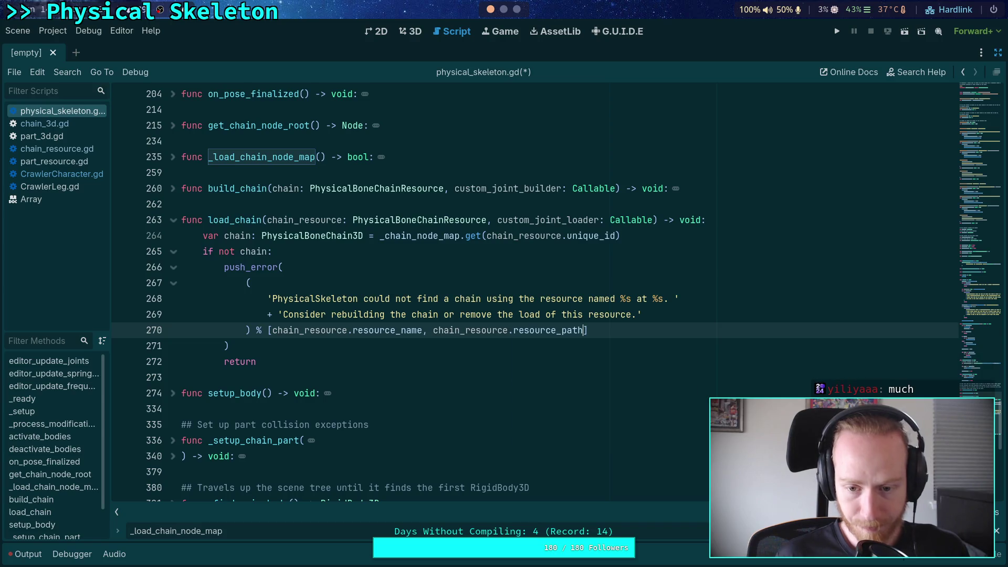
Add a blank indented line after the return statement
key(Down)
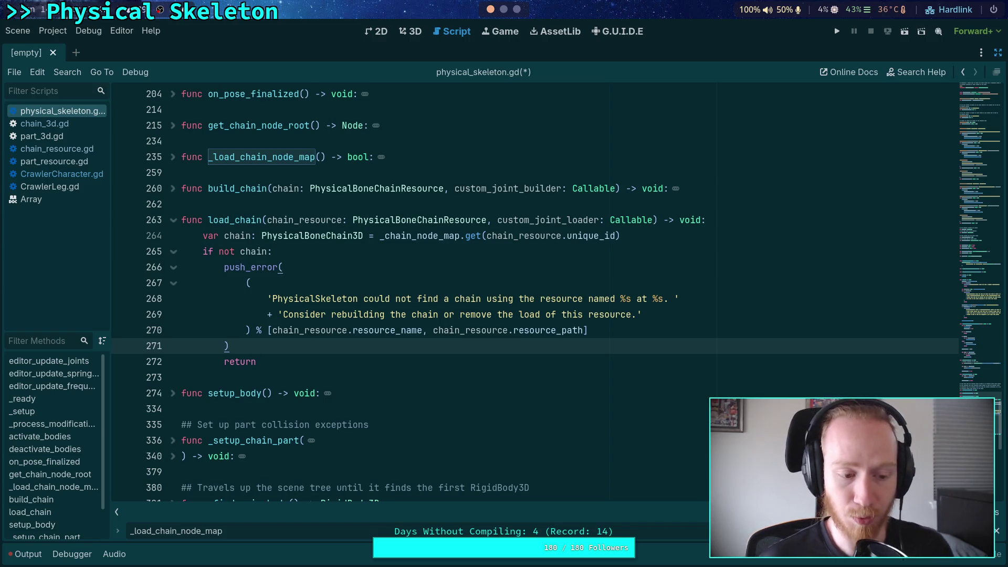
key(Down)
key(End)
key(Return)
key(Return)
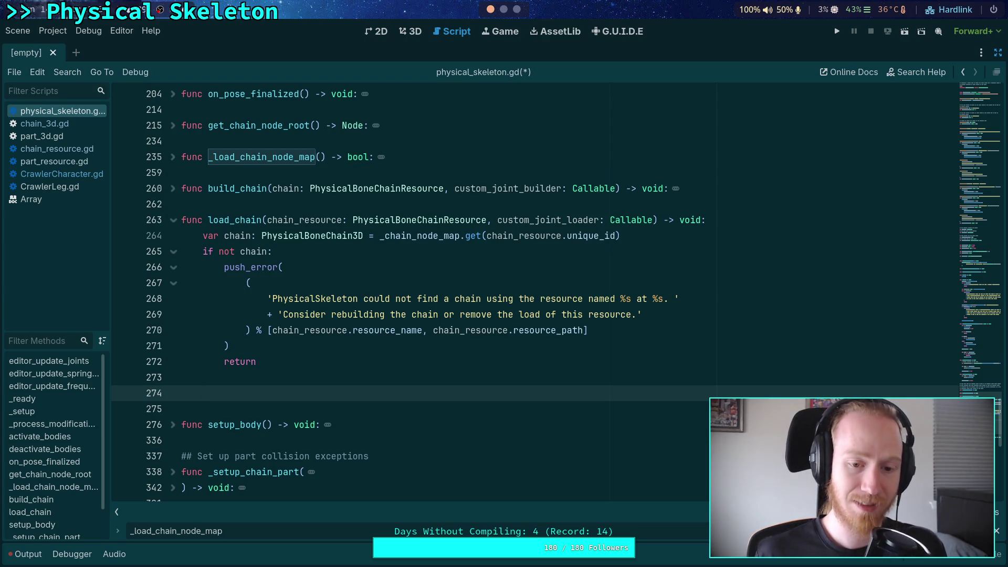
Type a skeleton.skeleton_updated line below the return
text(skeleton)
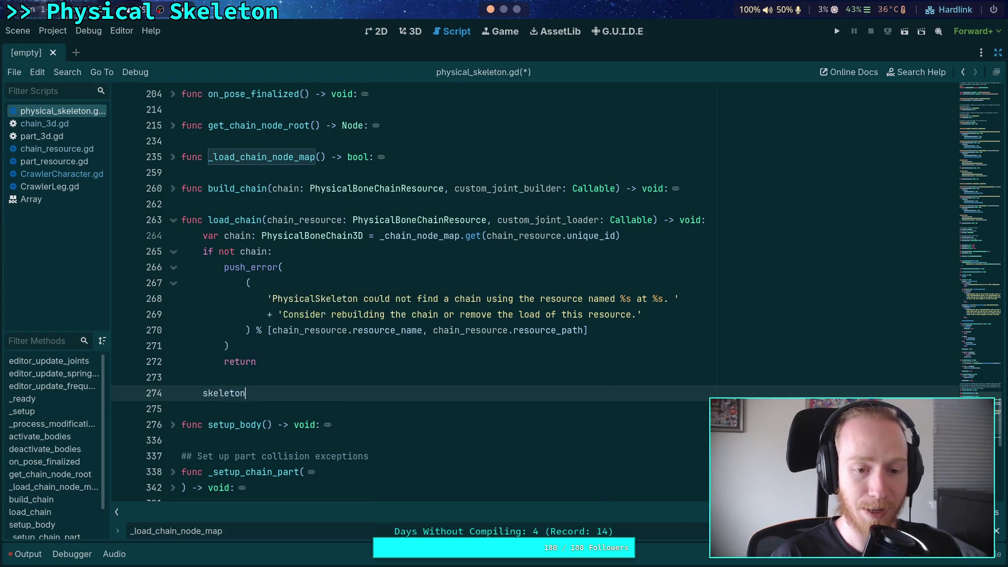
text(.get_sk)
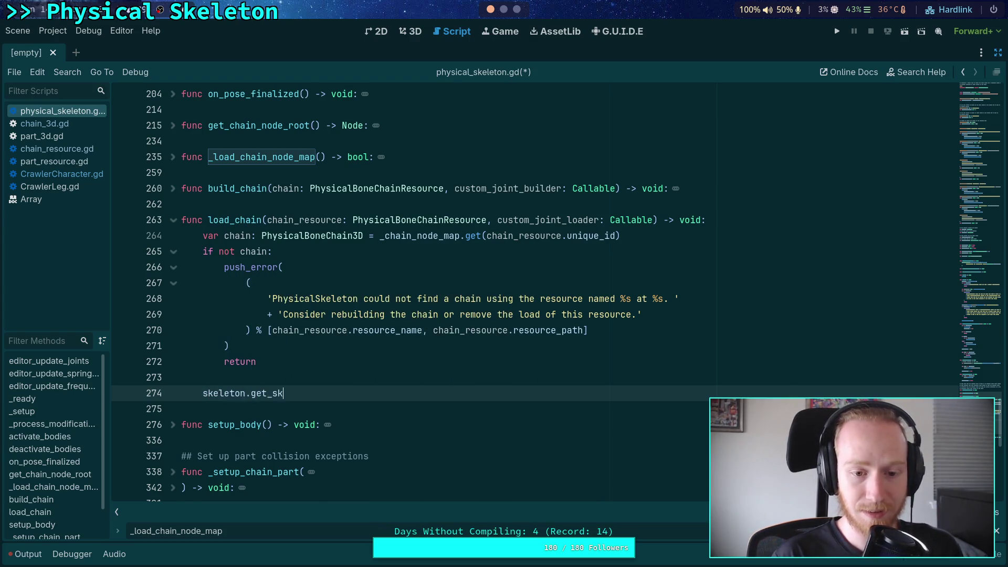
key(BackSpace)
key(BackSpace)
key(BackSpace)
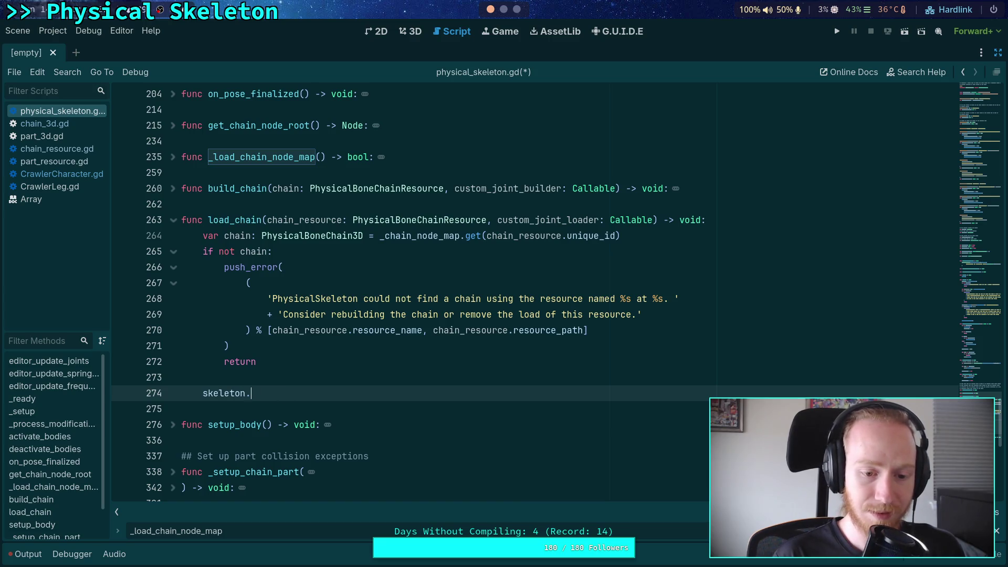
text(ske)
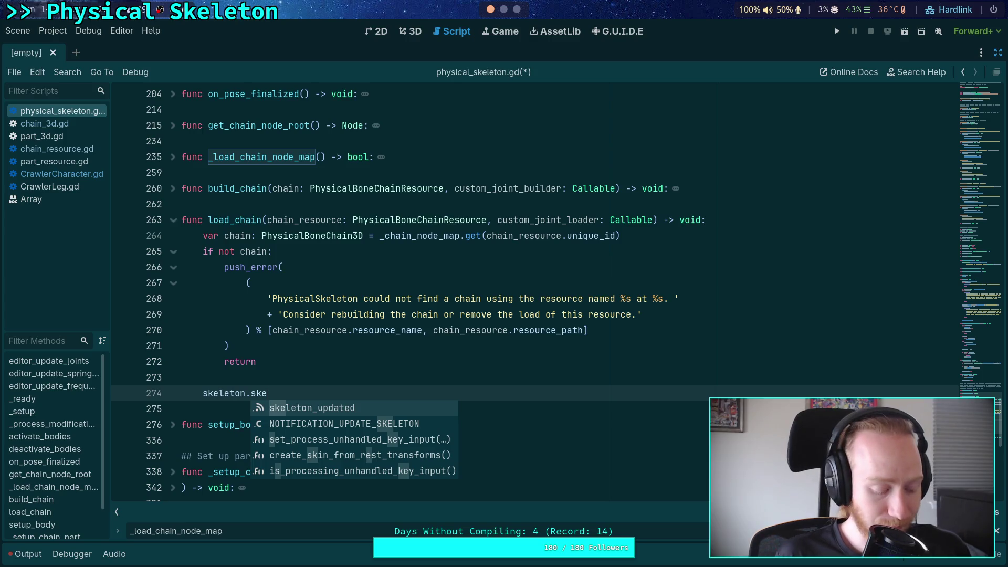
key(Return)
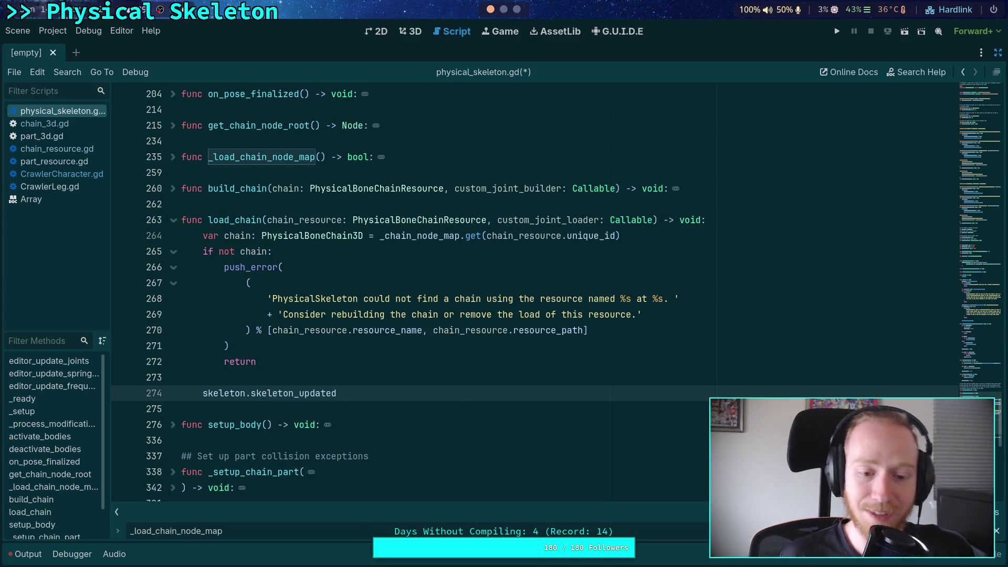
Delete the skeleton.skeleton_updated line with the blank line above, leaving a fresh indented line
drag(362, 390, 360, 383)
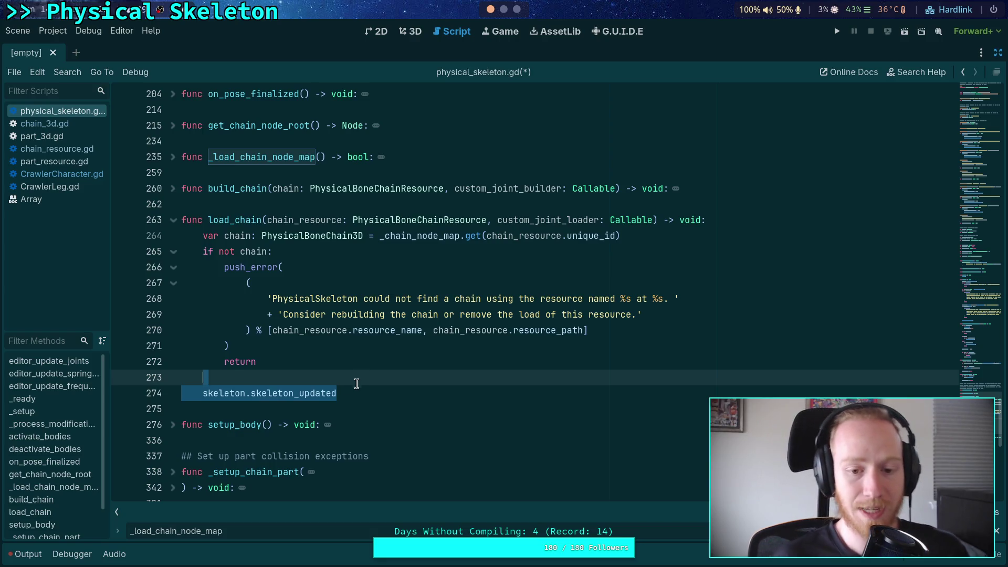
click(310, 394)
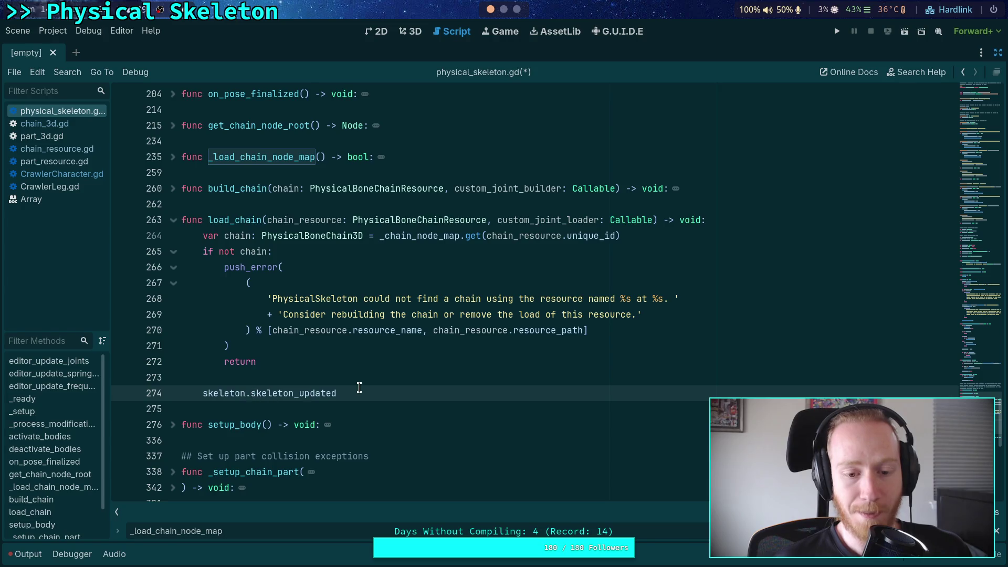
drag(359, 393, 357, 383)
key(BackSpace)
key(Return)
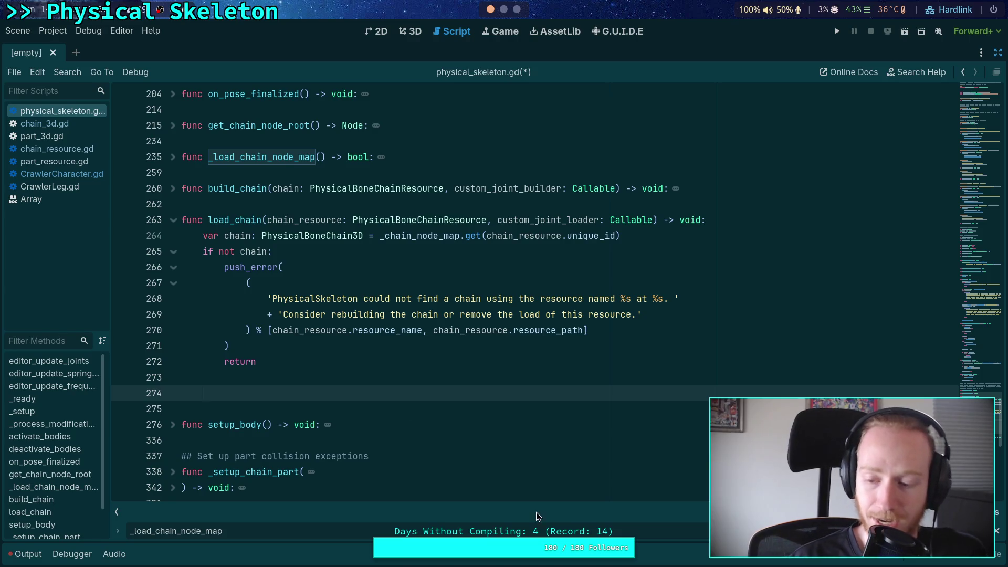
Close the _load_chain_node_map search and place the caret at the error message's end
key(Escape)
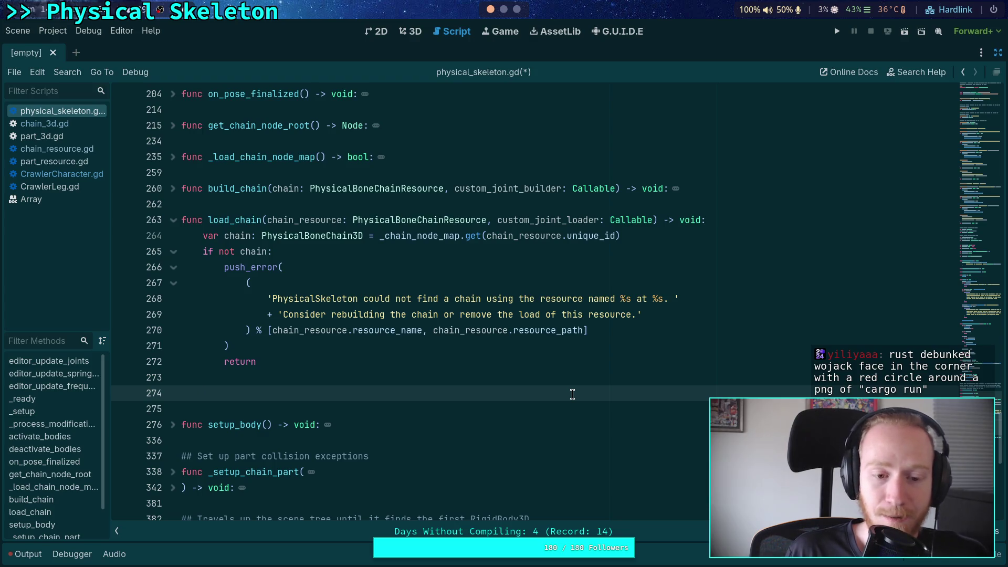
click(633, 314)
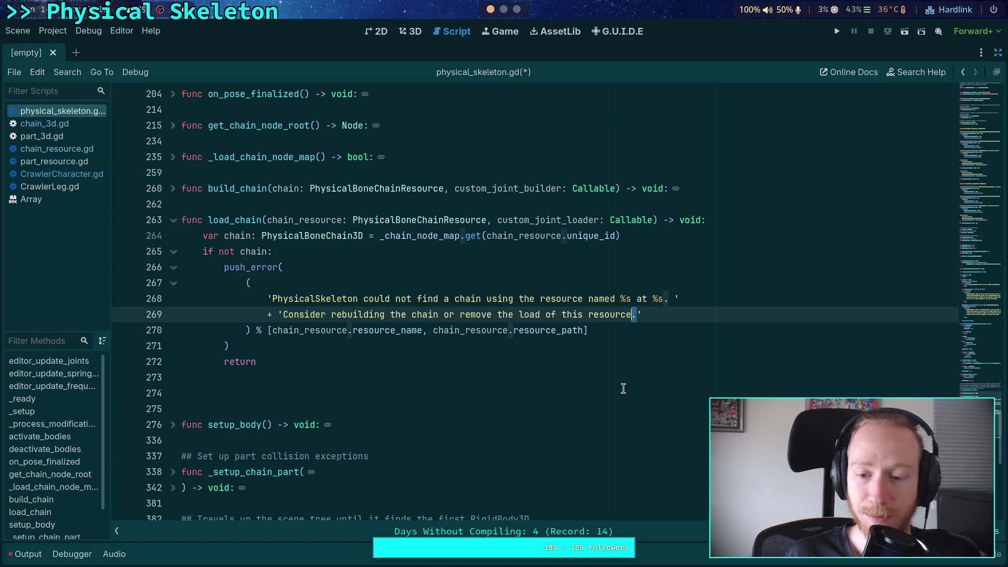
Type chain.load on line 274 after the return, then switch to chain_3d.gd
click(378, 391)
click(386, 380)
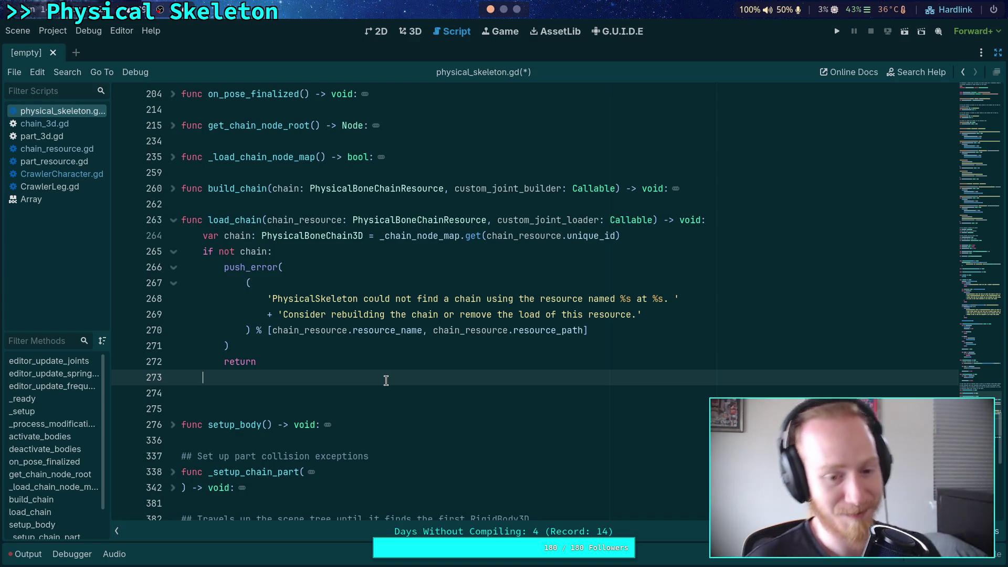
key(Down)
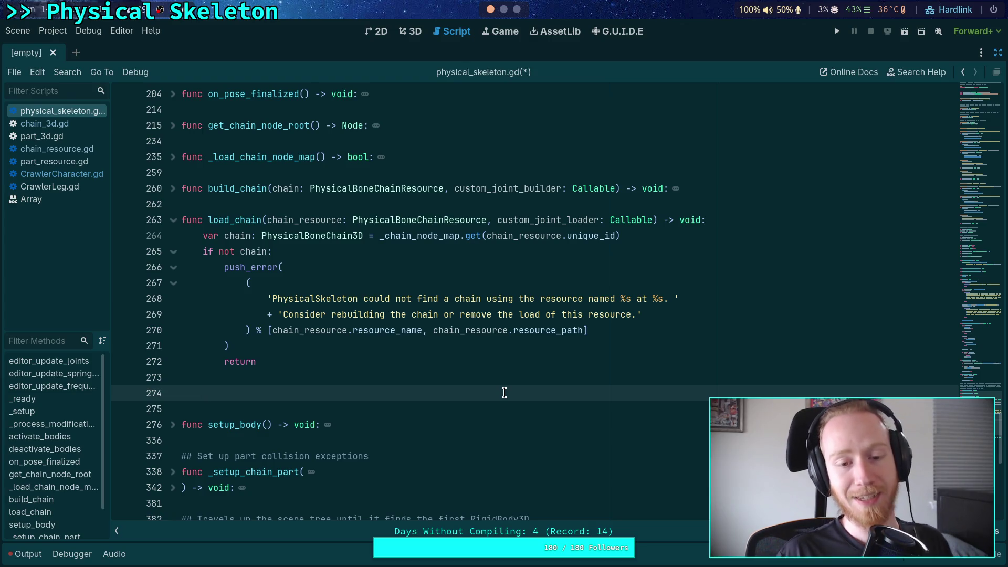
text(chain.load)
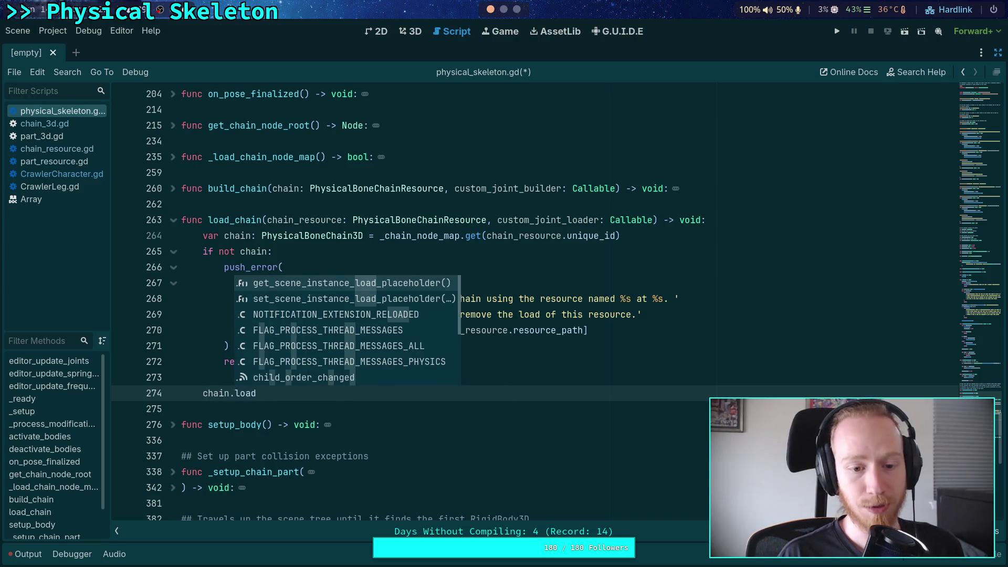
key(Escape)
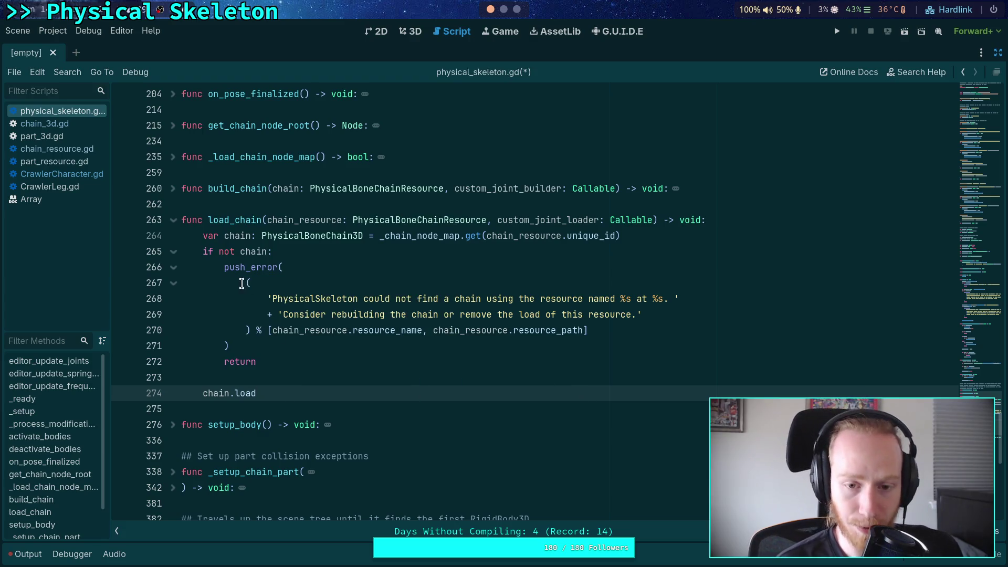
click(55, 124)
Collapse, expand and re-collapse the validate() function in chain_3d.gd
scroll(361, 339, down, 18)
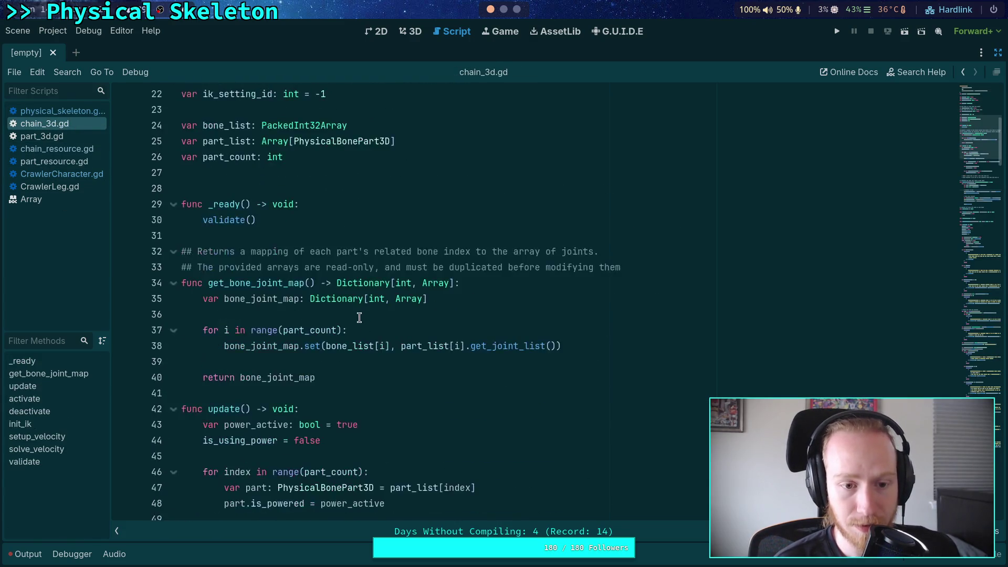
scroll(357, 306, down, 7)
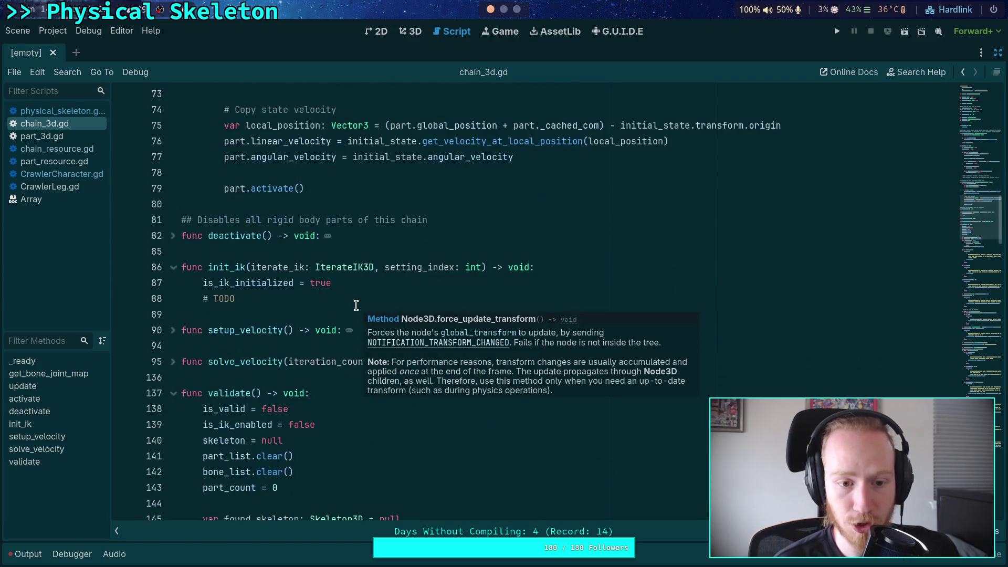
click(173, 299)
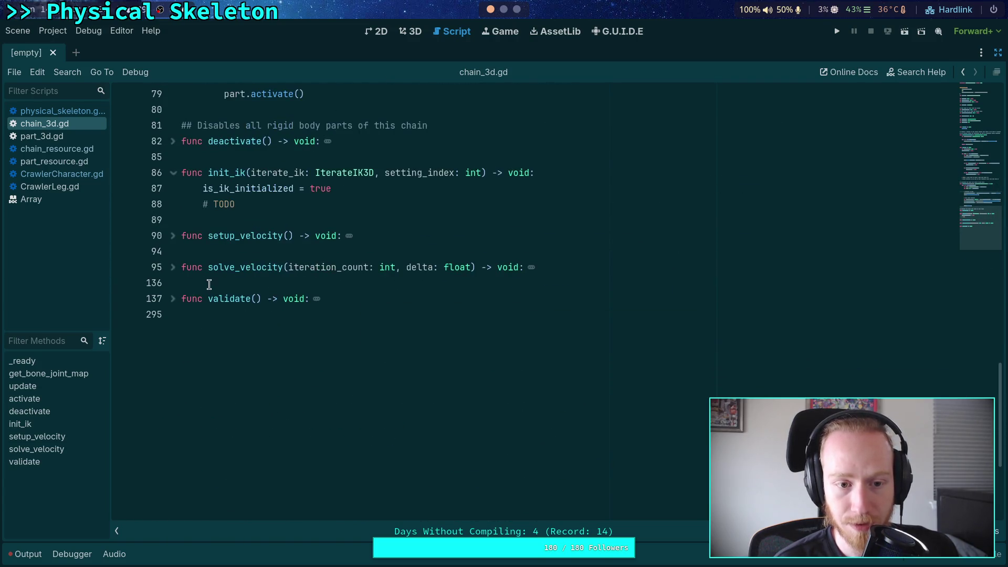
scroll(209, 284, up, 3)
scroll(224, 275, up, 15)
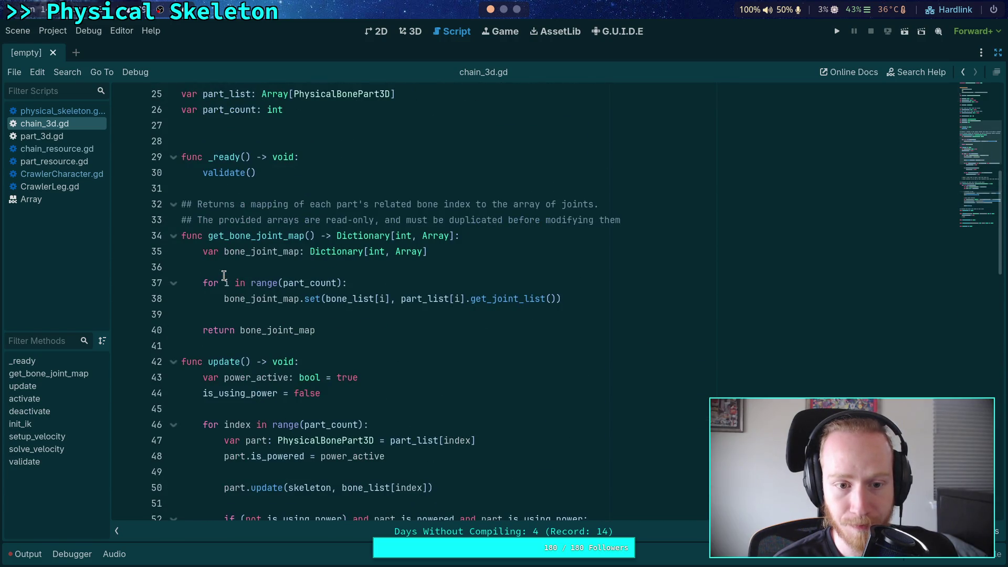
scroll(223, 275, down, 4)
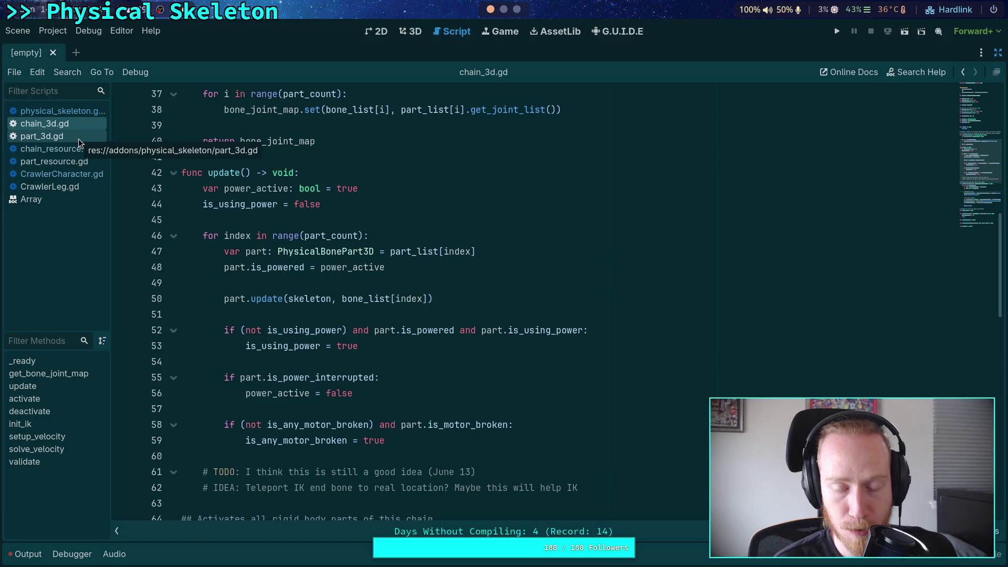
scroll(336, 218, up, 2)
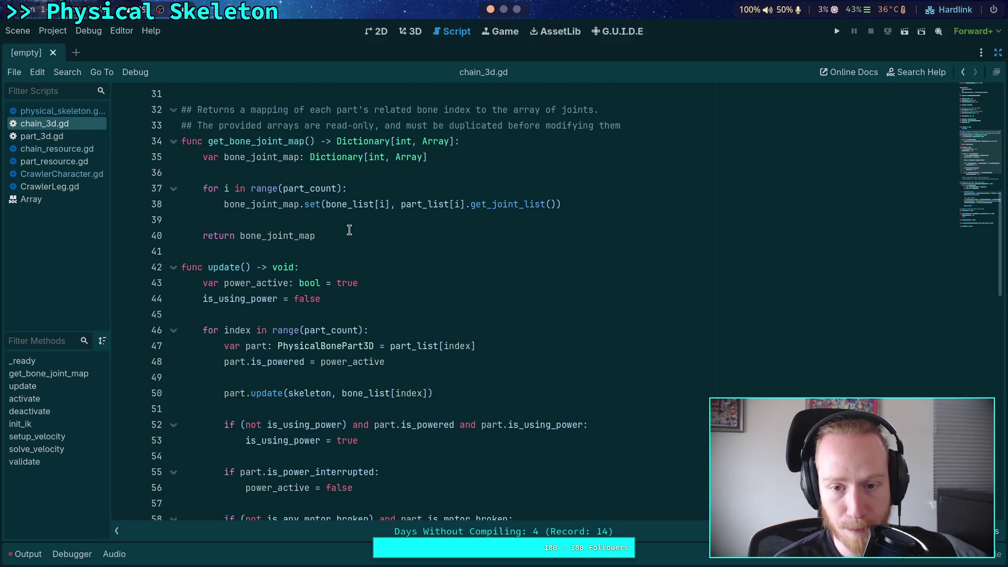
scroll(349, 230, up, 3)
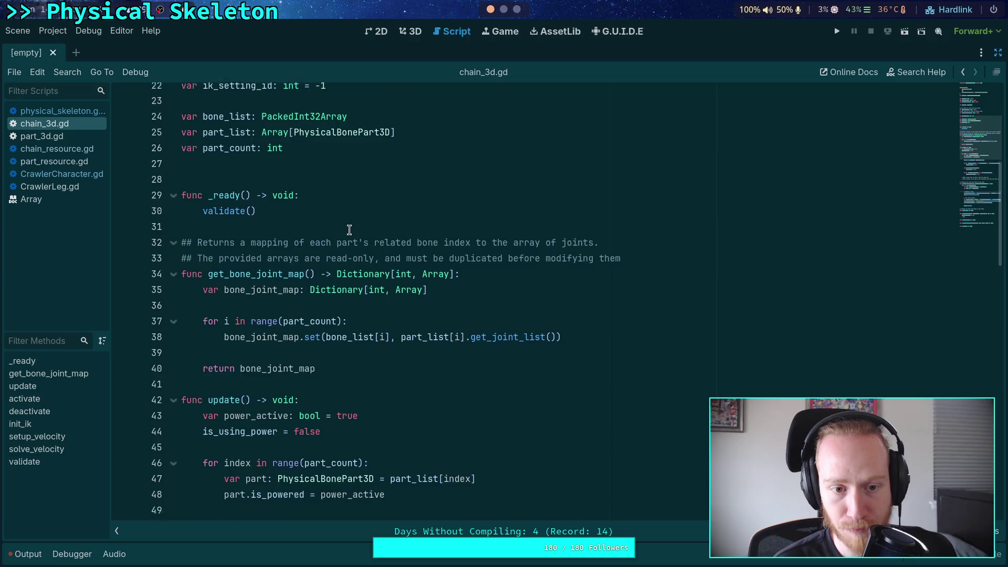
scroll(349, 229, down, 12)
scroll(349, 225, down, 6)
click(173, 351)
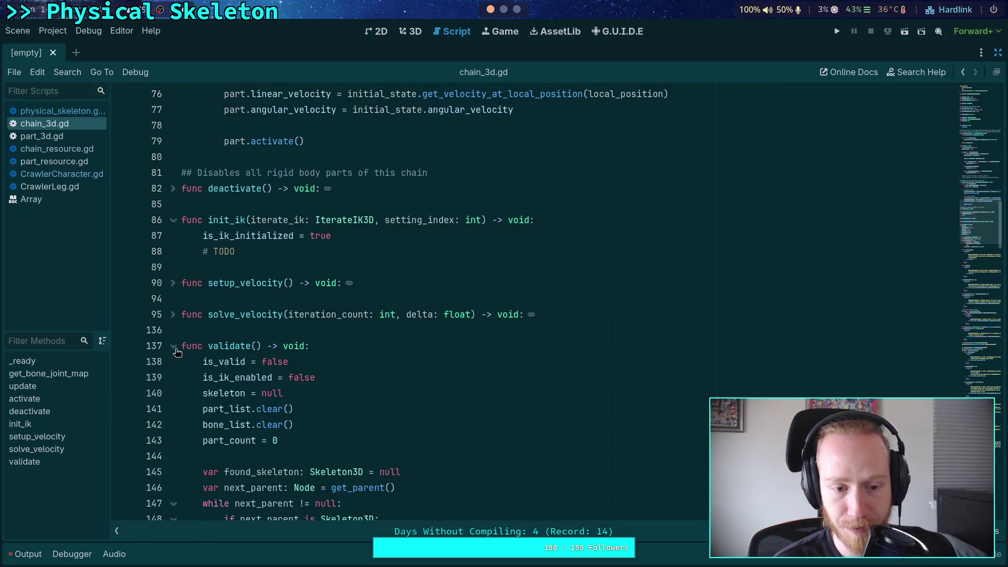
scroll(344, 315, down, 20)
scroll(344, 315, up, 4)
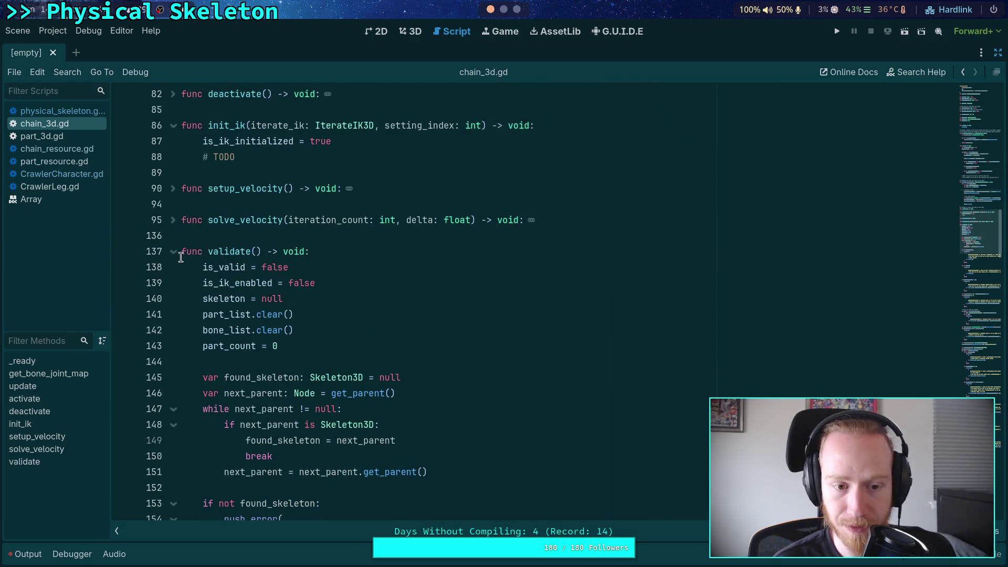
click(173, 251)
Open part_3d.gd and expand the build_joints function to read it
click(42, 136)
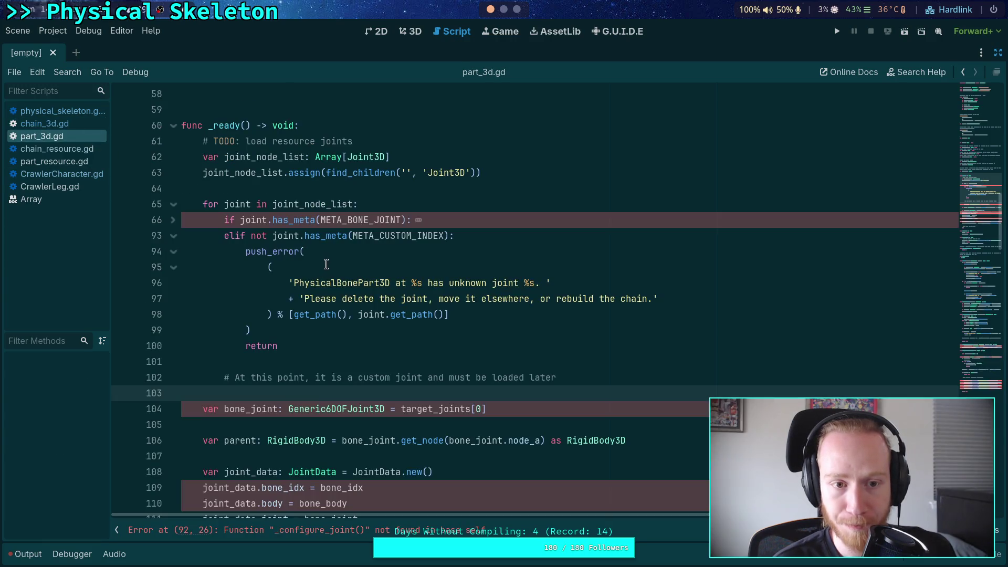
scroll(326, 264, down, 10)
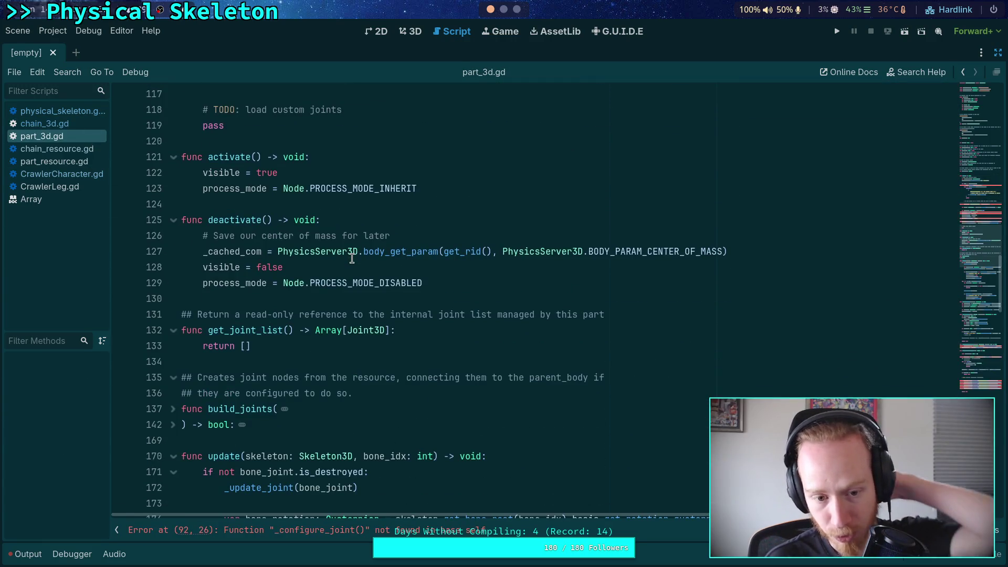
scroll(352, 257, down, 4)
click(174, 221)
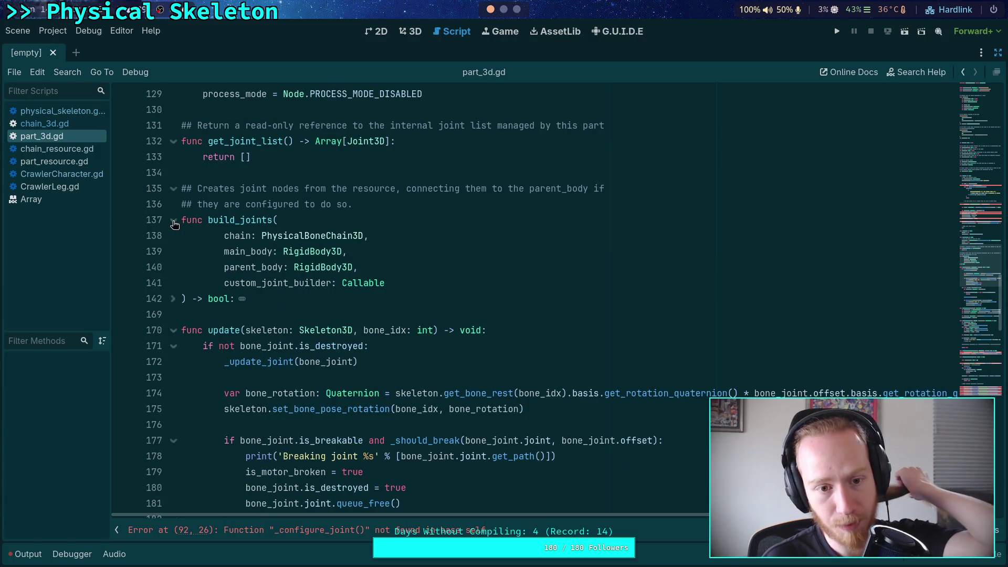
click(173, 298)
scroll(325, 304, down, 4)
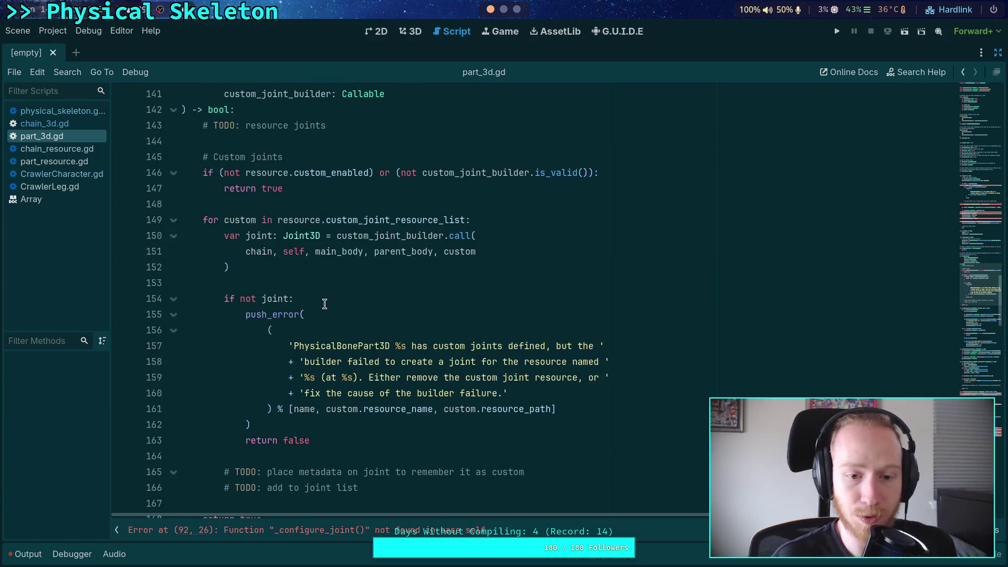
scroll(325, 304, up, 5)
Back in chain_3d.gd, search for 'build' and collapse validate() again
click(44, 123)
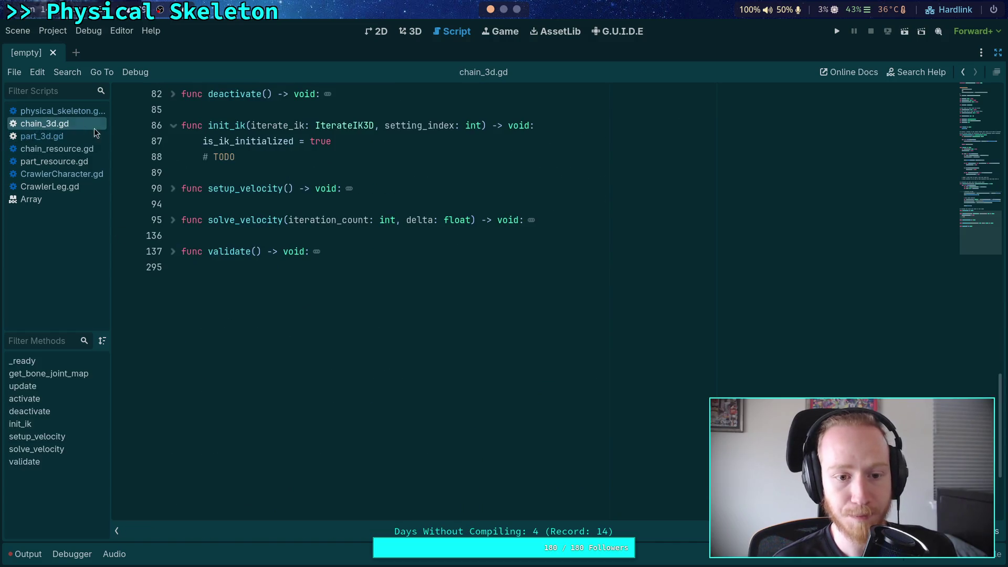
click(358, 190)
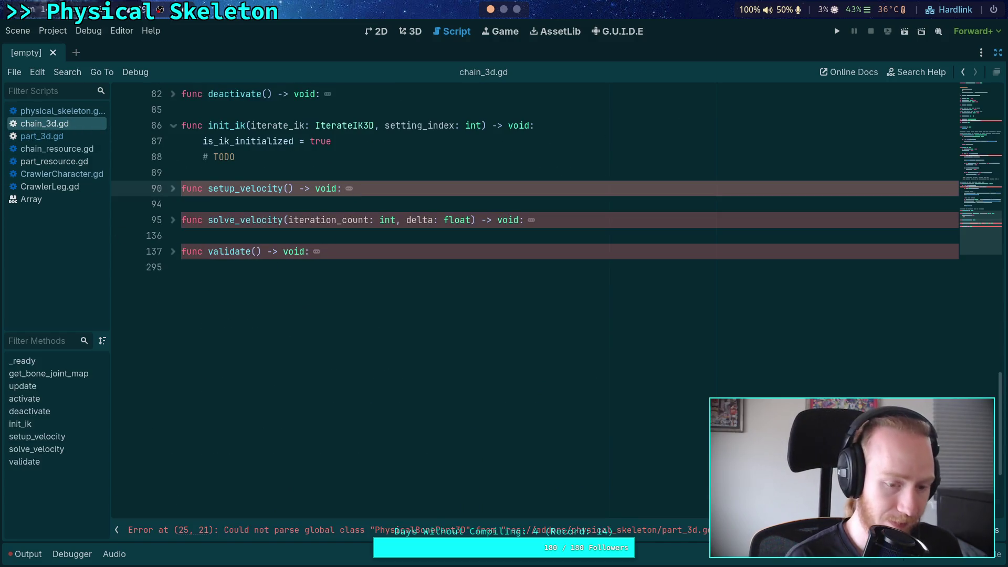
key(ctrl+f)
text(build)
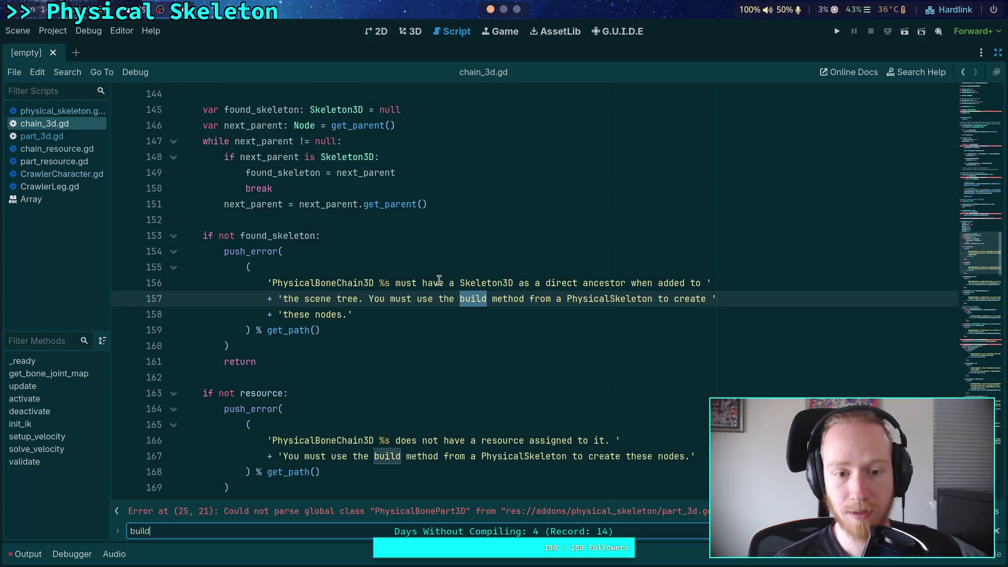
scroll(528, 400, up, 5)
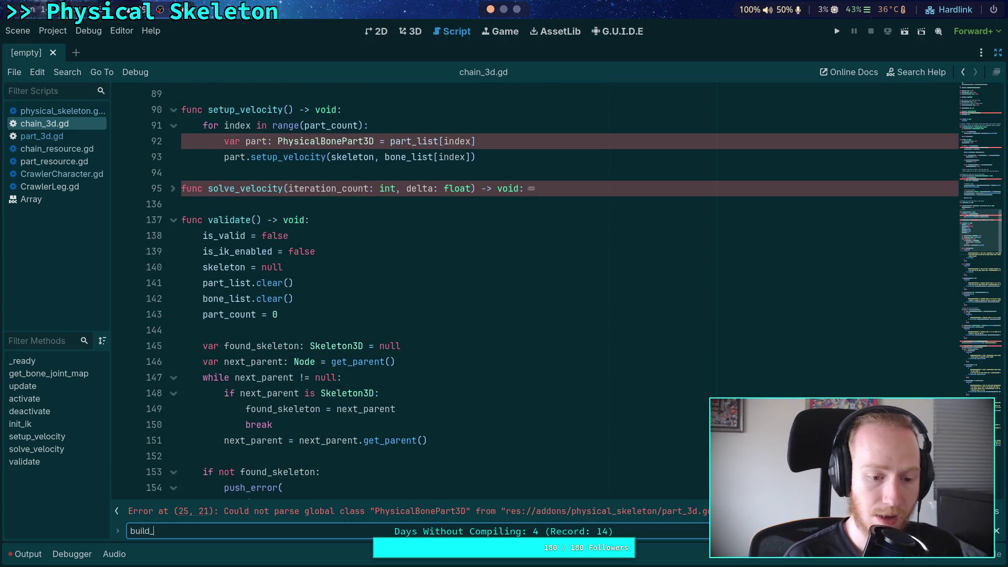
text(joints)
click(174, 220)
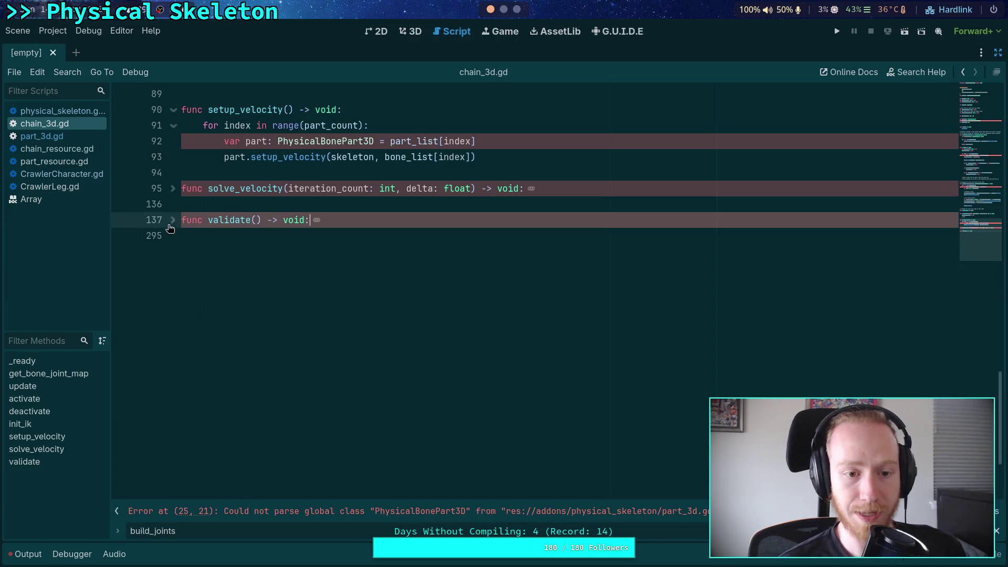
scroll(365, 284, up, 5)
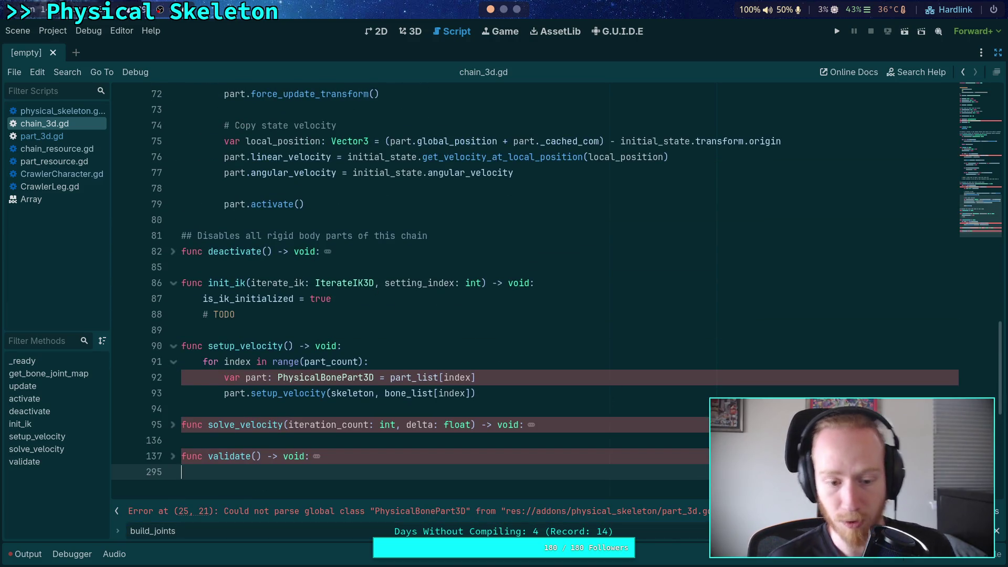
key(Escape)
click(280, 267)
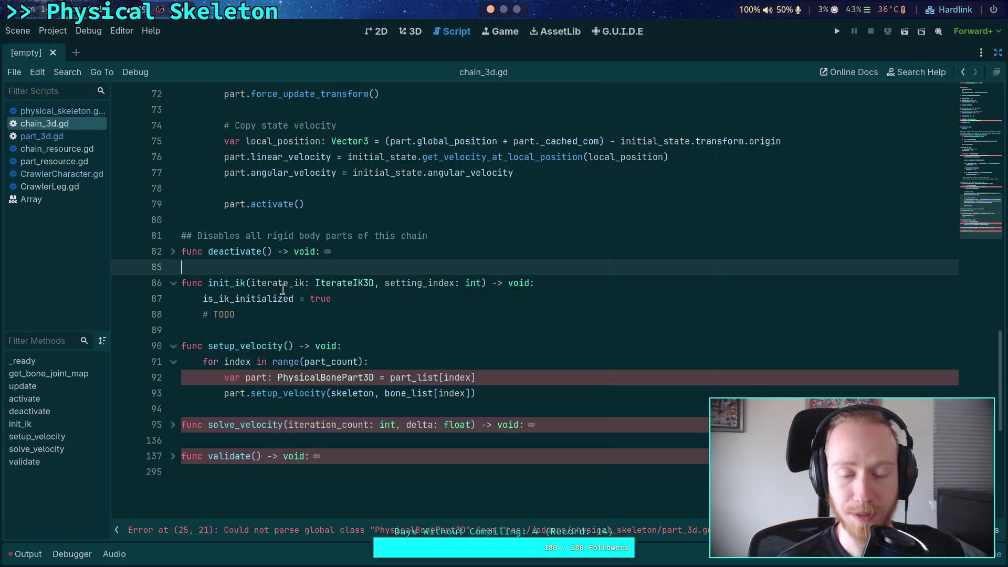
scroll(248, 346, up, 12)
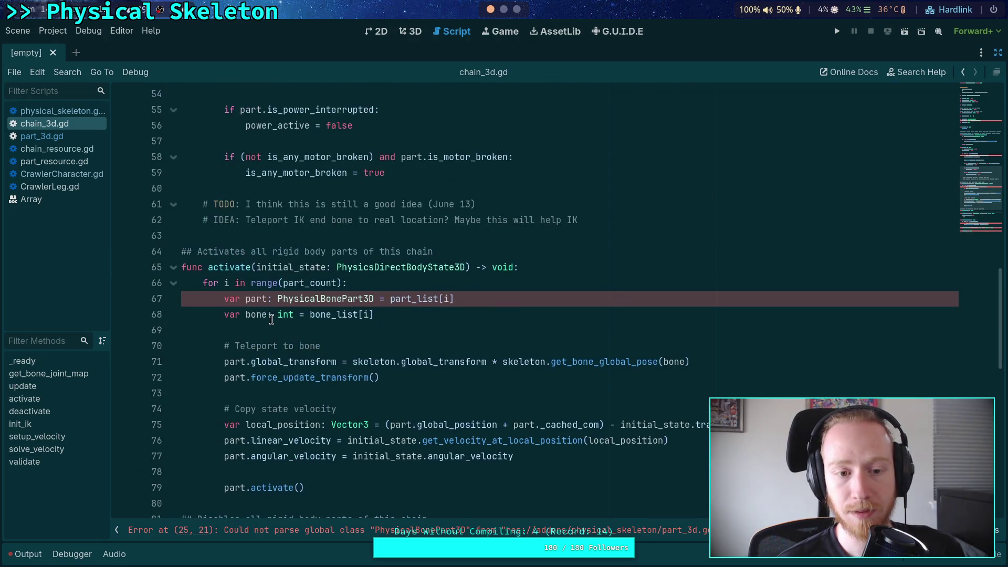
scroll(278, 314, up, 5)
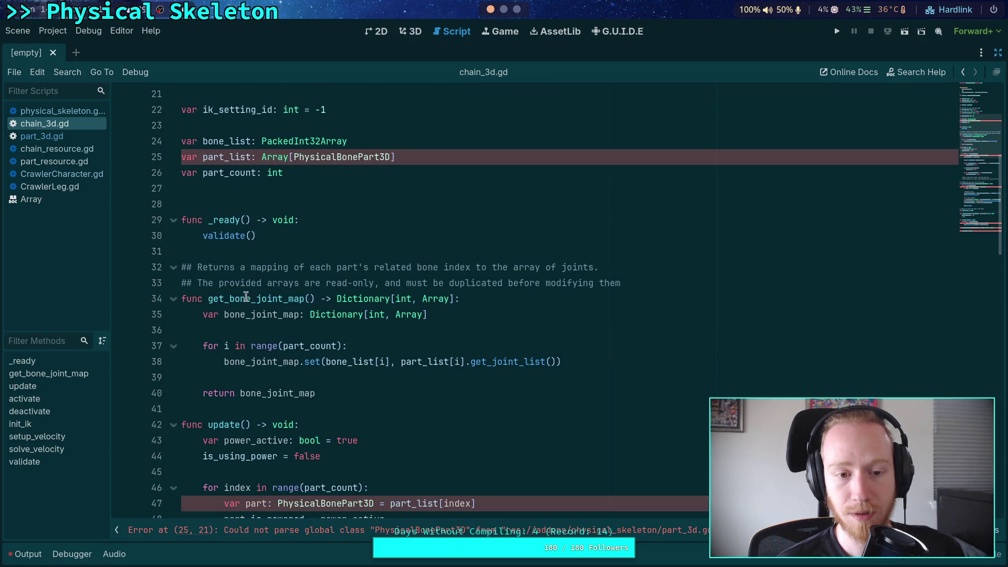
Browse part_3d.gd and chain_resource.gd, then return to chain_3d.gd
click(42, 136)
scroll(394, 308, down, 7)
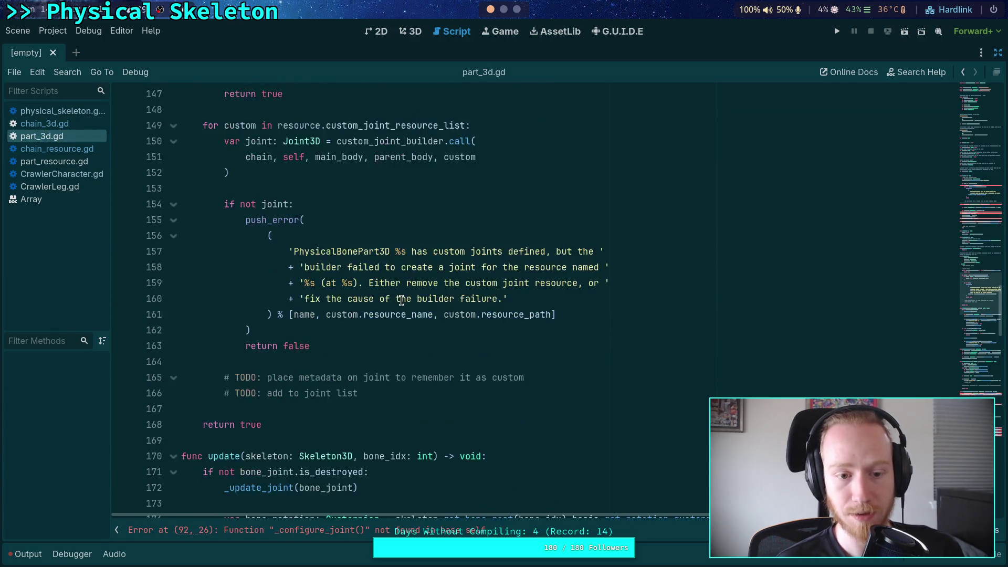
scroll(401, 299, down, 12)
scroll(407, 290, up, 15)
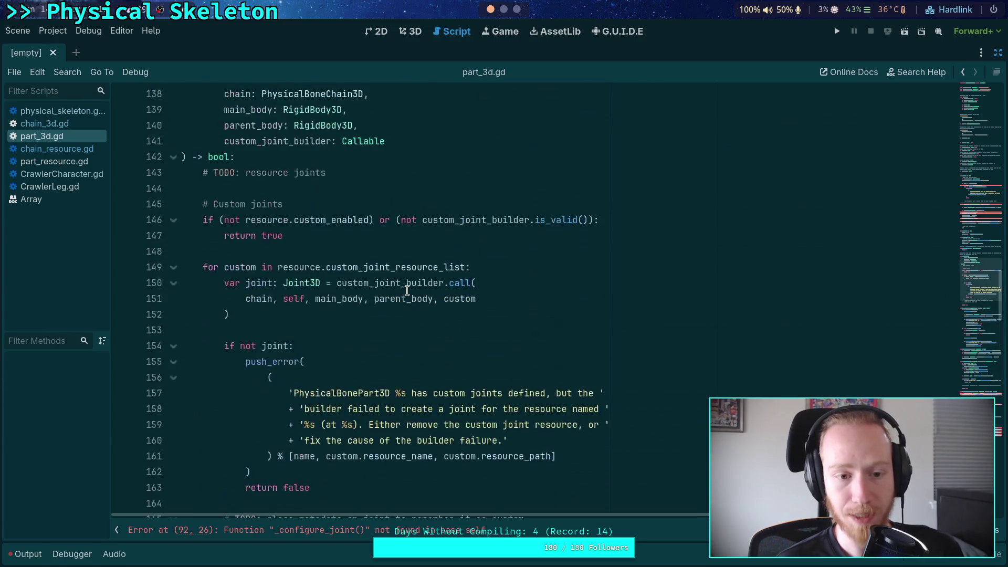
click(67, 148)
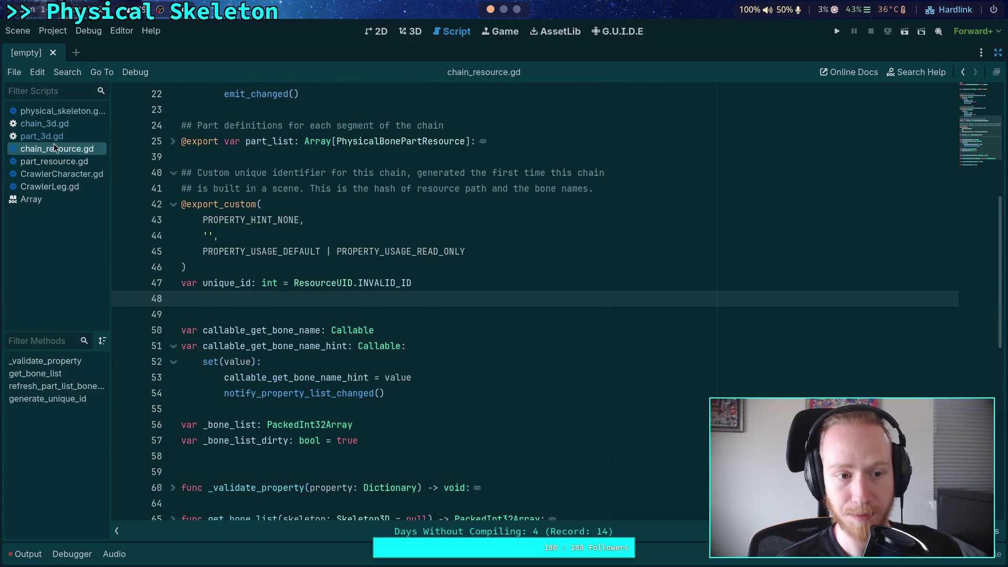
key(alt+Left)
Collapse activate, init_ik and setup_velocity, and add blank lines after return bone_joint_map
scroll(301, 284, down, 3)
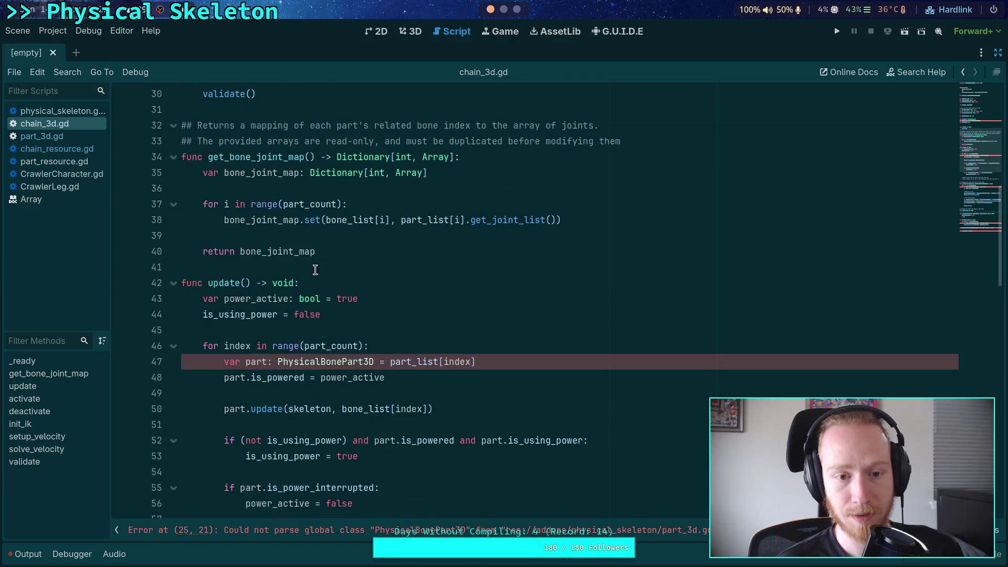
scroll(404, 273, down, 5)
scroll(438, 275, up, 5)
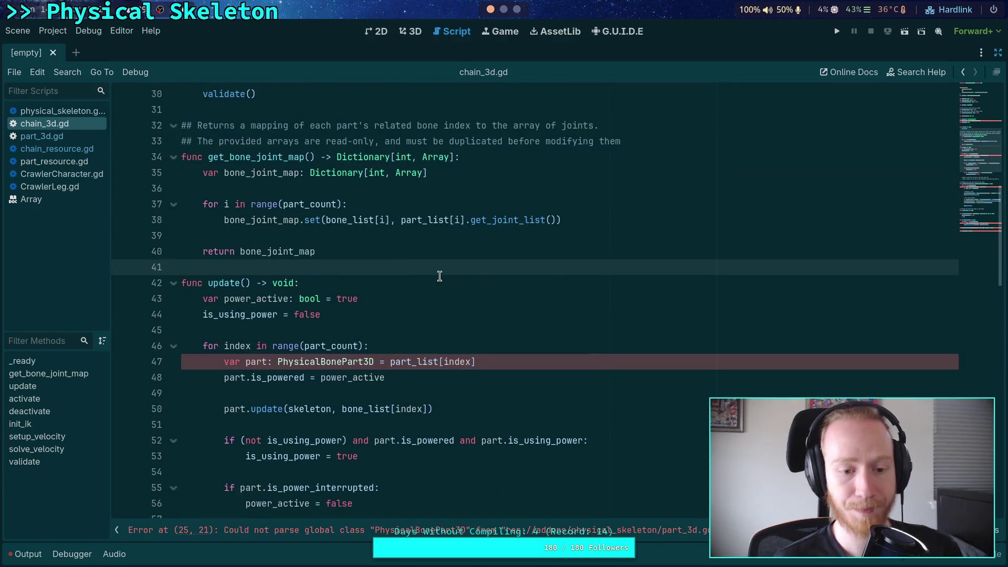
scroll(439, 275, down, 4)
click(172, 457)
scroll(184, 434, down, 3)
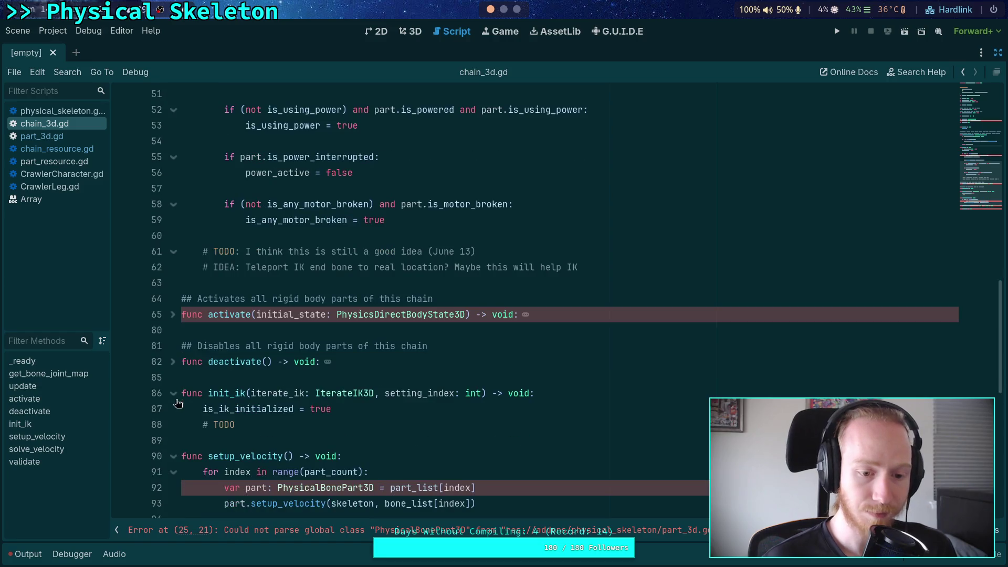
click(174, 456)
click(173, 393)
scroll(331, 310, up, 8)
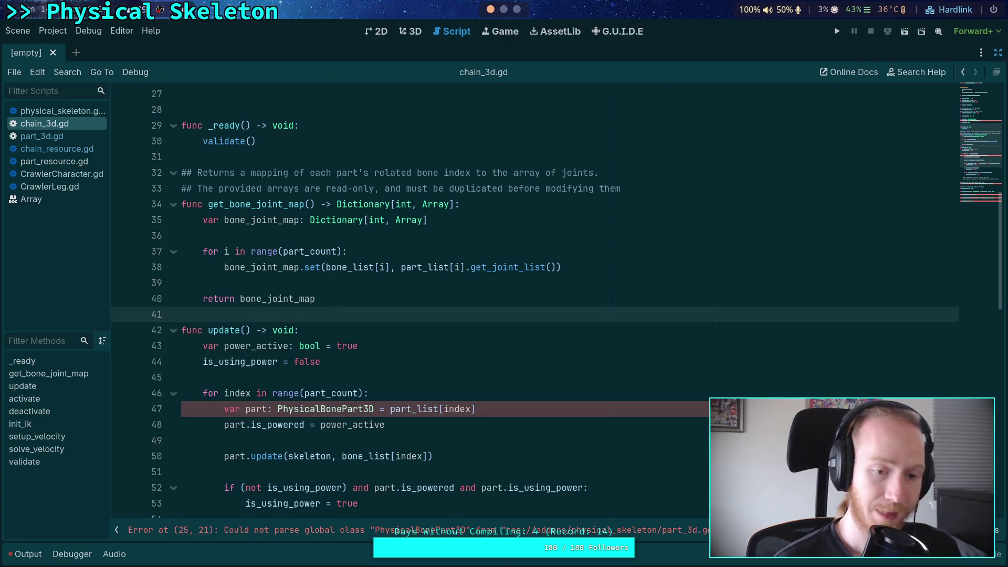
key(Return)
key(Return)
click(516, 9)
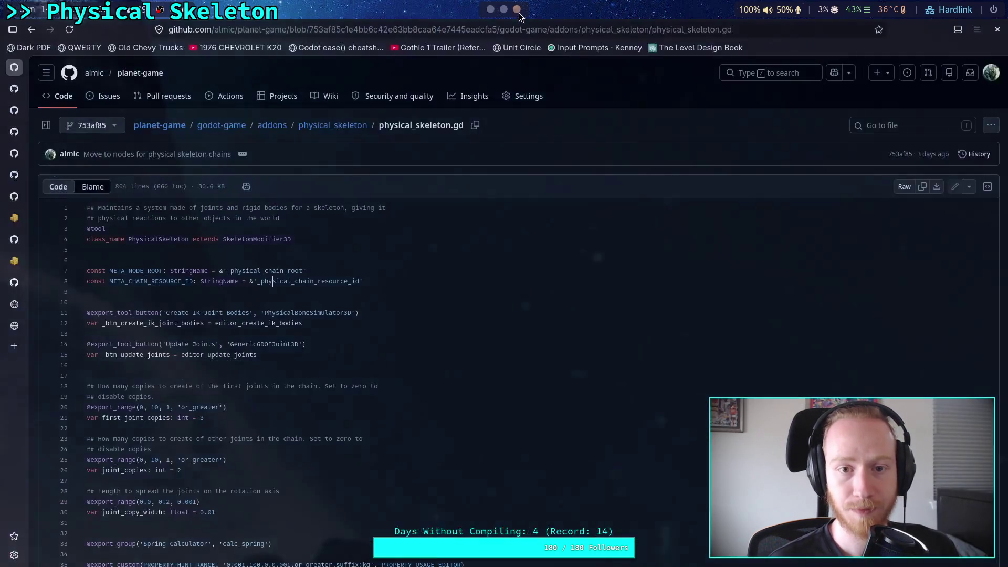
Switch to the rust-lexical noskip.rs tab and go to the repository root
mouse_move(20, 229)
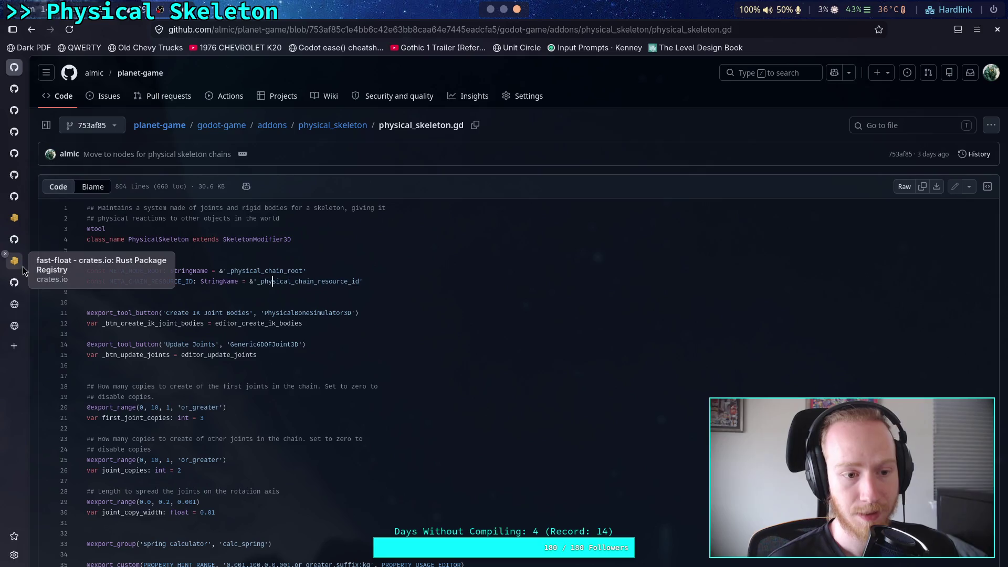
click(15, 282)
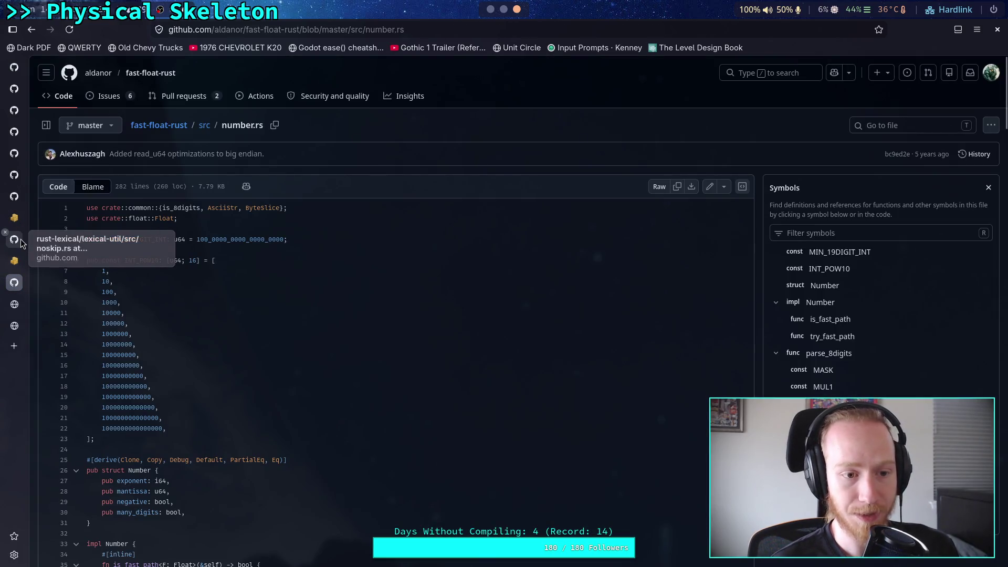
click(20, 239)
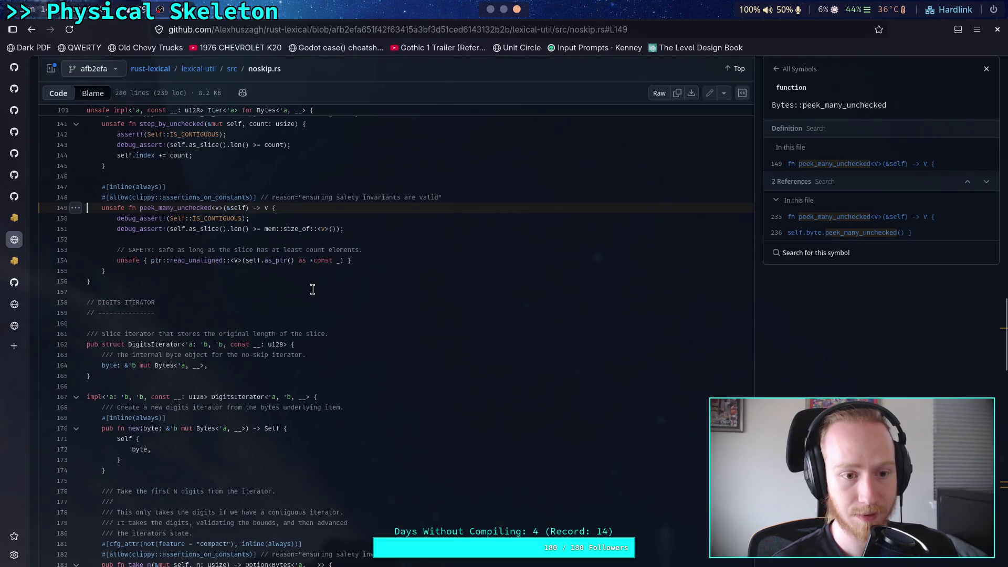
scroll(315, 286, up, 10)
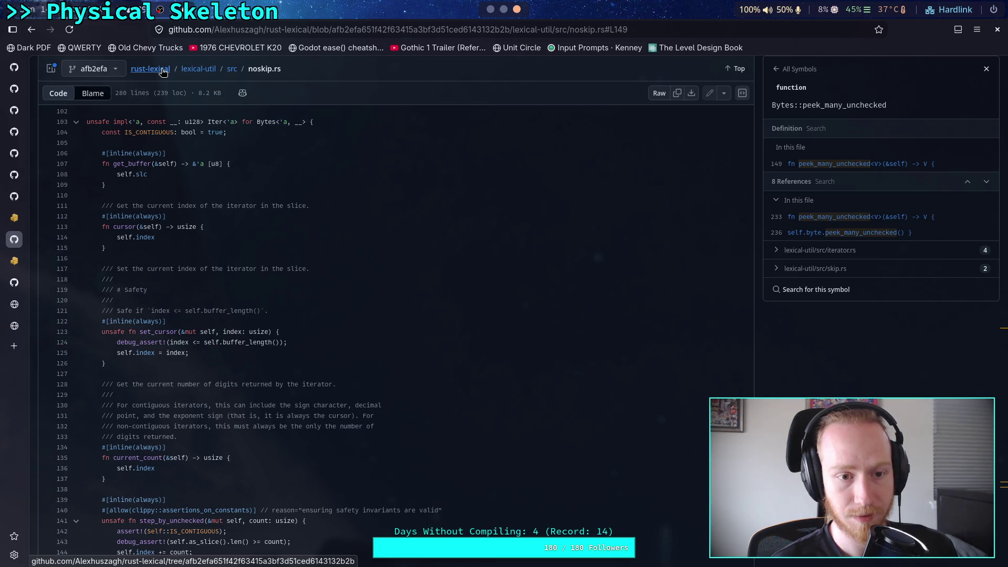
click(163, 70)
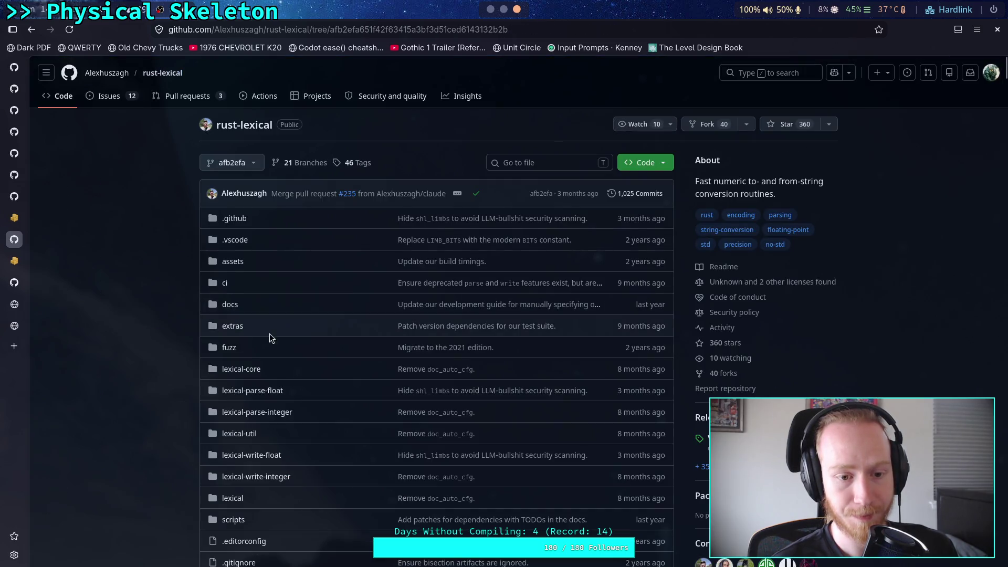
Open lexical-parse-integer/src/algorithm.rs in the rust-lexical repository
click(258, 413)
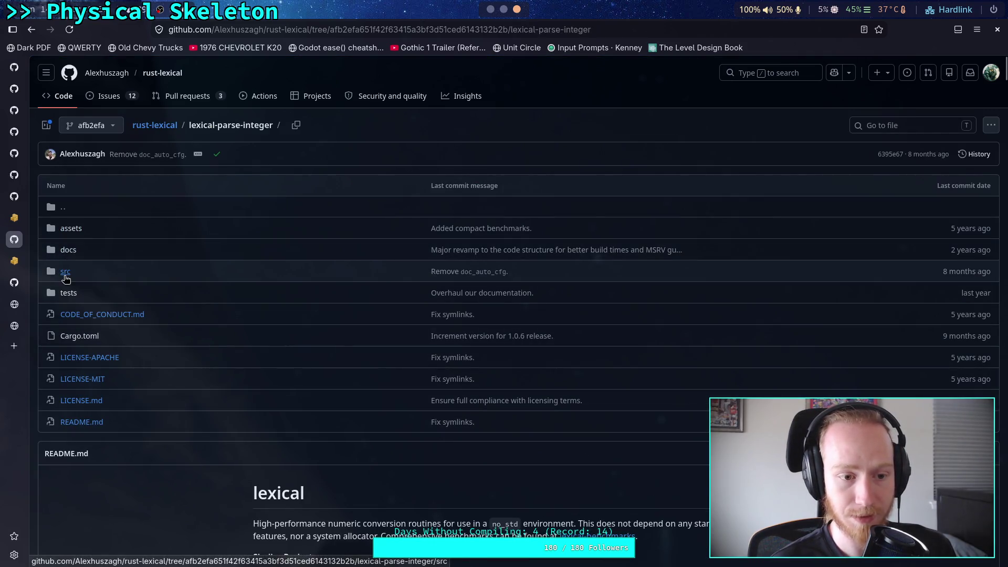
click(65, 271)
click(91, 227)
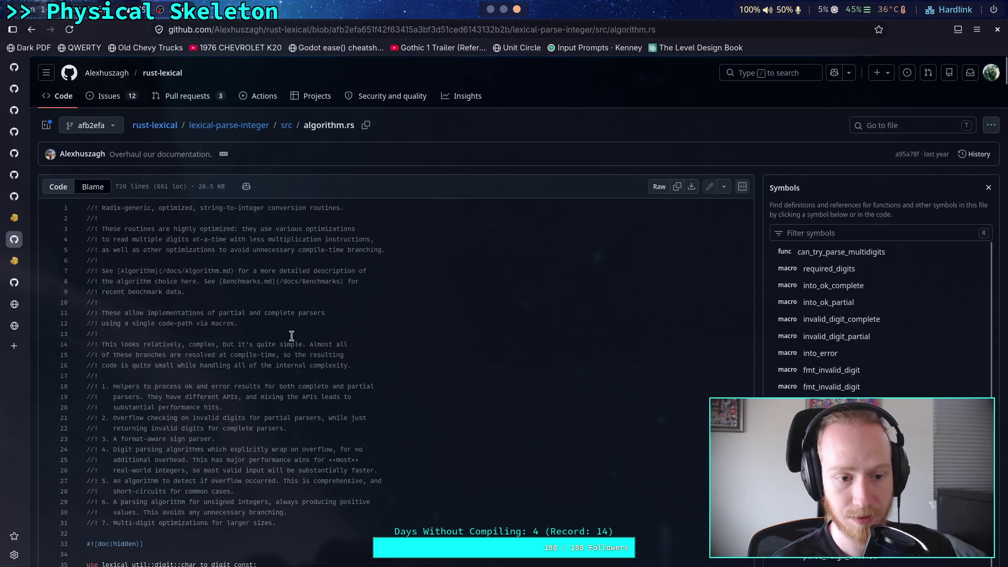
scroll(461, 333, down, 5)
scroll(875, 374, down, 1)
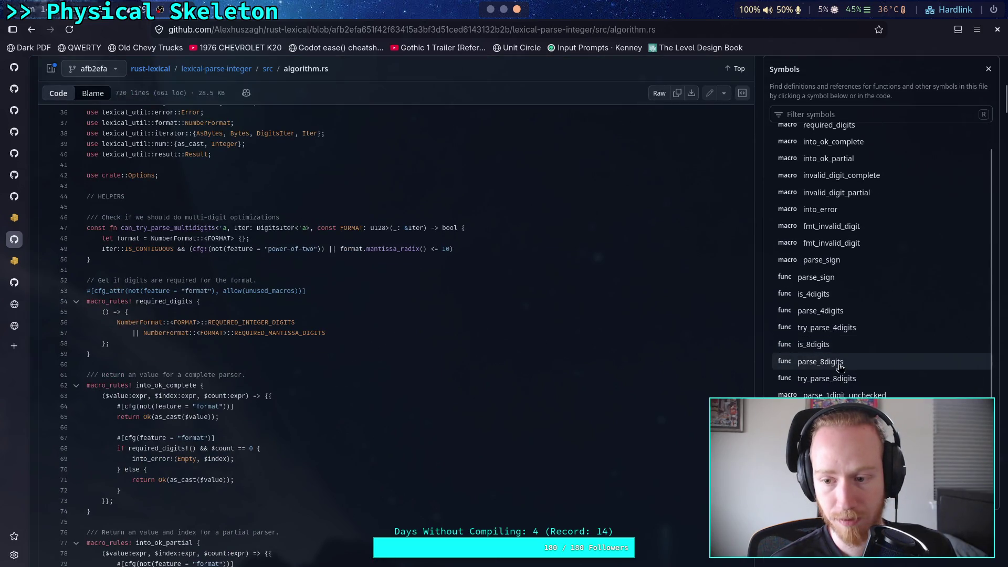
Jump to the parse_8digits definition and scroll through its code
click(866, 359)
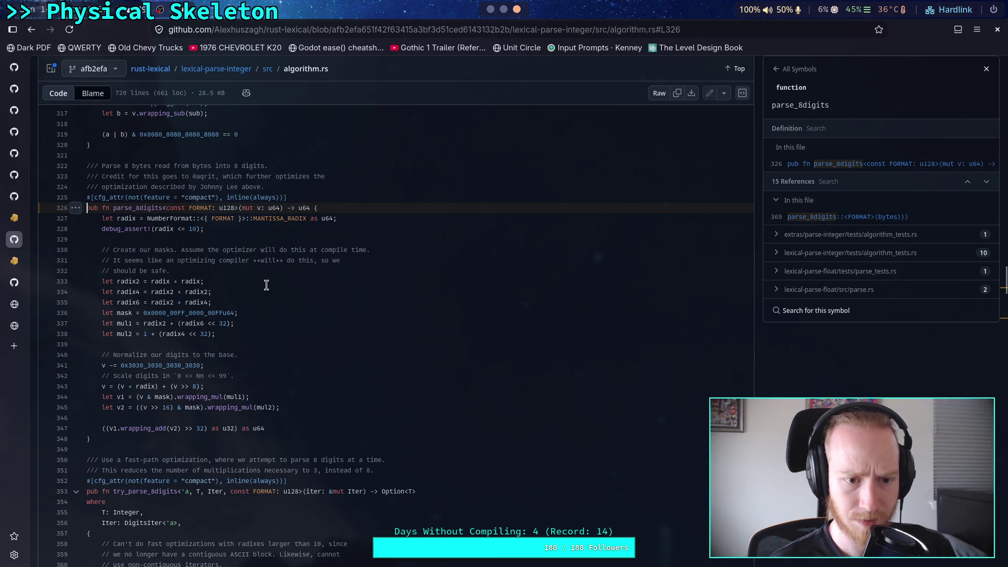
scroll(266, 285, down, 5)
scroll(388, 312, down, 5)
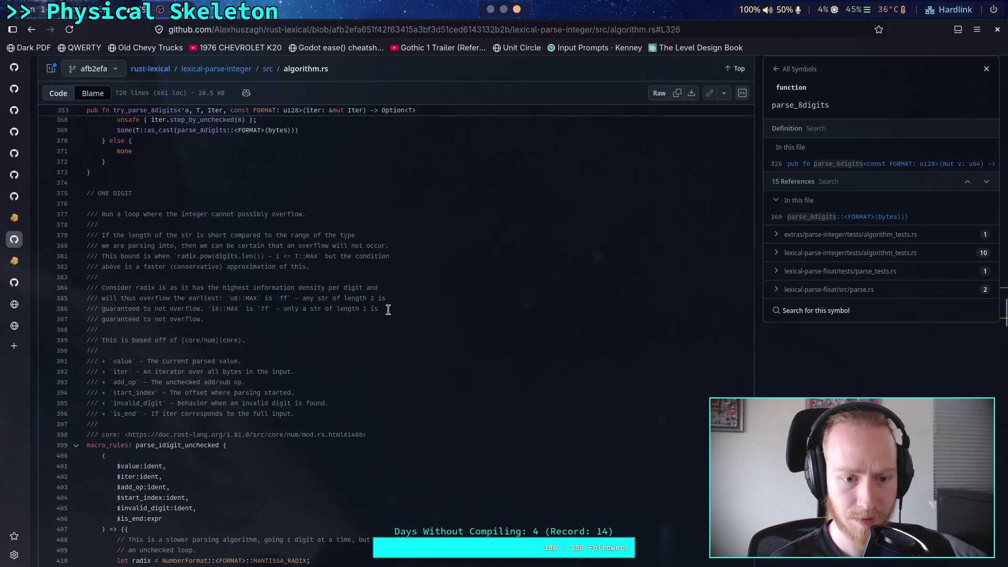
scroll(388, 310, down, 10)
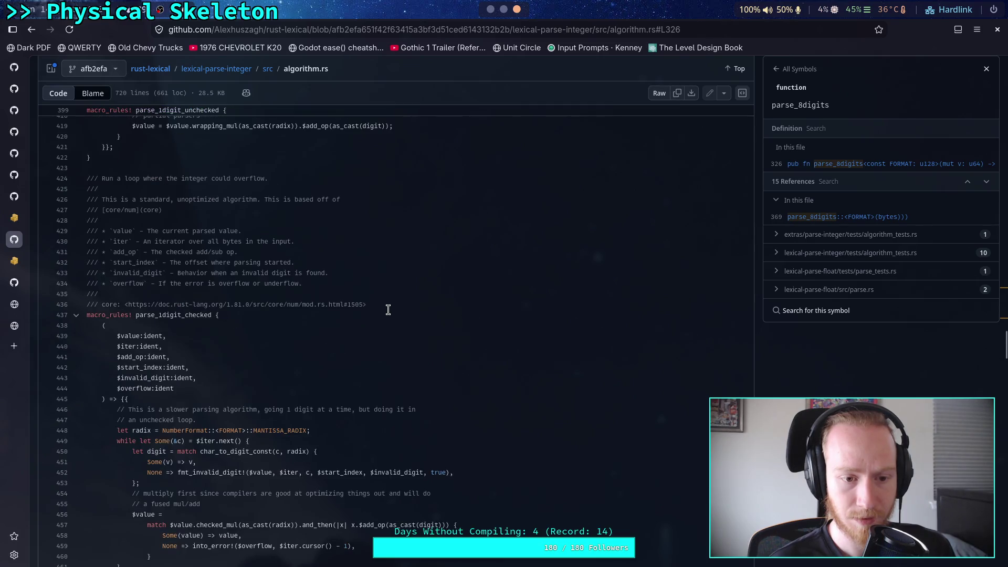
scroll(388, 310, down, 4)
scroll(387, 310, down, 14)
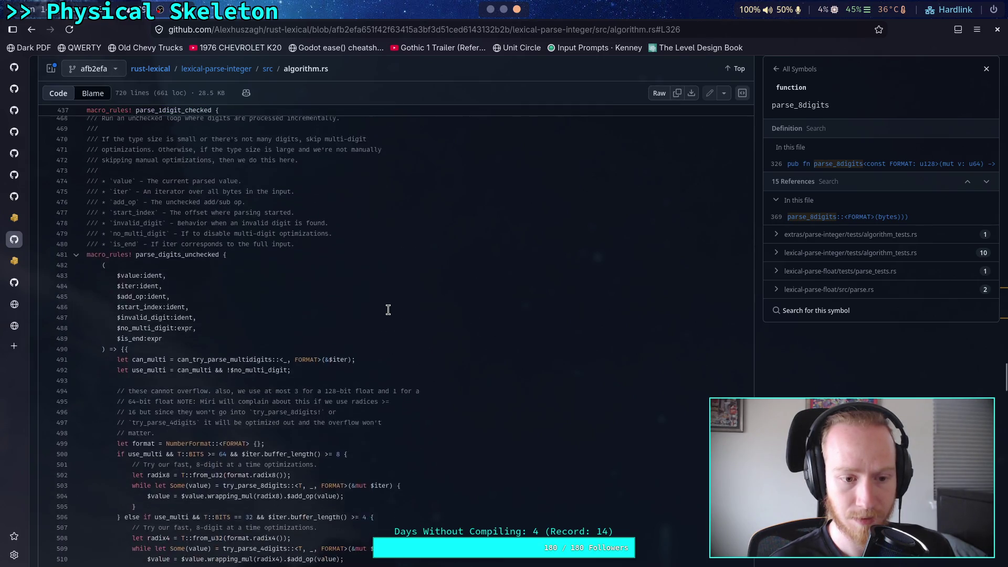
scroll(388, 306, up, 8)
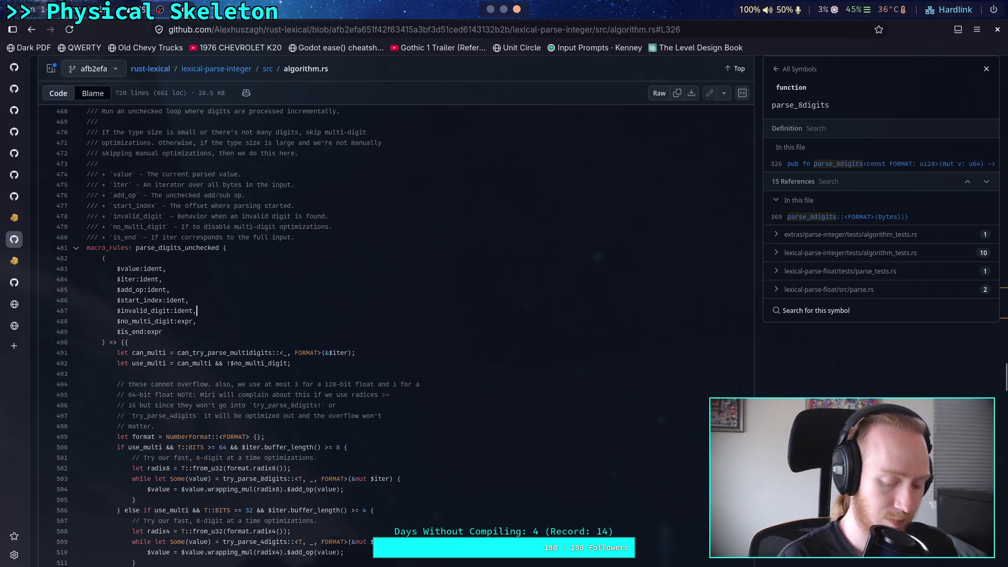
Start a find-in-page search for 'ns' in algorithm.rs
key(ctrl+f)
text(ns)
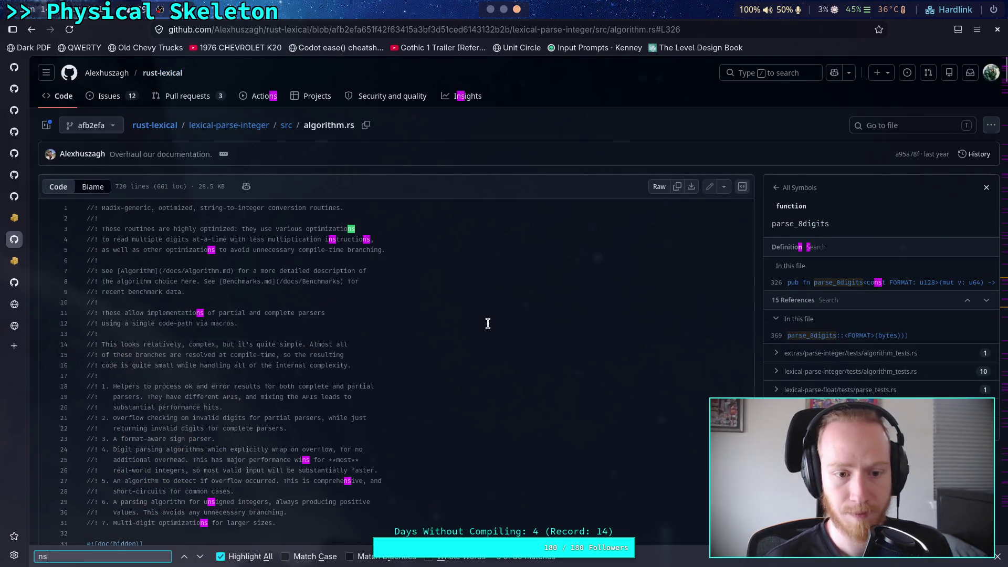
scroll(486, 322, down, 12)
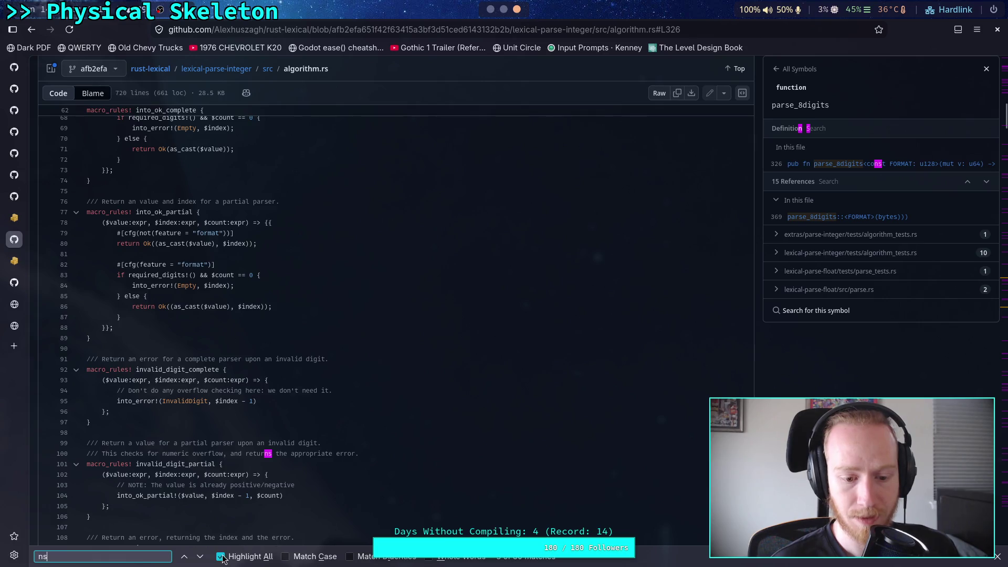
Step through the 'ns' matches, then switch to whole-word matching, which finds none
click(200, 557)
click(201, 557)
click(201, 557)
click(201, 557)
click(200, 556)
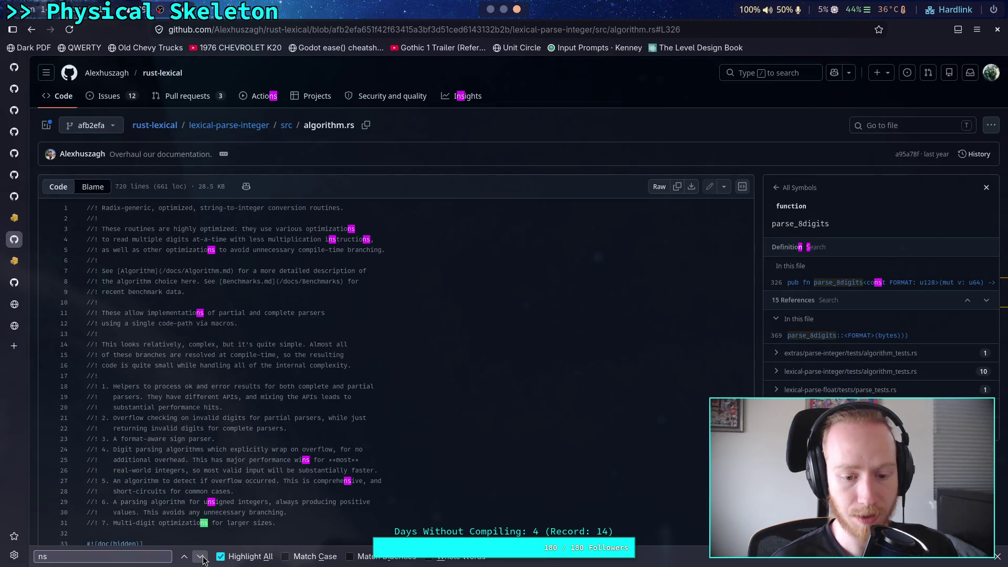
click(200, 557)
click(200, 557)
click(201, 557)
click(200, 557)
click(201, 557)
click(201, 557)
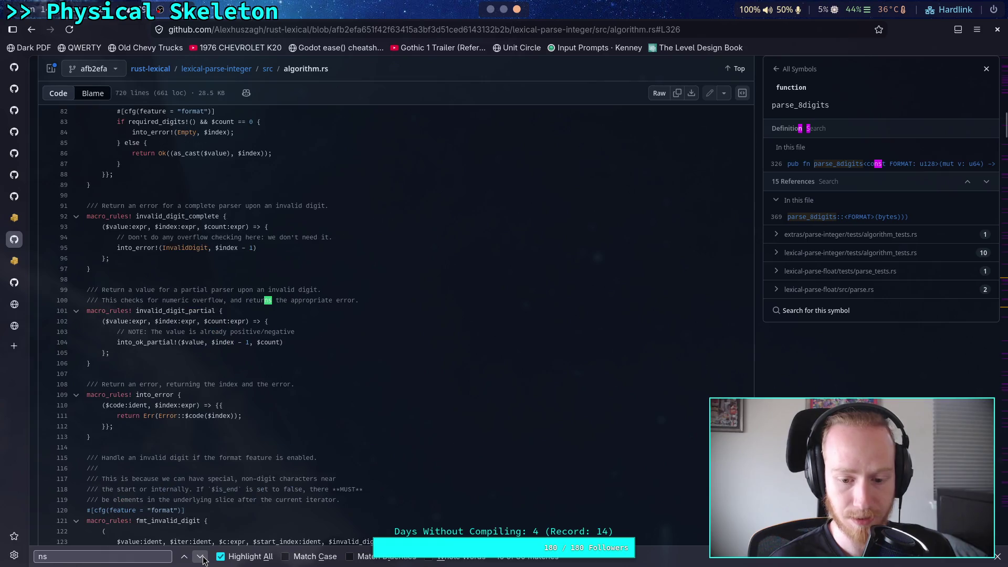
click(200, 557)
key(alt+w)
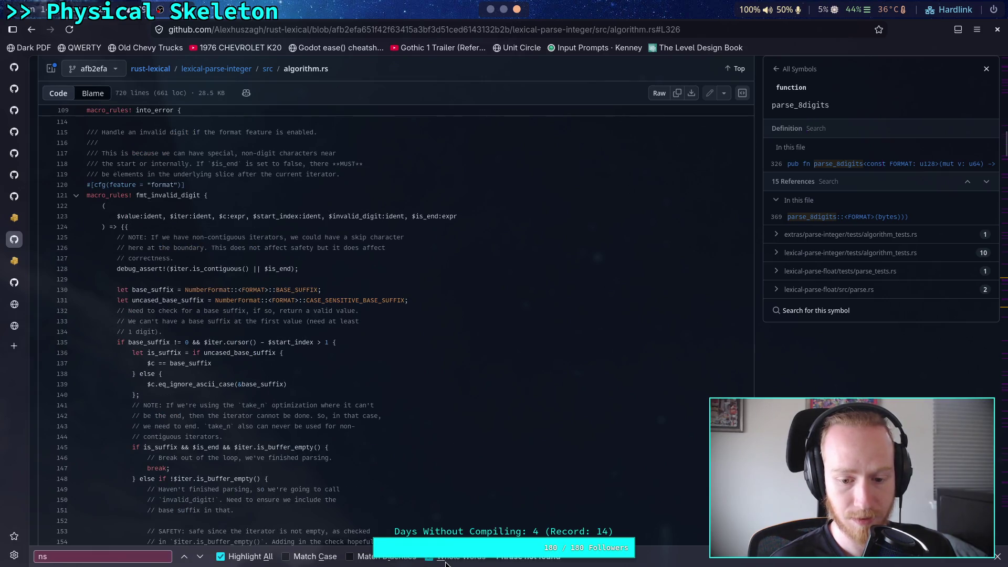